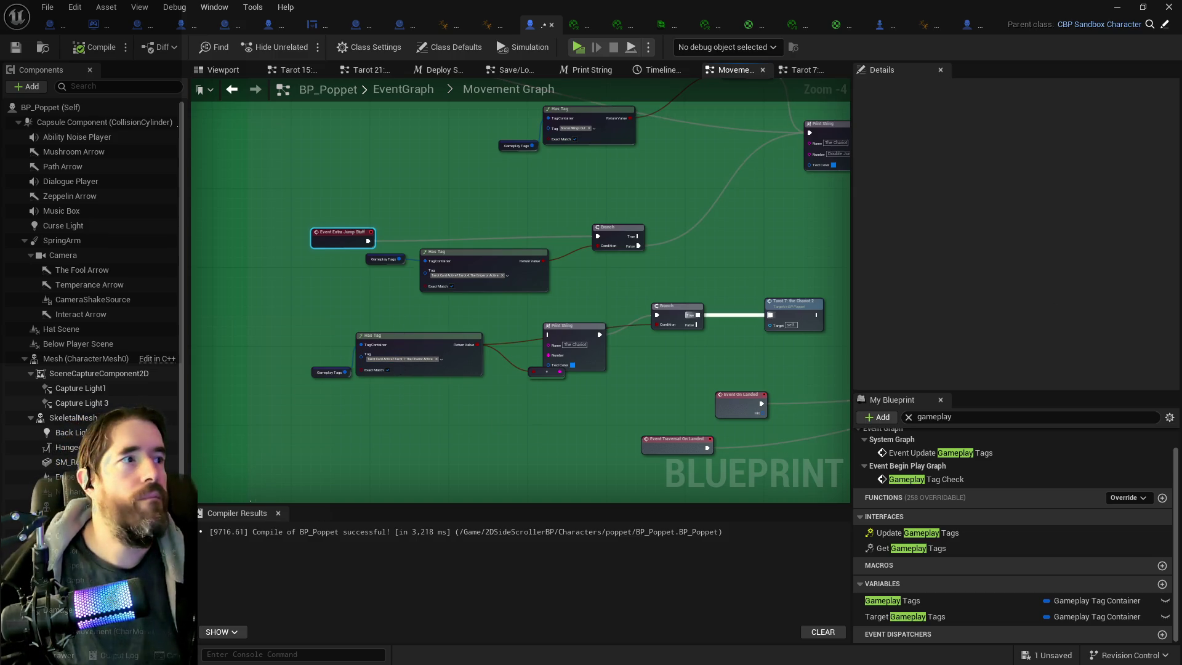
# - Wire Print String's exec output straight into the Tarot 7: The Chariot node
pyautogui.moveTo(341, 215)
pyautogui.mouseDown()
pyautogui.moveTo(333, 171)
pyautogui.moveTo(333, 190)
pyautogui.moveTo(392, 205)
pyautogui.moveTo(651, 243)
pyautogui.moveTo(550, 312)
pyautogui.mouseUp()
pyautogui.moveTo(490, 281)
pyautogui.mouseDown()
pyautogui.moveTo(416, 256)
pyautogui.moveTo(542, 243)
pyautogui.moveTo(468, 269)
pyautogui.moveTo(677, 247)
pyautogui.moveTo(370, 256)
pyautogui.moveTo(435, 264)
pyautogui.moveTo(552, 246)
pyautogui.mouseUp()
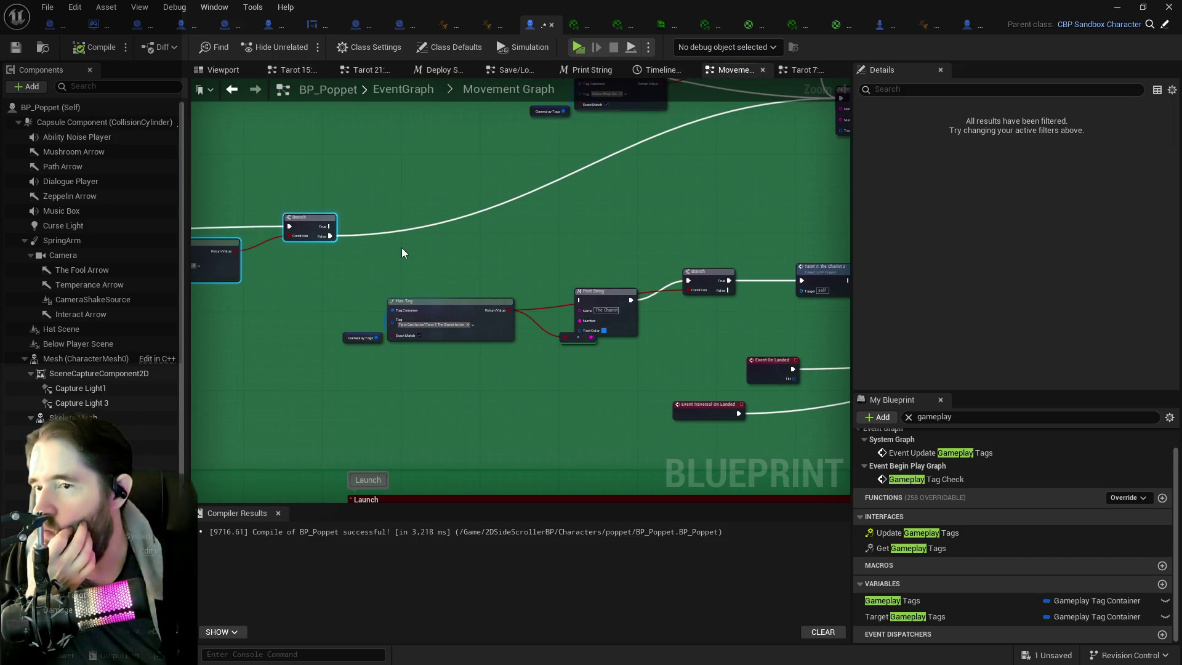
pyautogui.moveTo(401, 251)
pyautogui.mouseDown()
pyautogui.moveTo(615, 249)
pyautogui.moveTo(482, 240)
pyautogui.moveTo(800, 321)
pyautogui.moveTo(668, 283)
pyautogui.moveTo(677, 295)
pyautogui.moveTo(408, 293)
pyautogui.moveTo(623, 284)
pyautogui.moveTo(627, 274)
pyautogui.mouseUp()
pyautogui.moveTo(532, 267); pyautogui.dragTo(468, 208)
pyautogui.moveTo(203, 297); pyautogui.dragTo(333, 287)
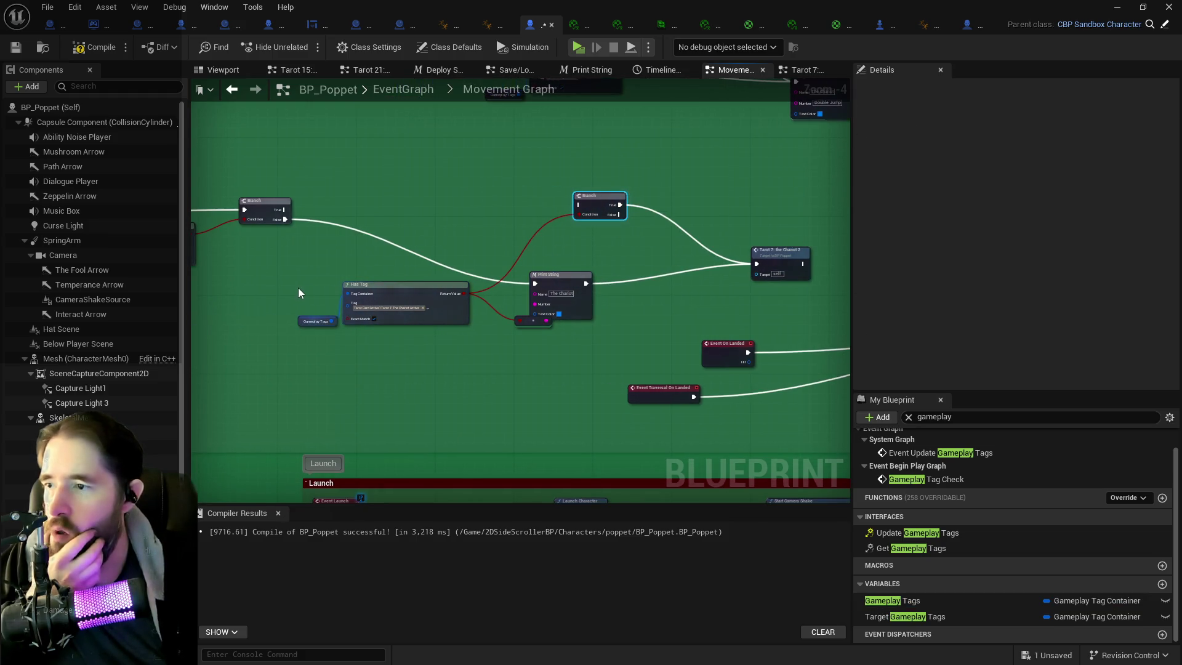
# - Review the Chariot graph's tag logic, then delete the Has Tag node and its Gameplay Tags getter
pyautogui.click(804, 70)
pyautogui.moveTo(388, 366)
pyautogui.mouseDown()
pyautogui.moveTo(396, 370)
pyautogui.moveTo(424, 291)
pyautogui.mouseUp()
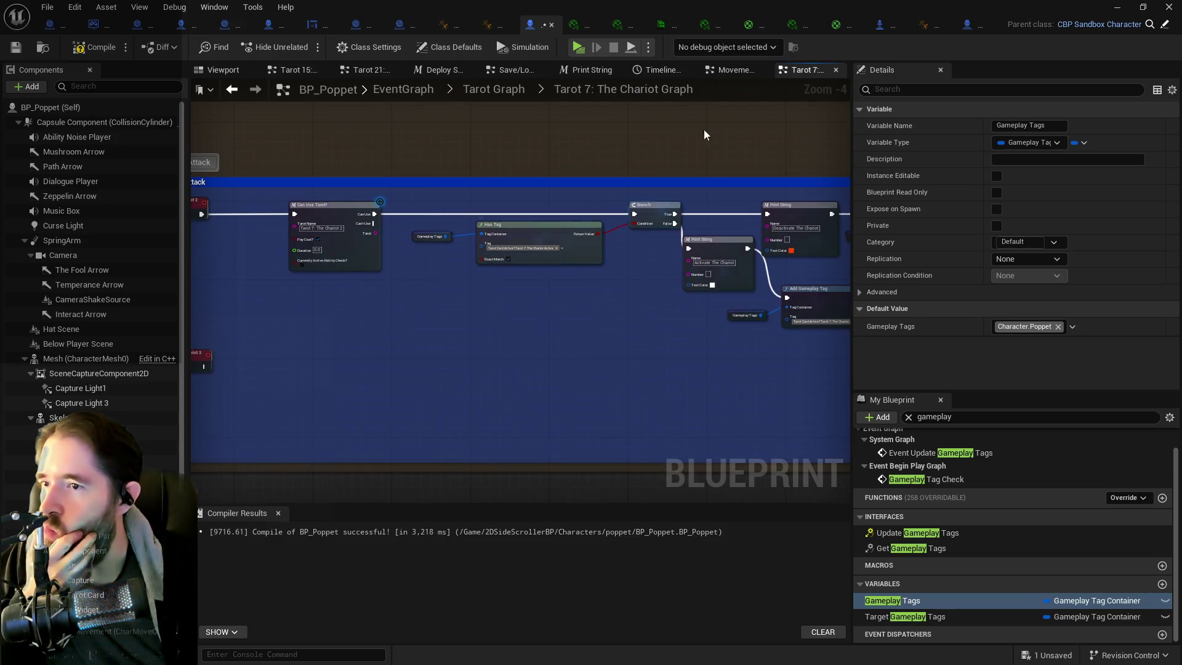
pyautogui.click(721, 69)
pyautogui.moveTo(295, 272); pyautogui.dragTo(520, 342)
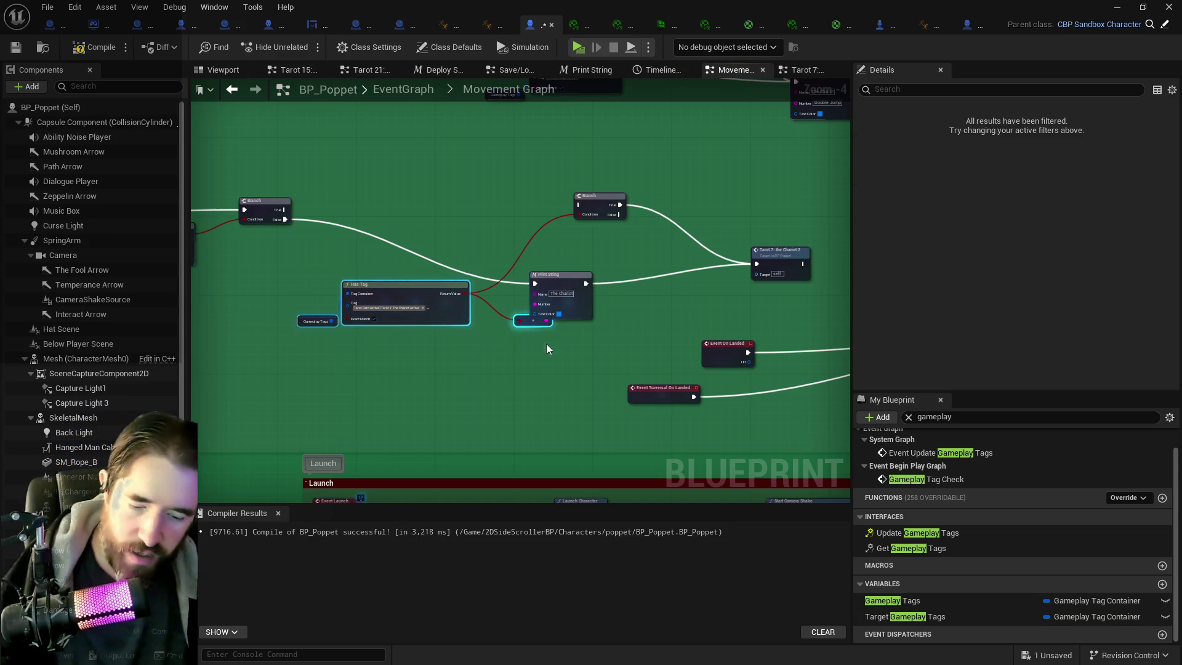
pyautogui.press('Delete')
# - Delete the upper Branch and reroute, and place Print String beside the Tarot 7 node
pyautogui.click(600, 196)
pyautogui.press('Delete')
pyautogui.click(557, 277)
pyautogui.moveTo(555, 285)
pyautogui.mouseDown()
pyautogui.moveTo(398, 201)
pyautogui.moveTo(407, 221)
pyautogui.mouseUp()
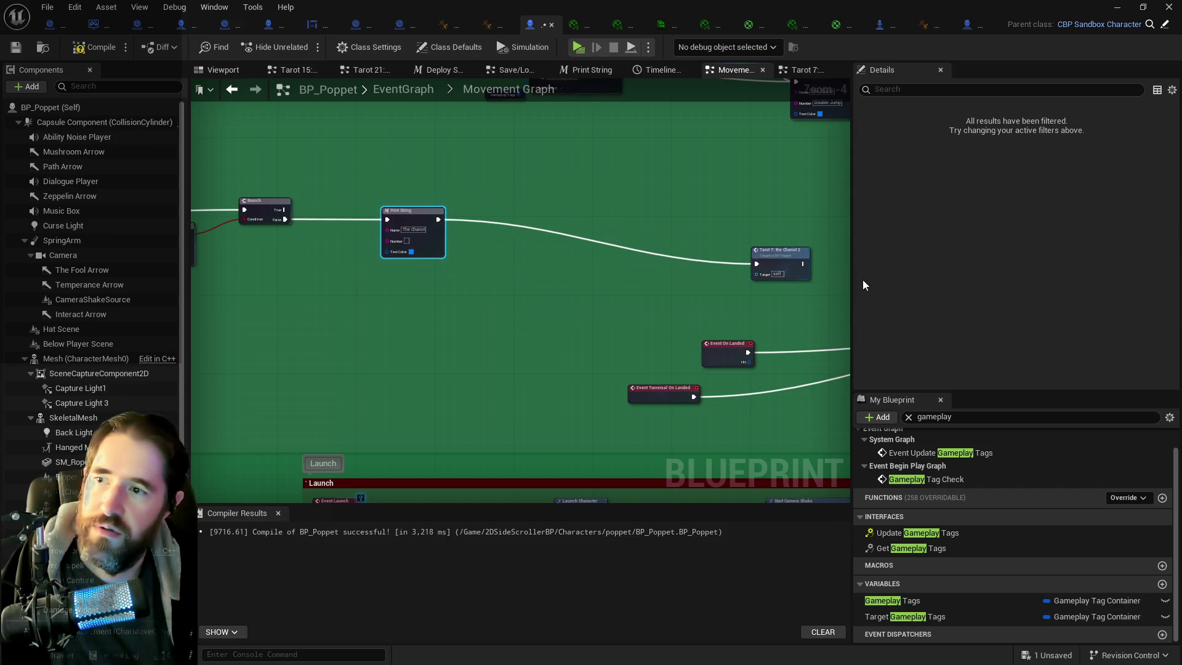
pyautogui.moveTo(780, 260)
pyautogui.mouseDown()
pyautogui.moveTo(590, 206)
pyautogui.moveTo(557, 211)
pyautogui.mouseUp()
pyautogui.scroll(-6, 557, 211)
pyautogui.scroll(5, 656, 263)
pyautogui.moveTo(656, 263); pyautogui.dragTo(626, 256)
pyautogui.scroll(-1, 625, 256)
pyautogui.scroll(1, 433, 226)
pyautogui.moveTo(495, 181); pyautogui.dragTo(508, 183)
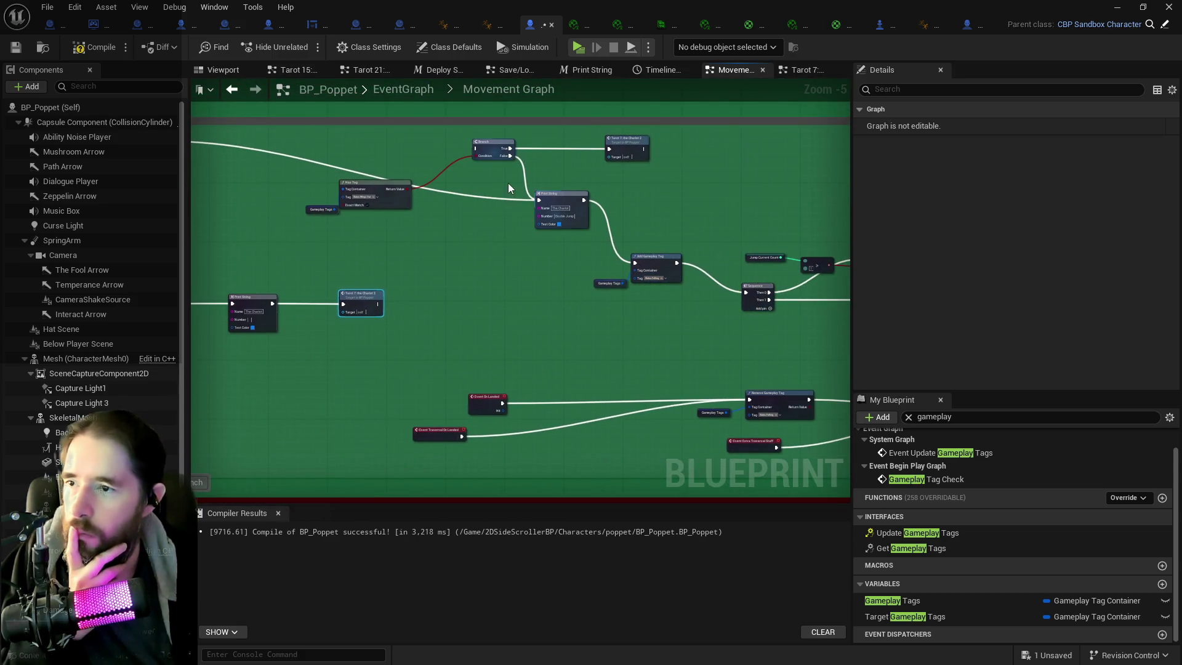
pyautogui.scroll(1, 535, 199)
pyautogui.moveTo(496, 224); pyautogui.dragTo(601, 230)
# - Connect the Jumped output to Add Gameplay Tag and compile BP_Poppet with F7
pyautogui.moveTo(216, 149)
pyautogui.mouseDown()
pyautogui.moveTo(832, 312)
pyautogui.moveTo(807, 313)
pyautogui.mouseUp()
pyautogui.moveTo(369, 198)
pyautogui.mouseDown()
pyautogui.moveTo(471, 241)
pyautogui.moveTo(510, 166)
pyautogui.mouseUp()
pyautogui.moveTo(383, 146)
pyautogui.mouseDown()
pyautogui.moveTo(794, 223)
pyautogui.moveTo(796, 234)
pyautogui.mouseUp()
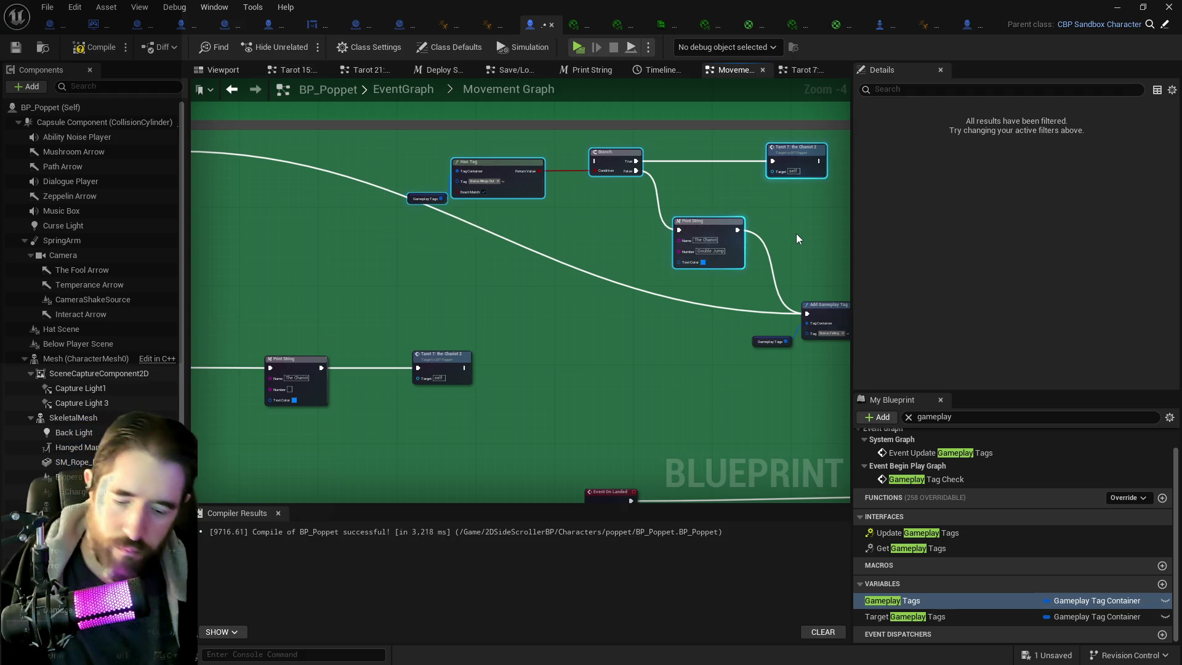
pyautogui.click(436, 223)
pyautogui.scroll(-3, 394, 213)
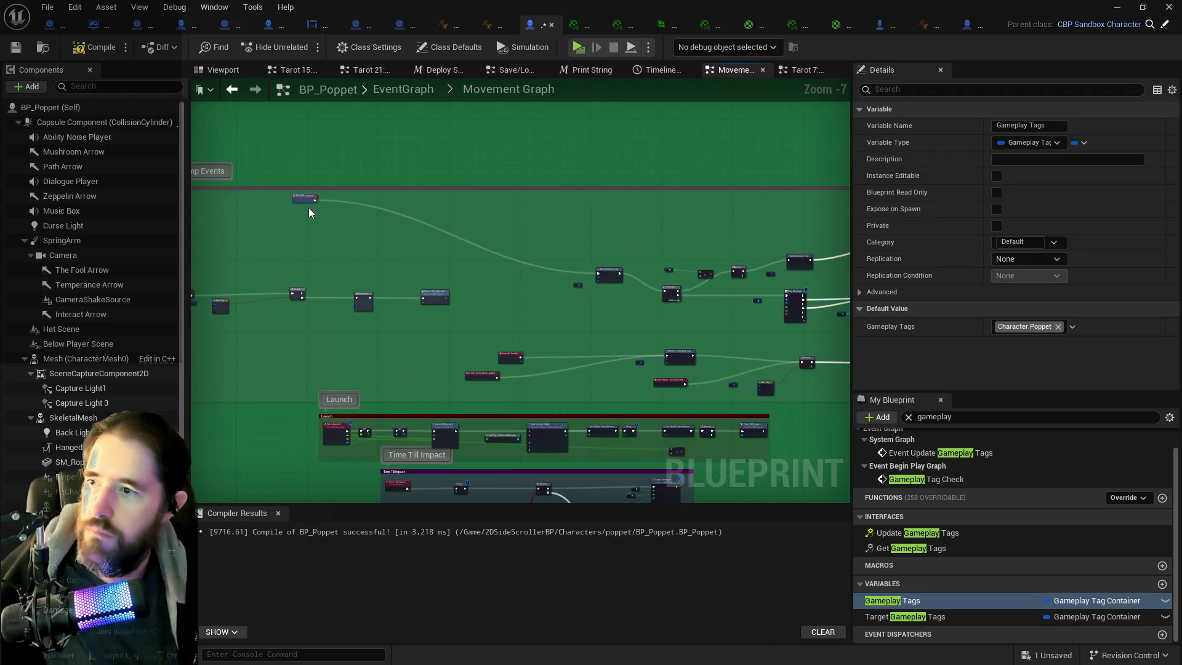
pyautogui.click(522, 277)
pyautogui.moveTo(490, 276); pyautogui.dragTo(555, 250)
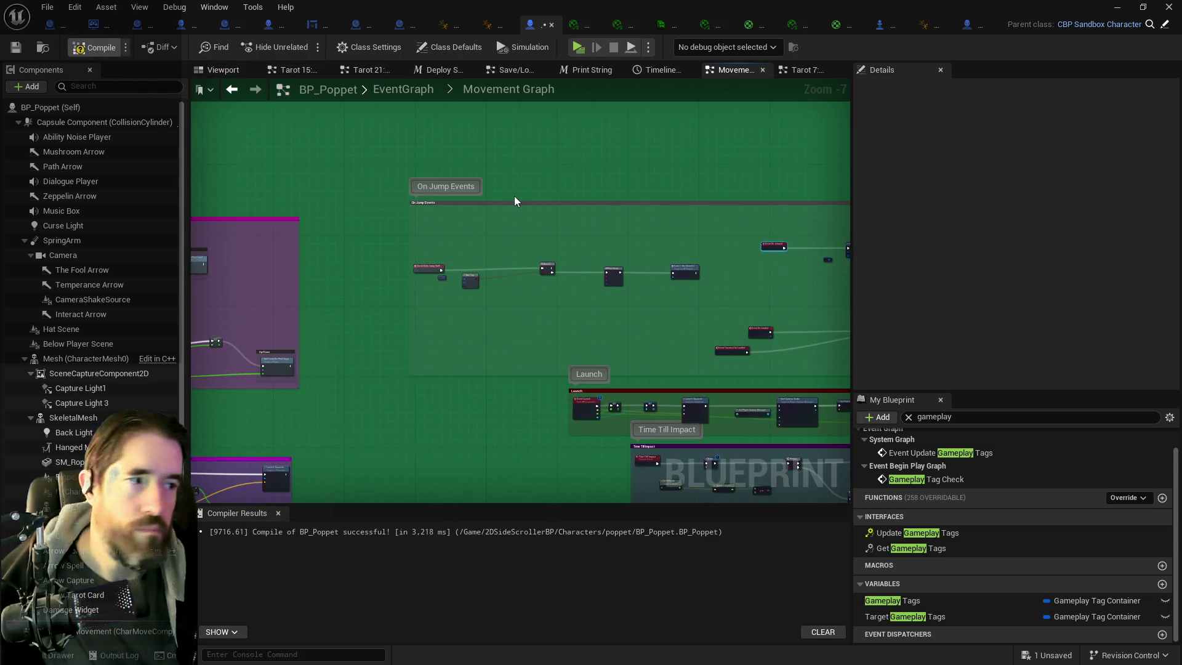
pyautogui.press('F7')
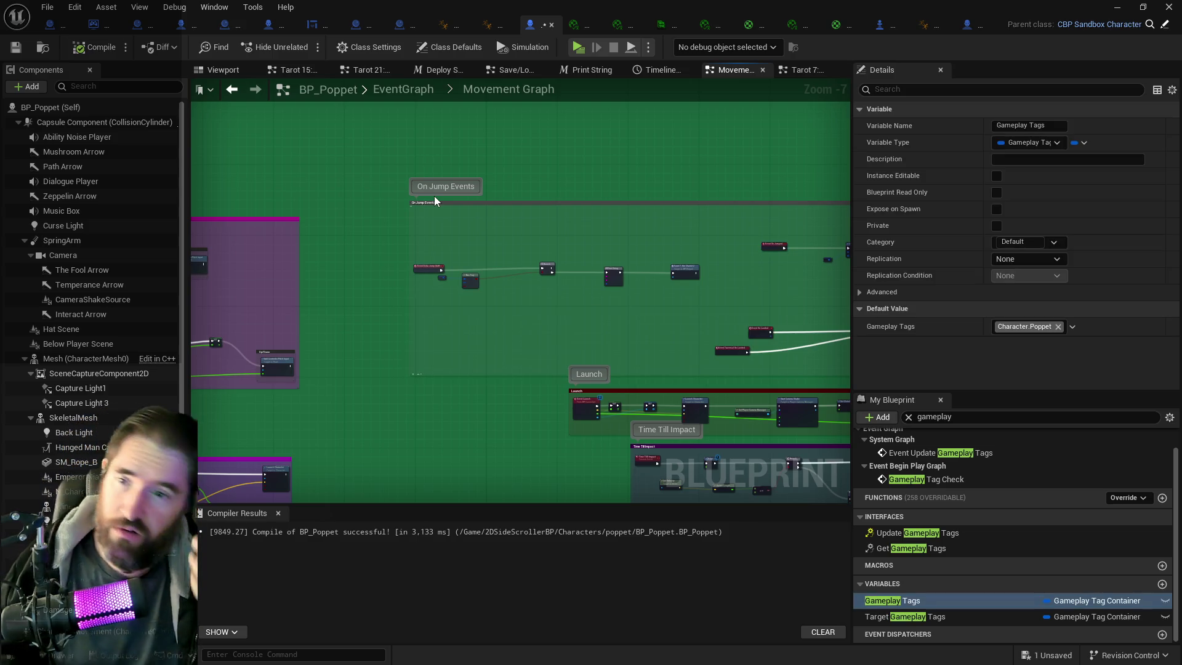
# - Save BP_Poppet and run across the Magician Room, double-jumping to deploy the wings
pyautogui.hotkey('ctrl', 's')
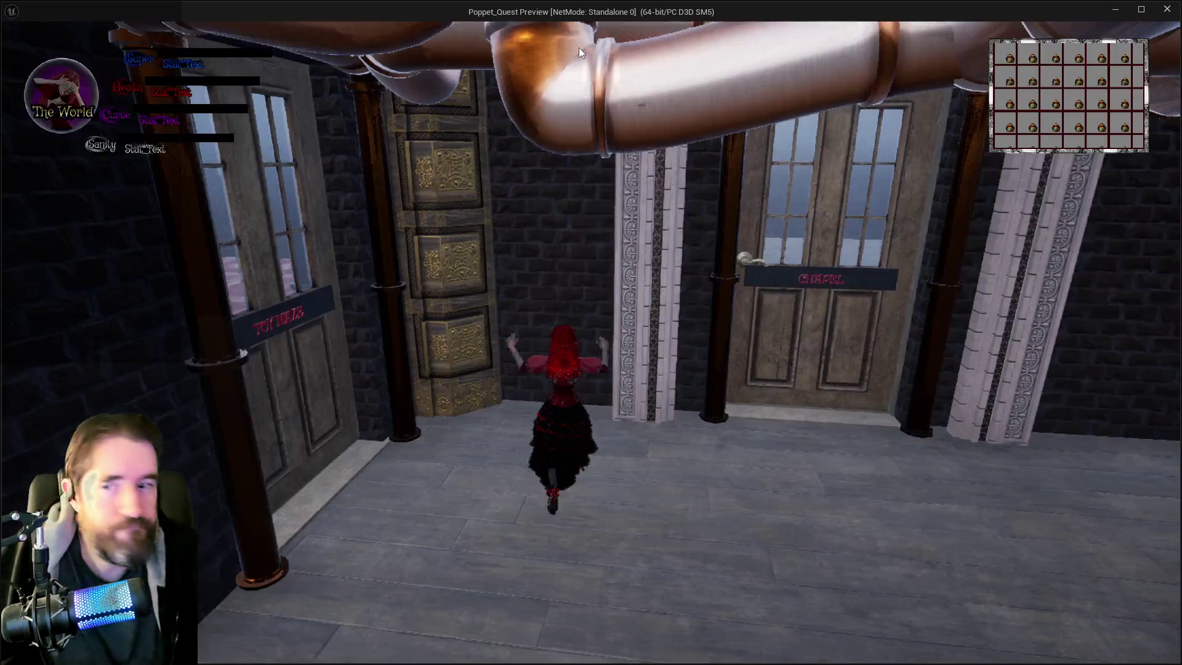
pyautogui.press('w')
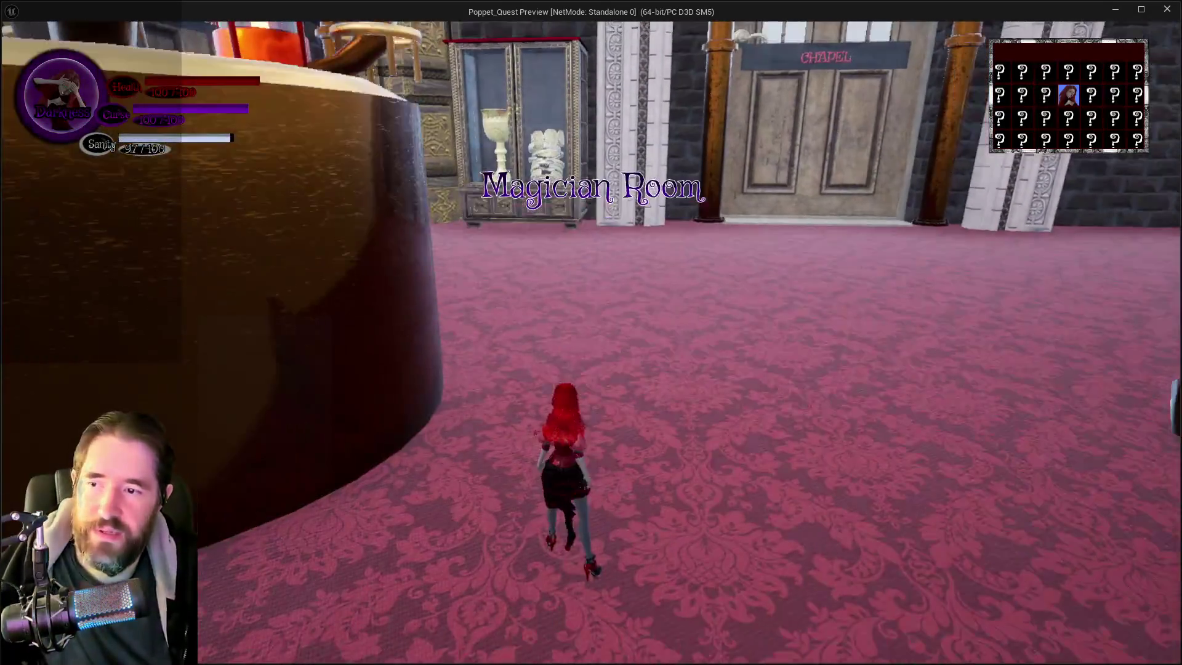
pyautogui.press('w')
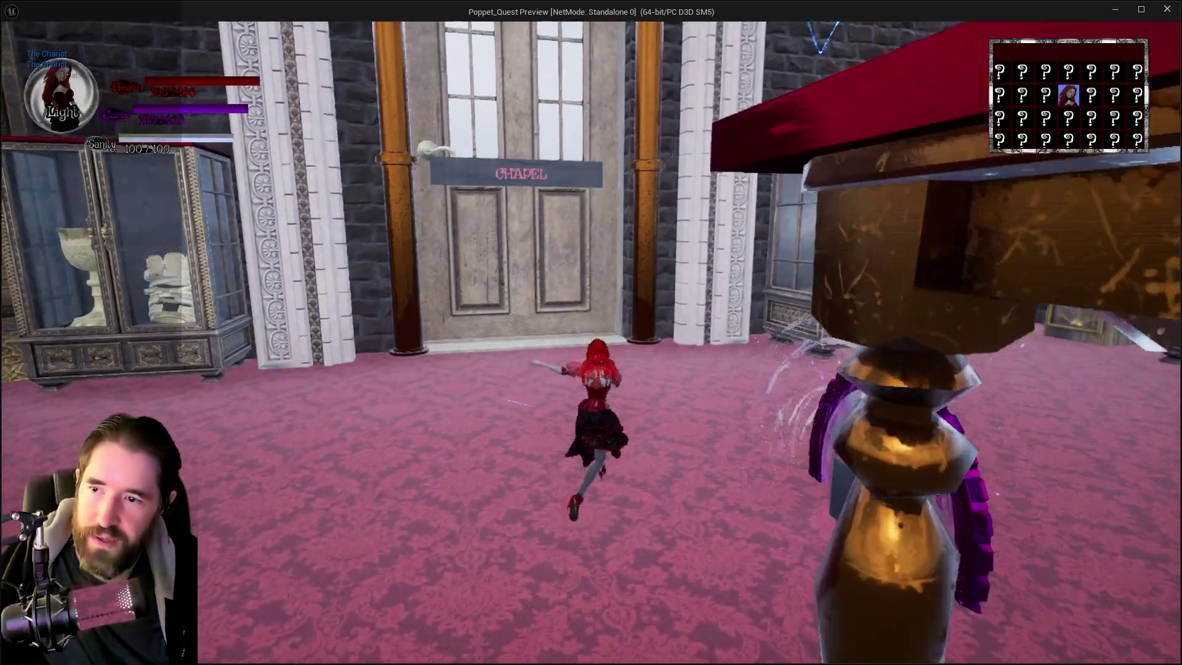
pyautogui.press('w')
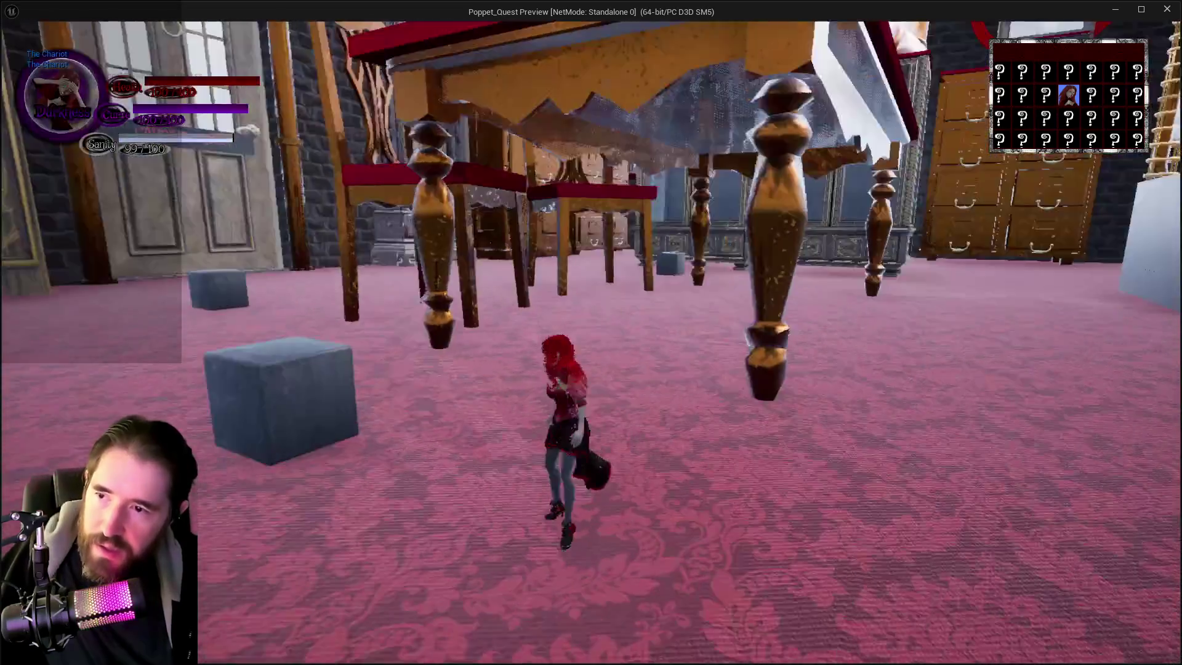
pyautogui.press('w')
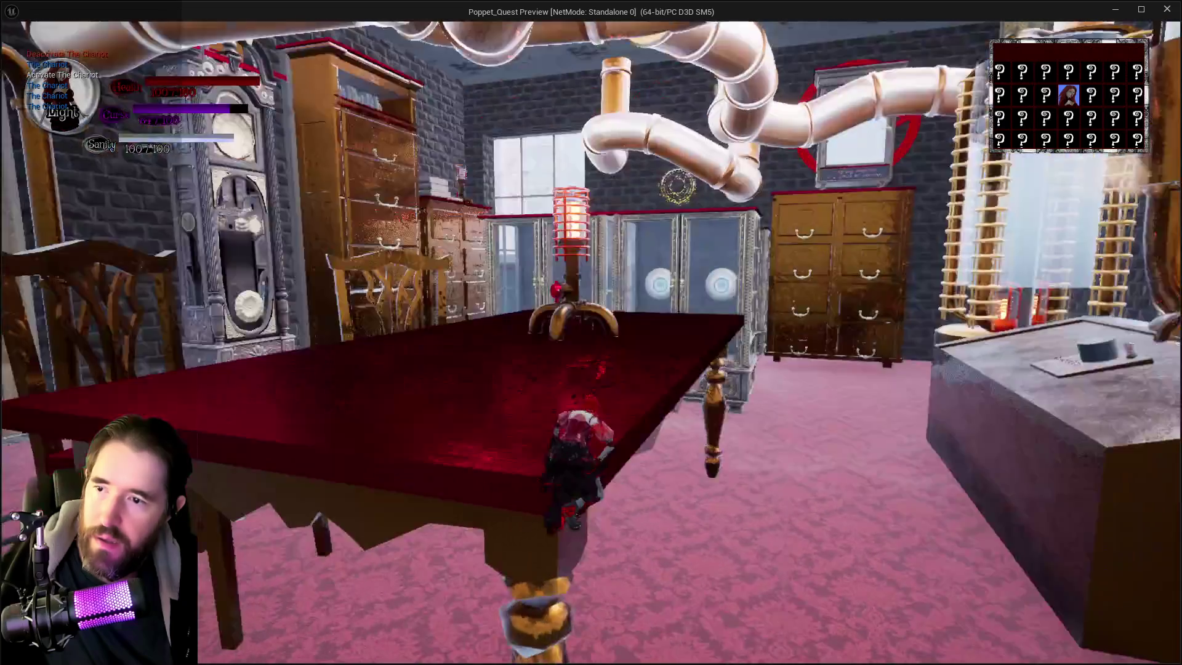
pyautogui.press('space')
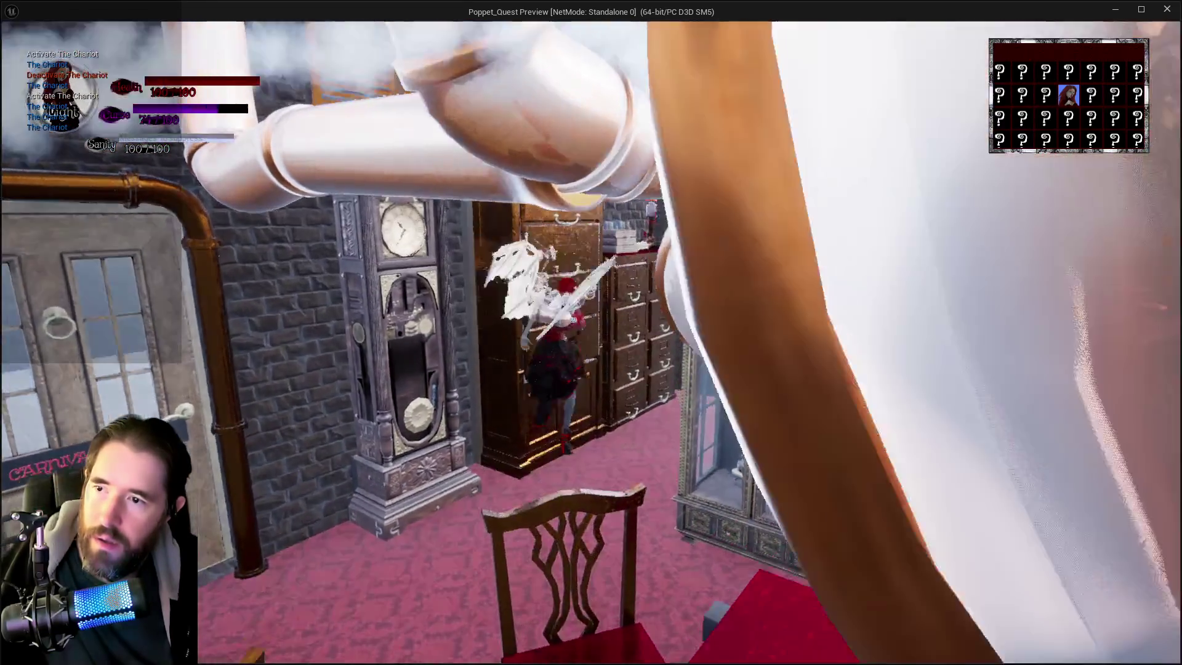
pyautogui.press('w')
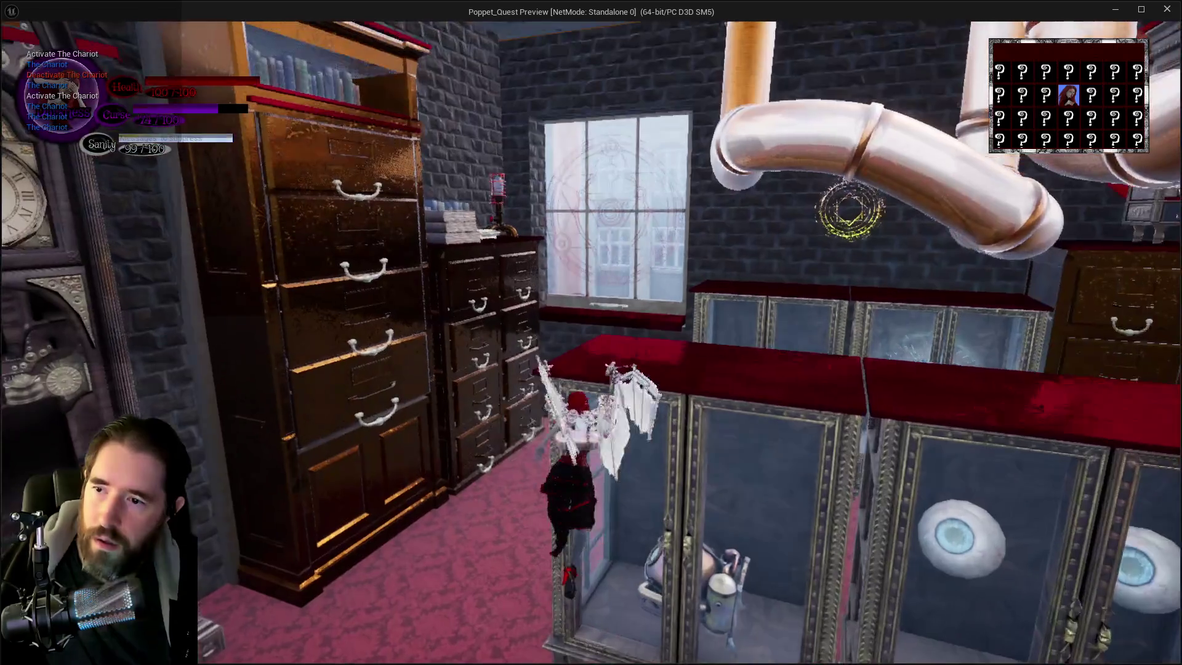
pyautogui.press('w')
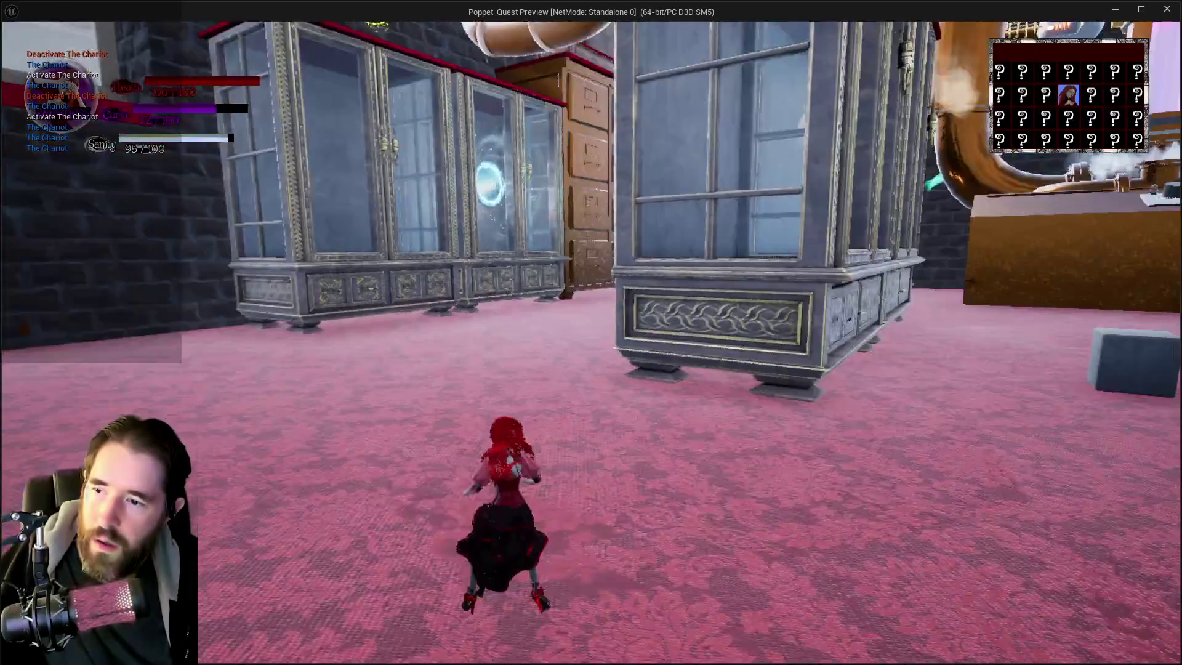
pyautogui.press('space')
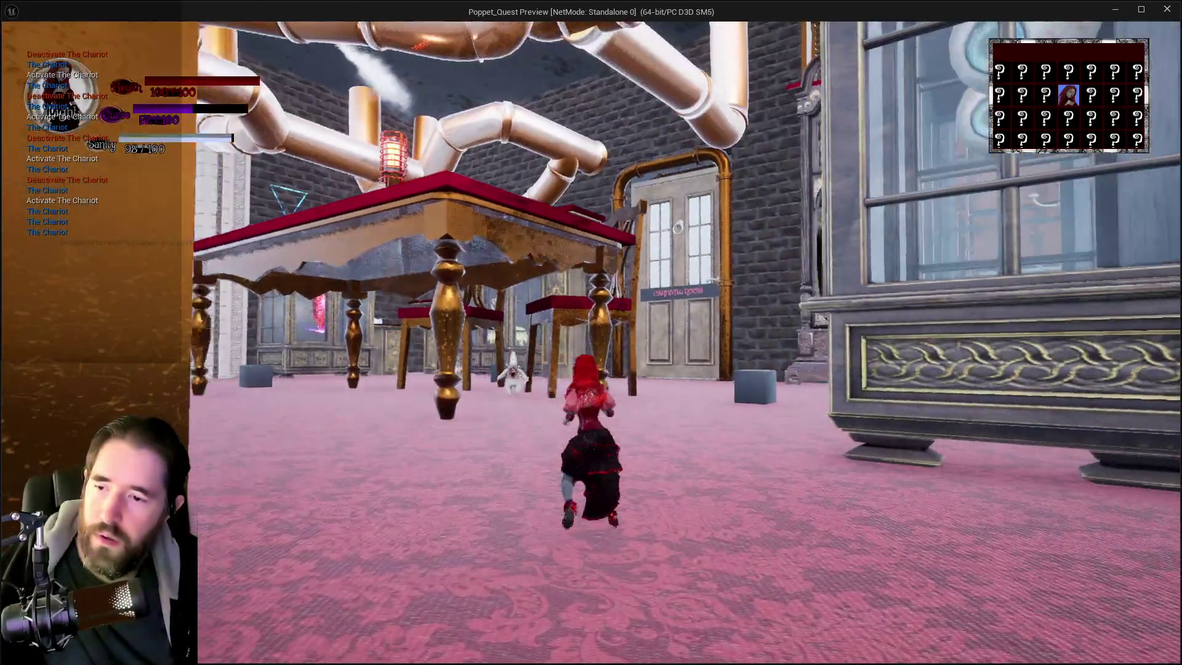
# - Keep double-jumping to fly over the dining table toward the cabinets, then stop the play test
pyautogui.press('space')
pyautogui.press('w')
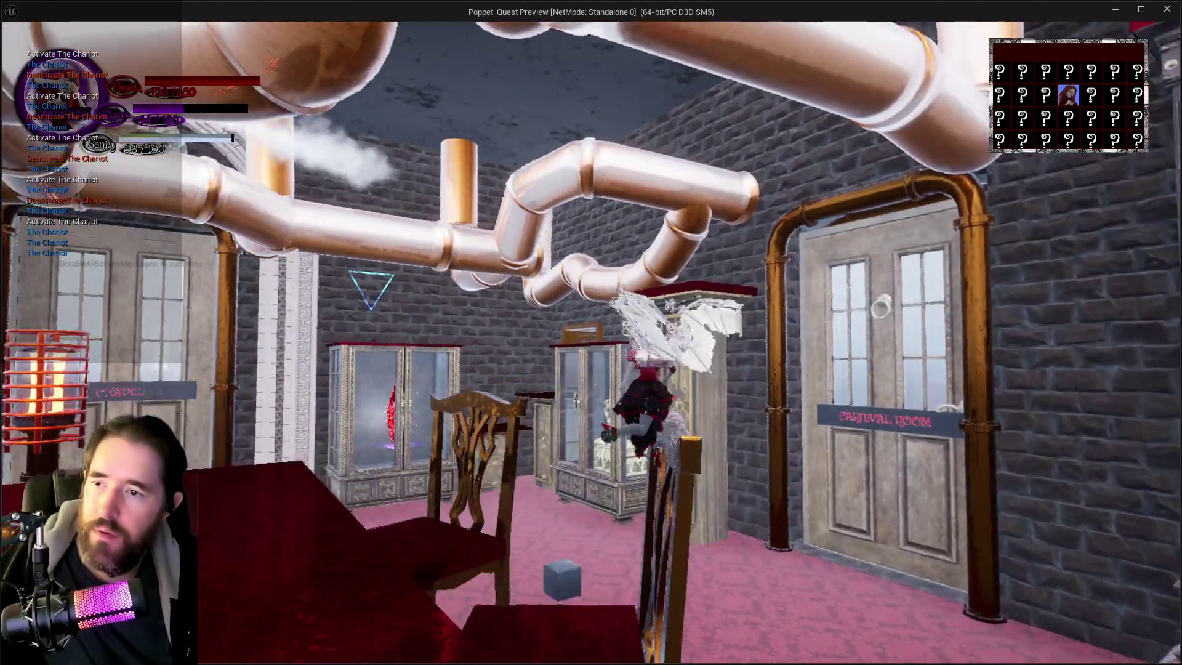
pyautogui.press('space')
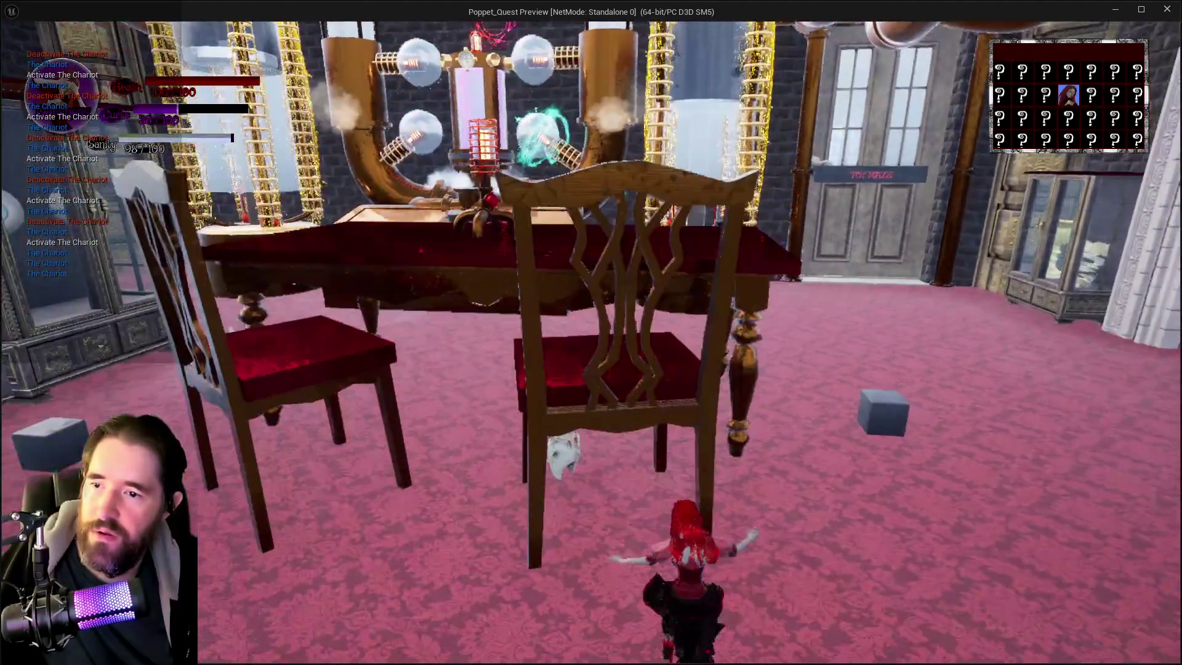
pyautogui.press('space')
pyautogui.press('w')
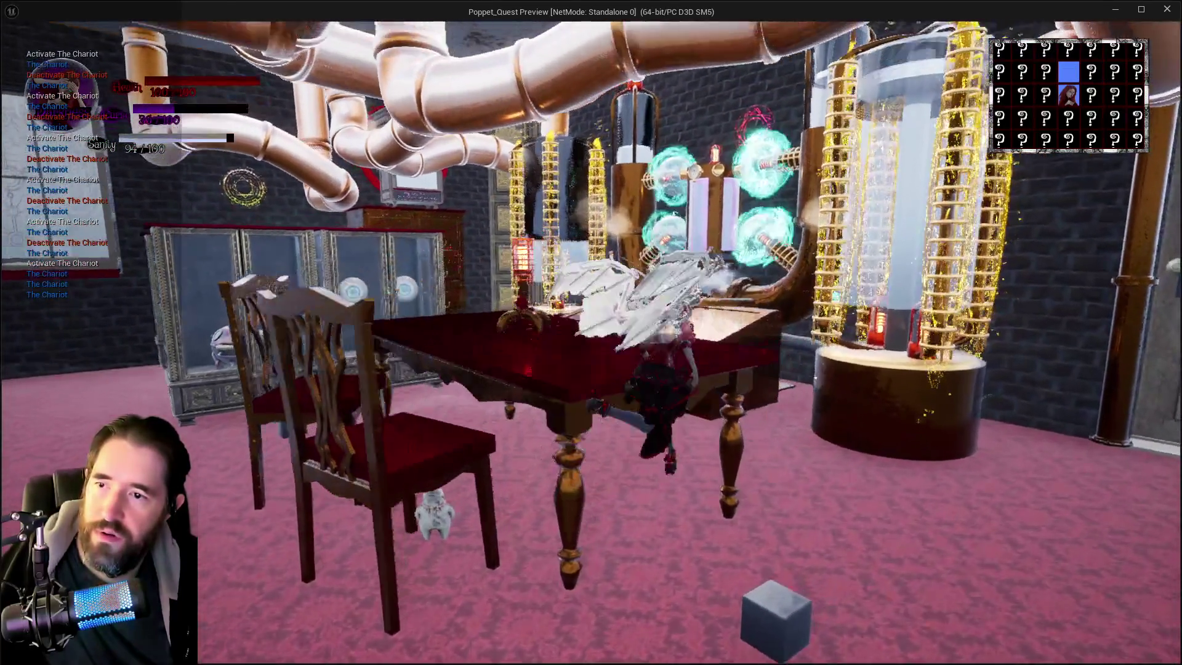
pyautogui.press('w')
pyautogui.press('space')
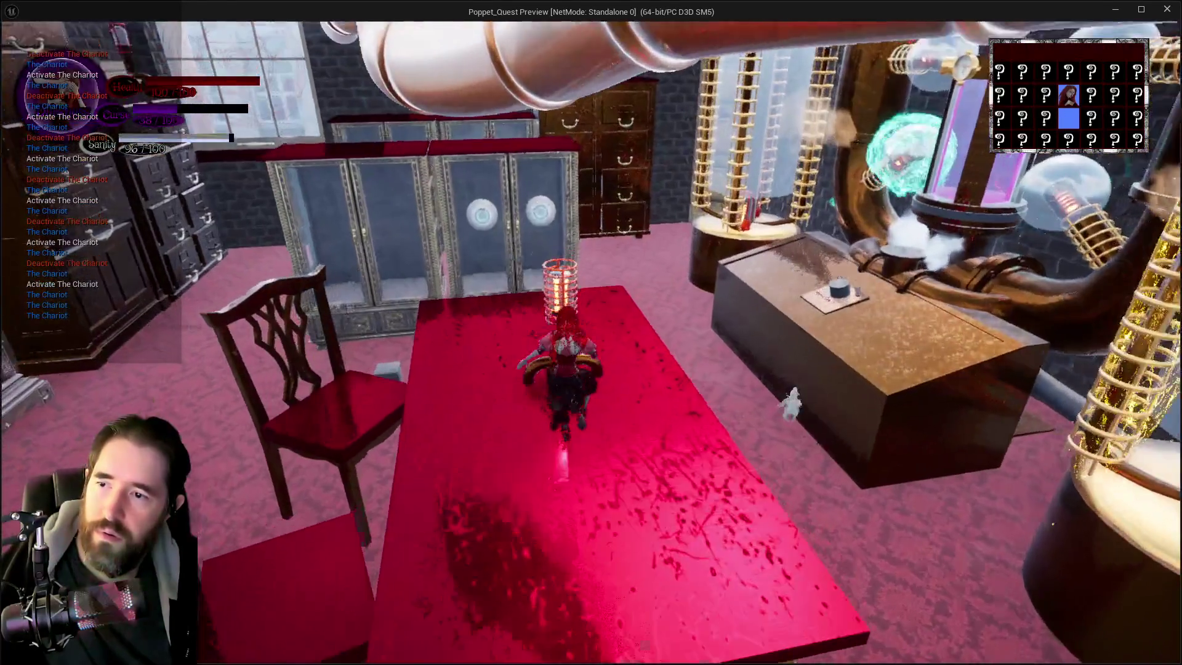
pyautogui.press('space')
pyautogui.press('w')
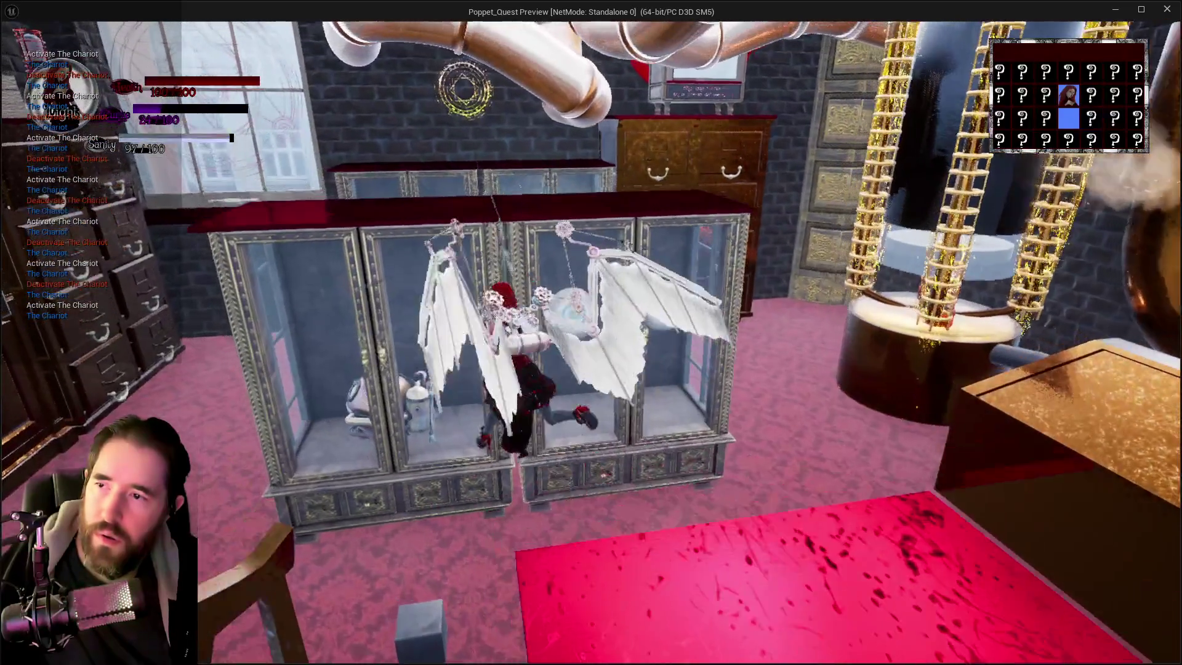
pyautogui.press('w')
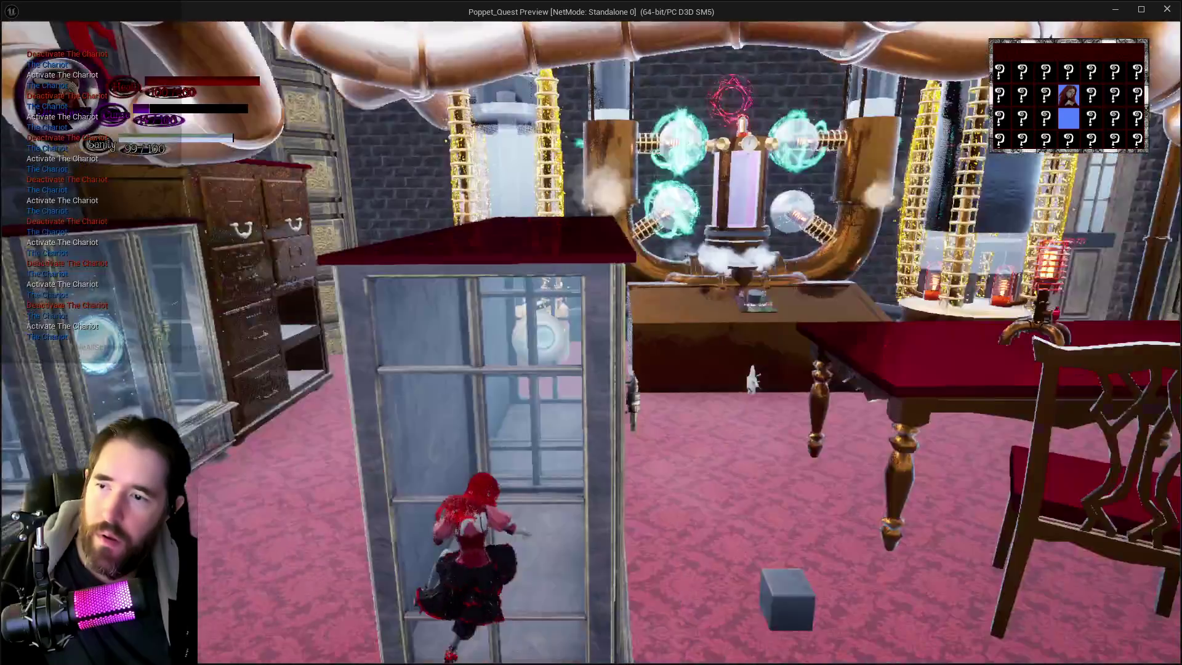
pyautogui.press('w')
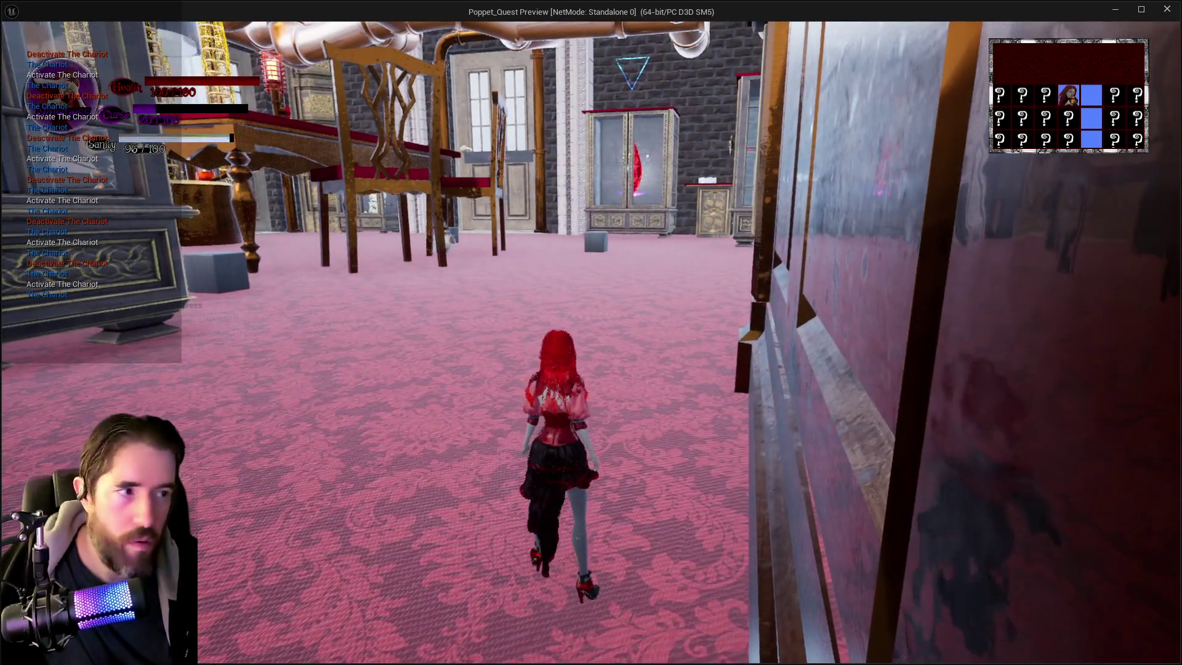
pyautogui.hotkey('shift', 'F1')
pyautogui.hotkey('alt', 'Tab')
pyautogui.press('Escape')
pyautogui.moveTo(670, 309); pyautogui.dragTo(376, 264)
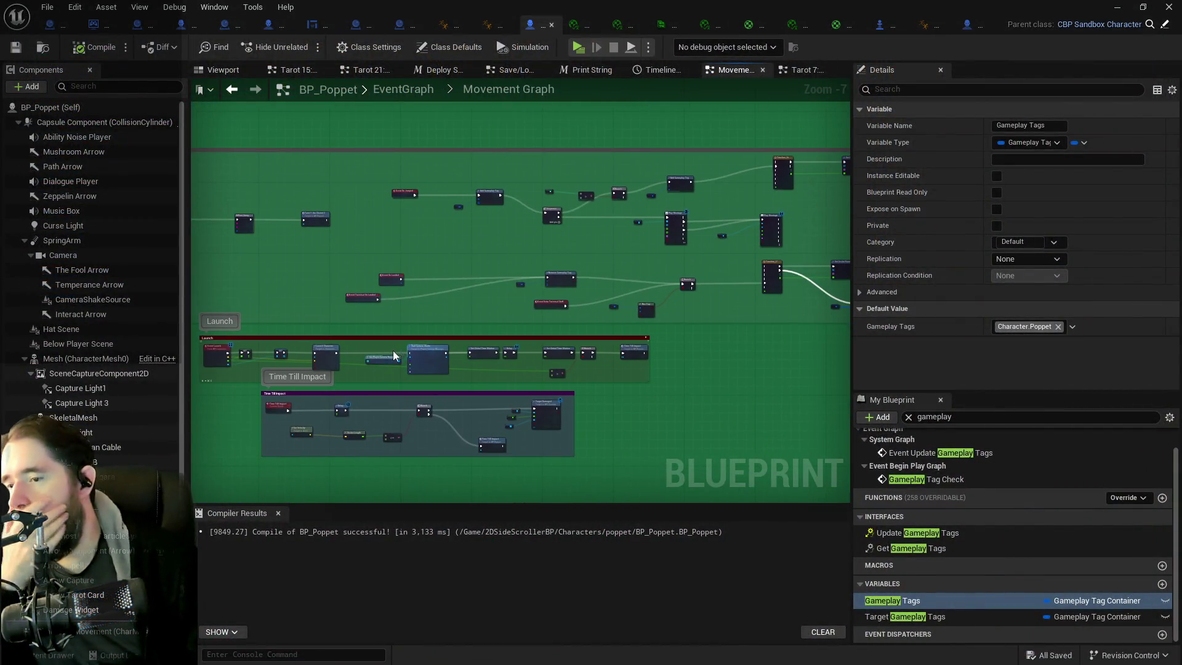
pyautogui.moveTo(523, 316)
pyautogui.mouseDown()
pyautogui.moveTo(501, 283)
pyautogui.moveTo(409, 311)
pyautogui.mouseUp()
pyautogui.moveTo(593, 276); pyautogui.dragTo(622, 273)
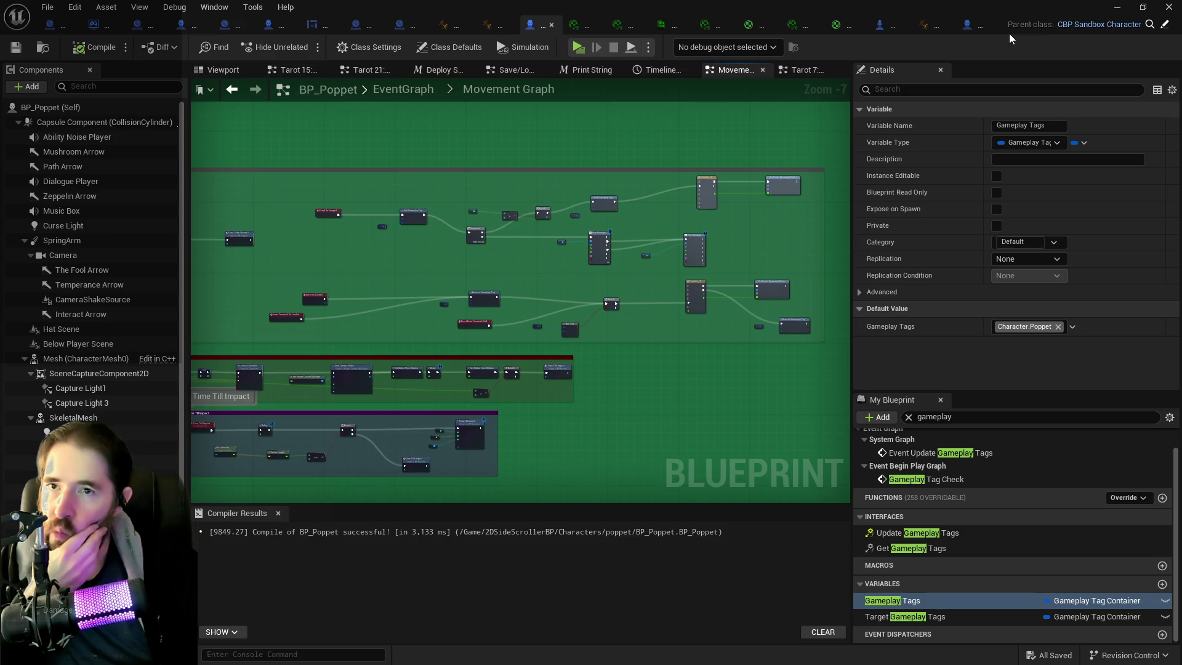
pyautogui.click(969, 31)
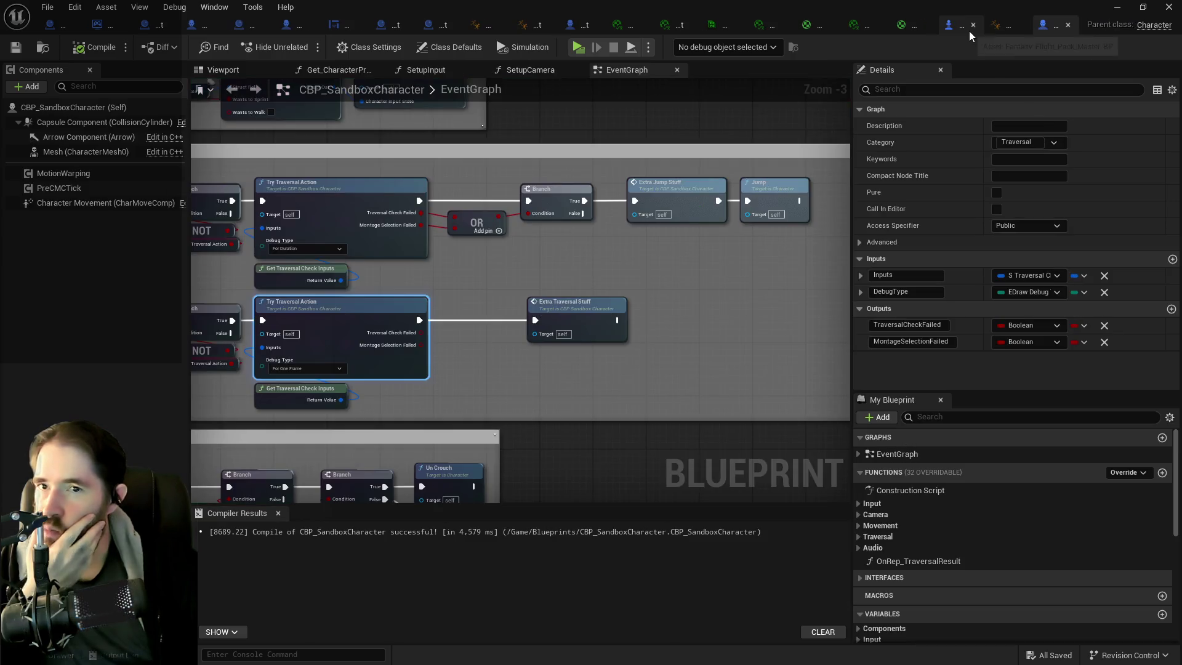
pyautogui.click(961, 26)
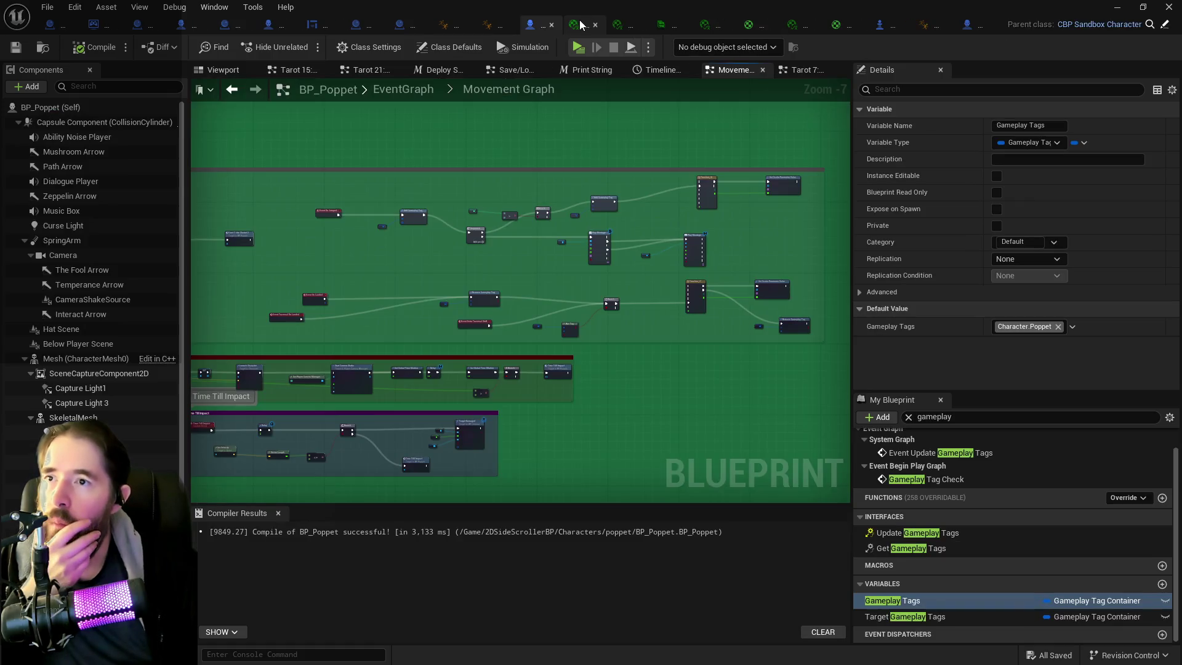
pyautogui.click(588, 24)
pyautogui.scroll(2, 332, 227)
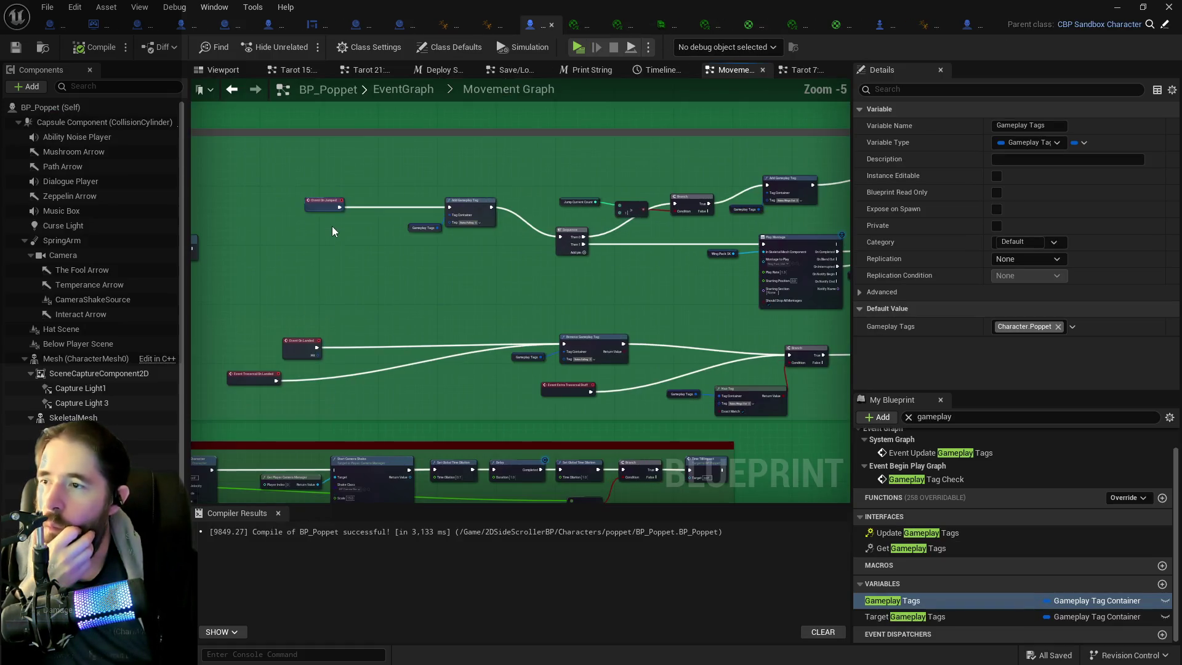
# - Shift the Event On Jumped node a little further right
pyautogui.moveTo(302, 184)
pyautogui.mouseDown()
pyautogui.moveTo(477, 220)
pyautogui.moveTo(462, 241)
pyautogui.moveTo(477, 235)
pyautogui.mouseUp()
pyautogui.click(343, 233)
pyautogui.moveTo(343, 233); pyautogui.dragTo(380, 233)
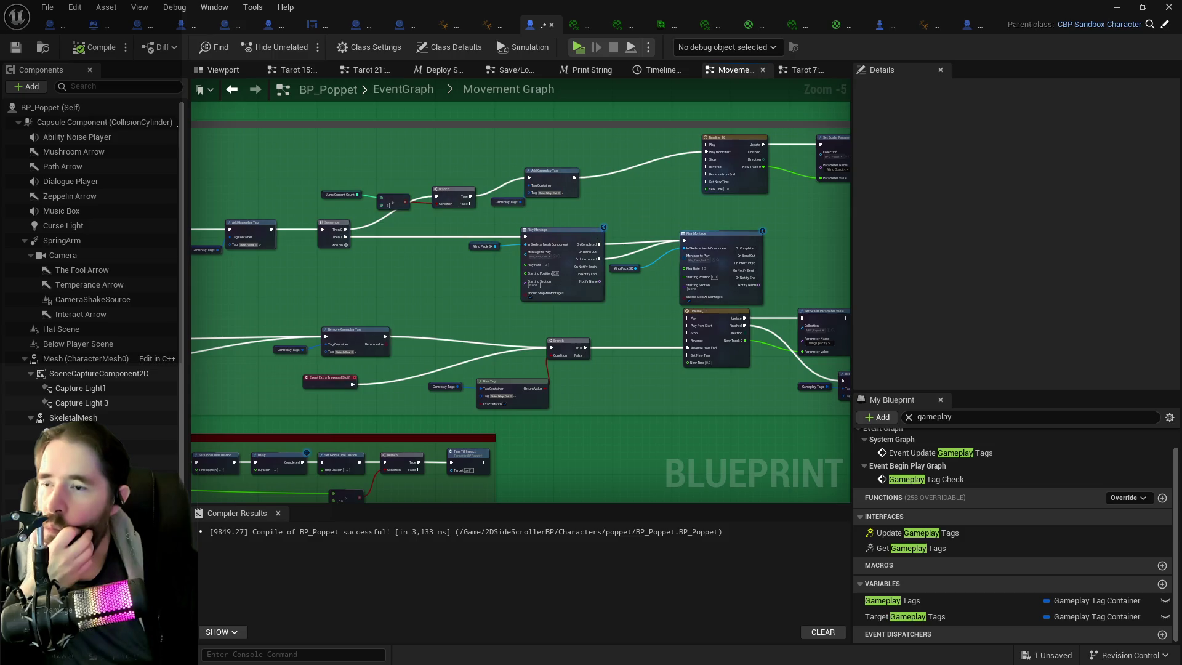
pyautogui.scroll(2, 474, 190)
pyautogui.moveTo(490, 202); pyautogui.dragTo(687, 212)
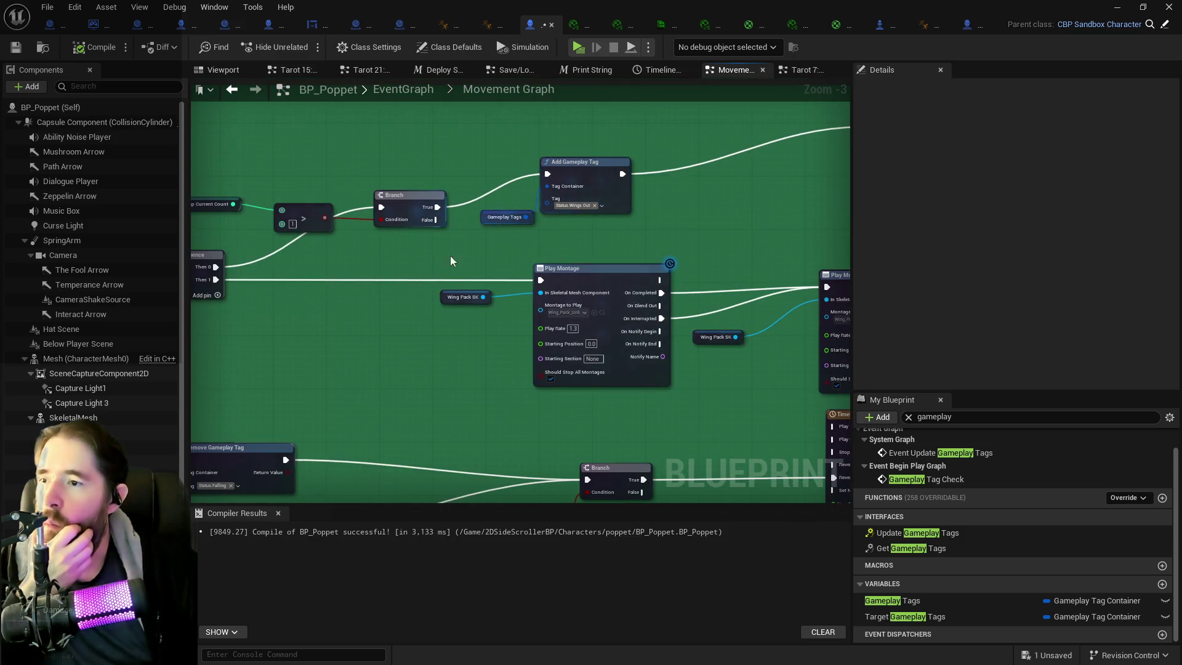
pyautogui.moveTo(437, 237); pyautogui.dragTo(511, 271)
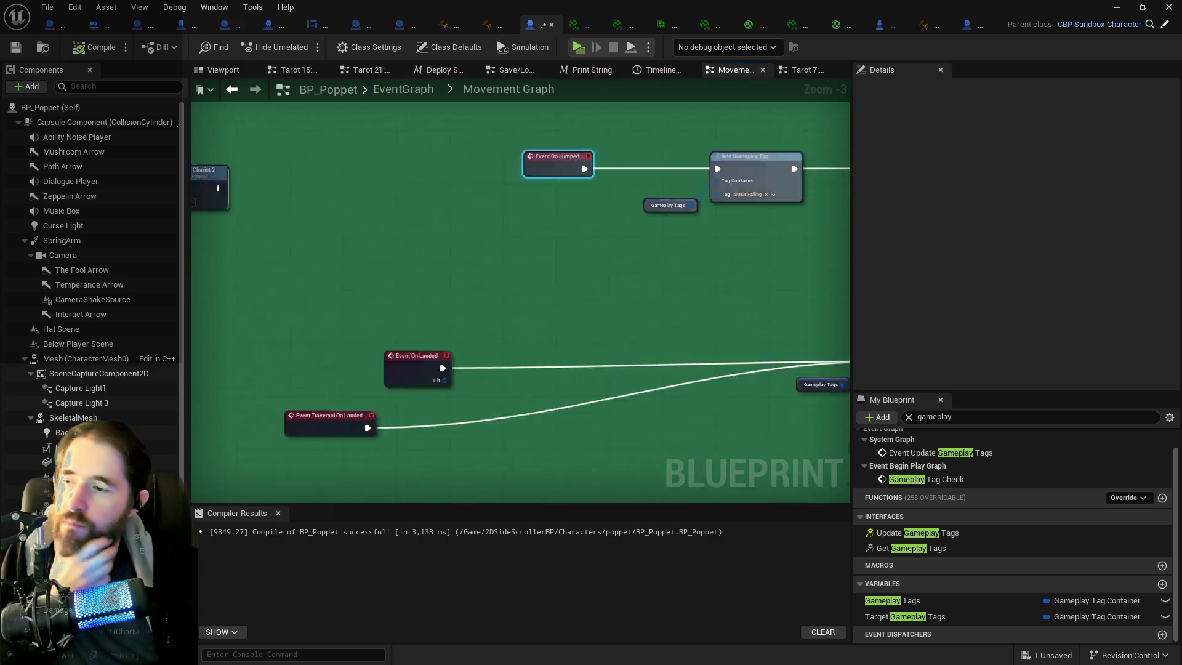
pyautogui.scroll(-2, 511, 271)
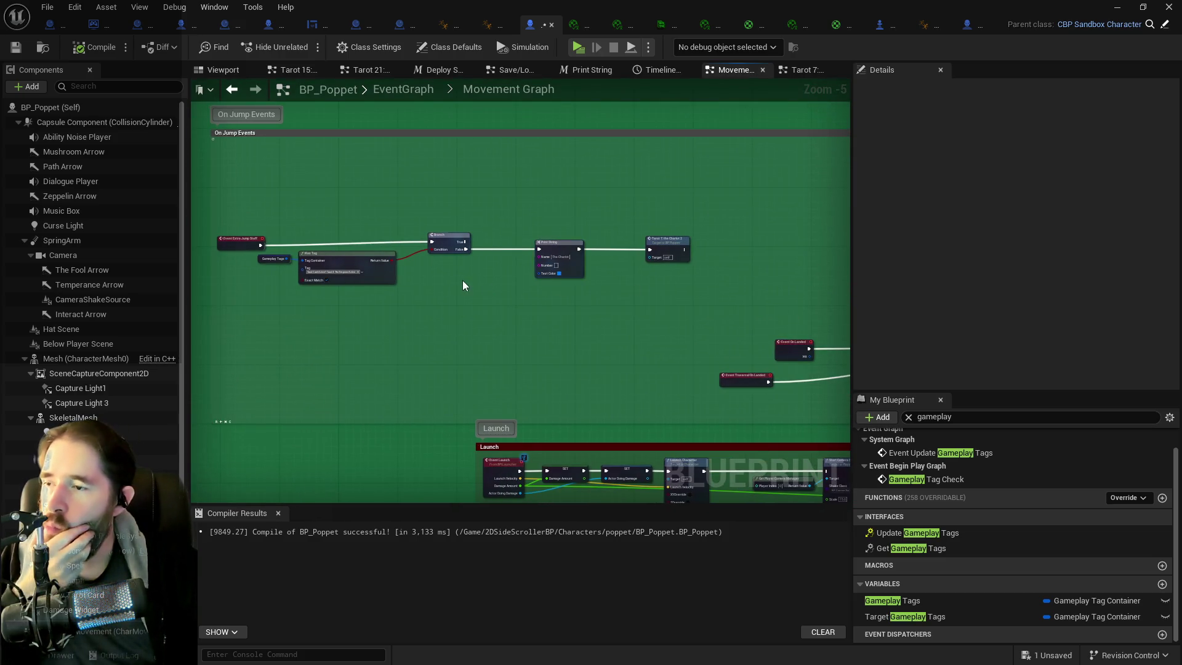
# - Move the Print String and Tarot nodes right and duplicate the Has Tag check with its Branch
pyautogui.moveTo(531, 226)
pyautogui.mouseDown()
pyautogui.moveTo(674, 253)
pyautogui.moveTo(753, 254)
pyautogui.mouseUp()
pyautogui.moveTo(289, 224)
pyautogui.mouseDown()
pyautogui.moveTo(264, 223)
pyautogui.moveTo(468, 299)
pyautogui.mouseUp()
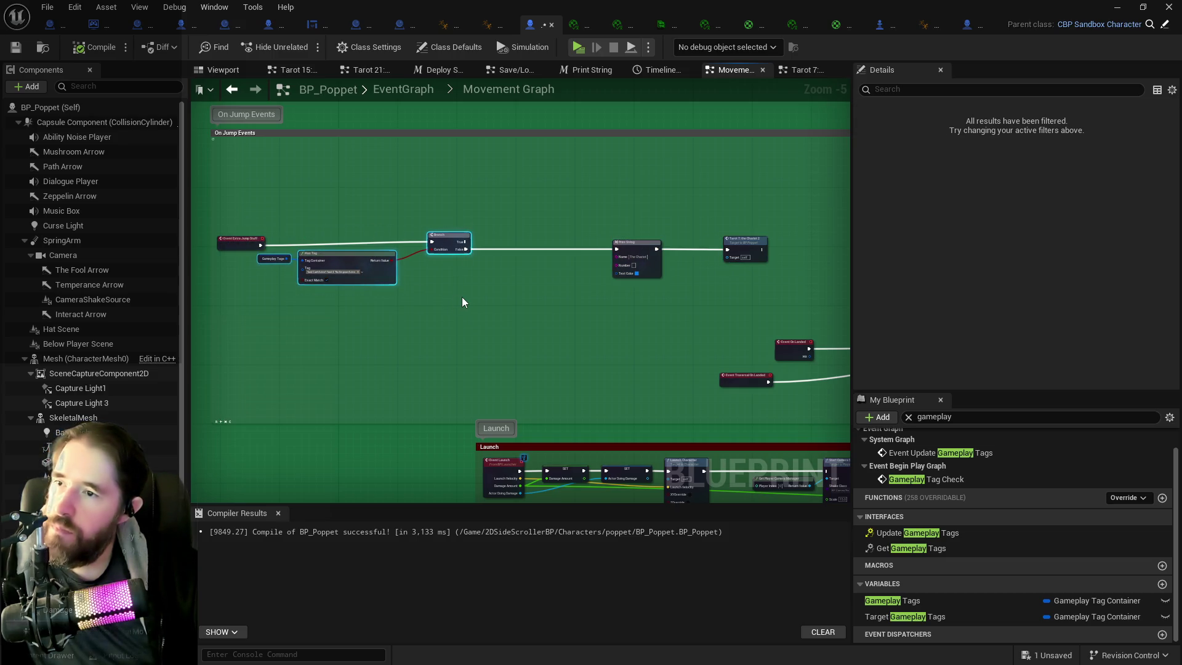
pyautogui.hotkey('ctrl', 'w')
pyautogui.scroll(2, 442, 334)
pyautogui.click(442, 334)
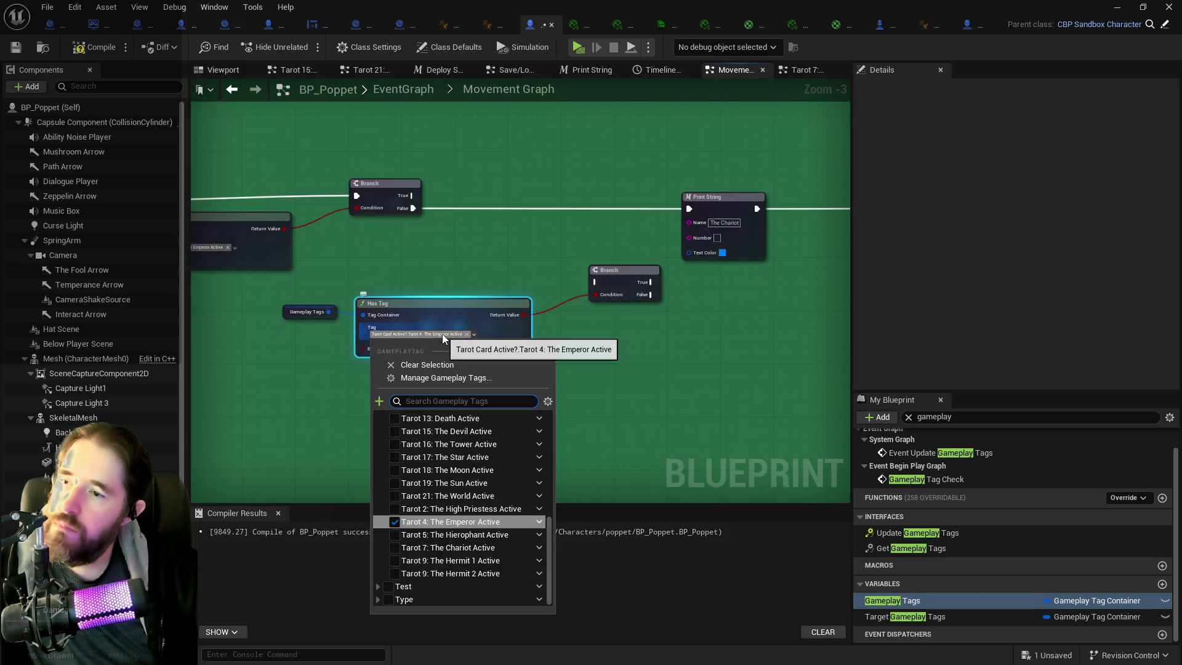
# - Set the copied Has Tag to Status.Wings Out and wire the first Branch's False into it
pyautogui.write('wings')
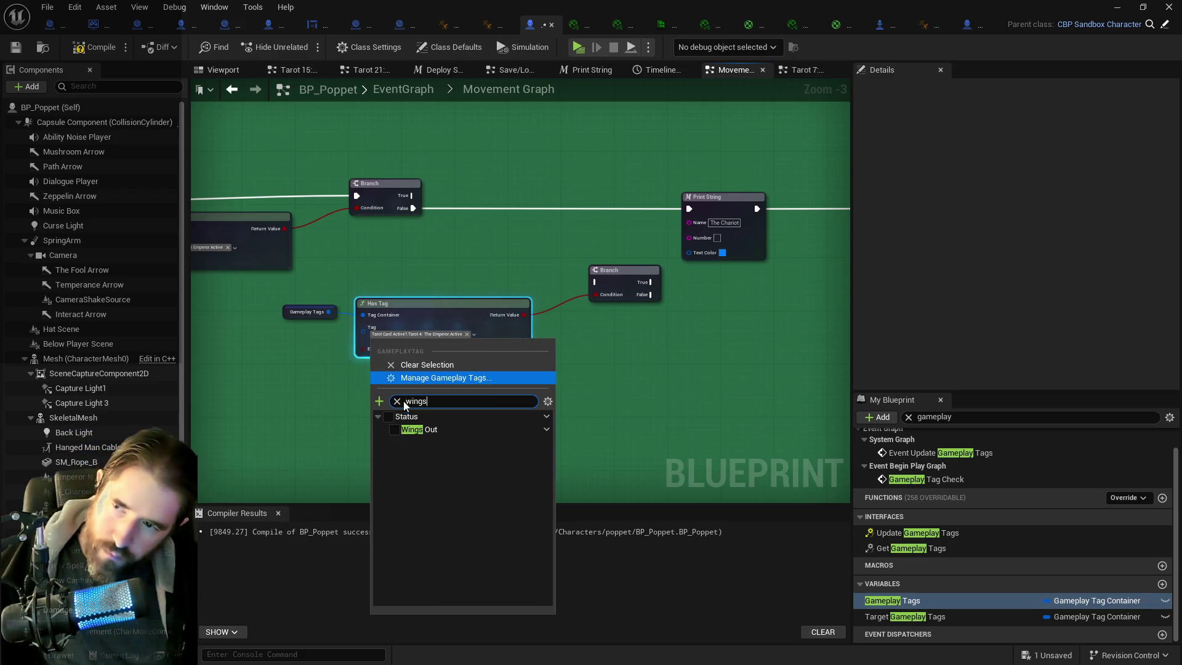
pyautogui.click(395, 430)
pyautogui.moveTo(413, 208)
pyautogui.mouseDown()
pyautogui.moveTo(612, 266)
pyautogui.moveTo(595, 281)
pyautogui.moveTo(570, 246)
pyautogui.moveTo(592, 223)
pyautogui.mouseUp()
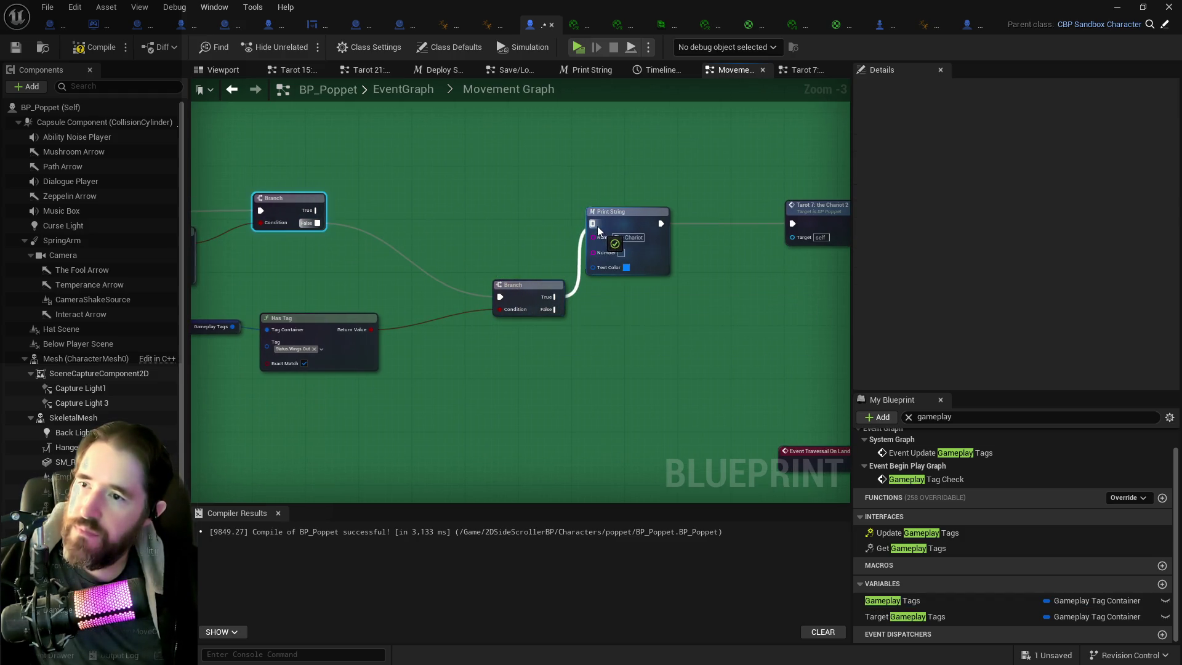
# - Compile and save BP_Poppet
pyautogui.click(70, 48)
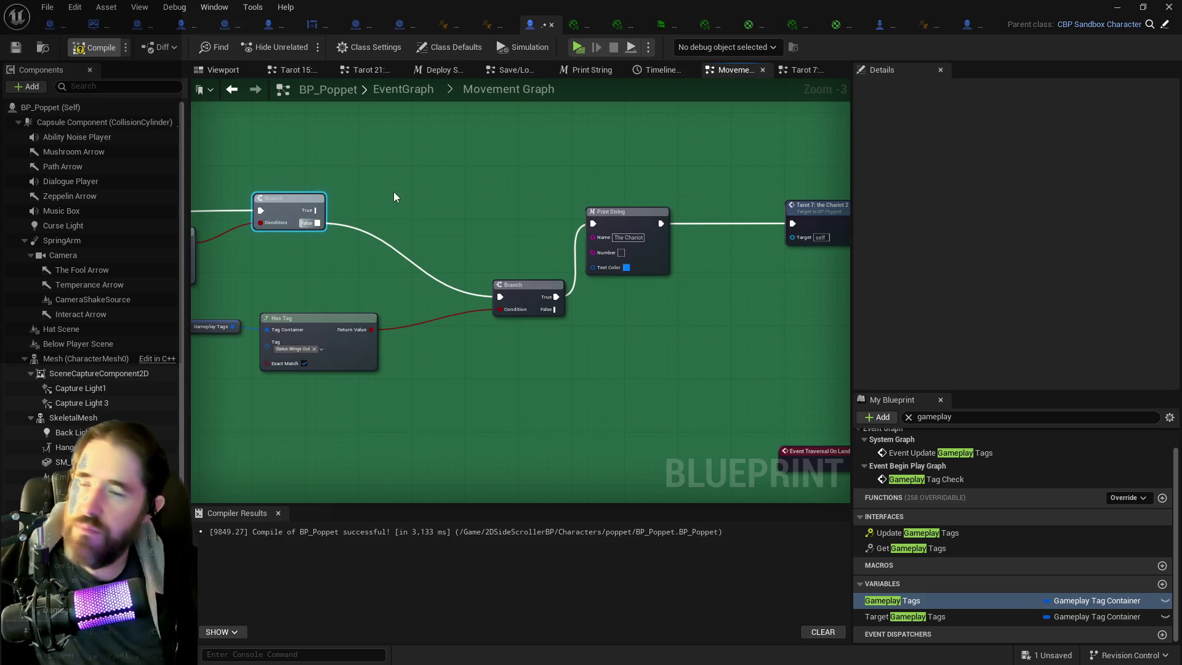
pyautogui.click(359, 352)
pyautogui.hotkey('ctrl', 's')
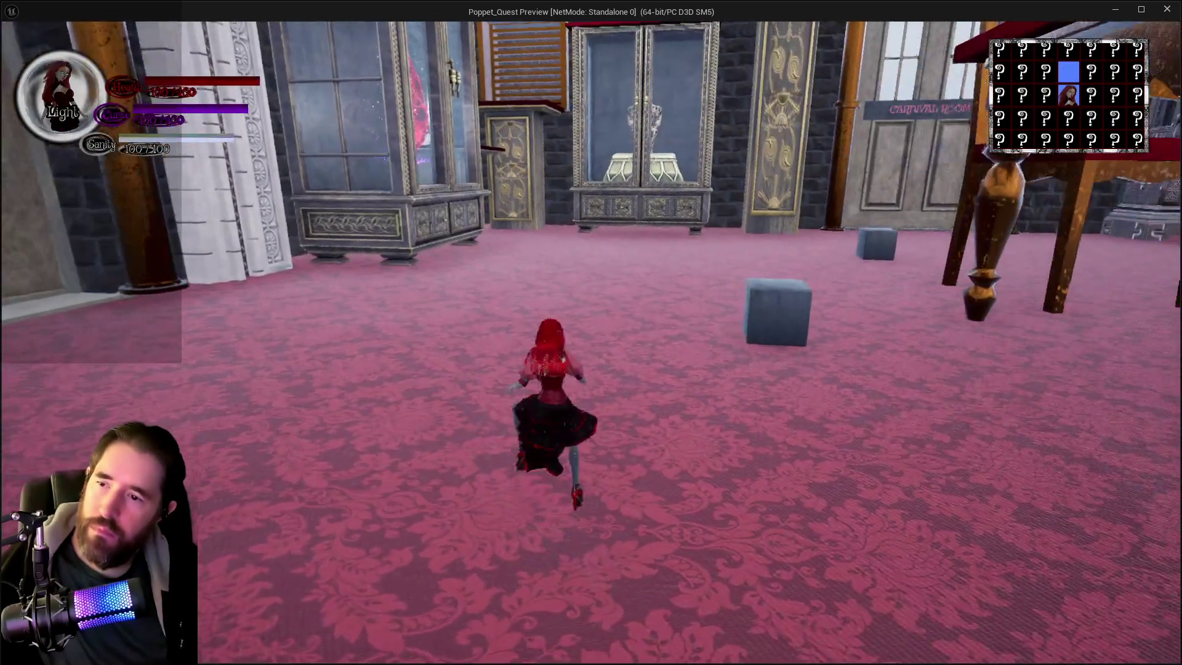
# - Run and jump through the room, climbing the ladder tower and crossing the red table, then stop play
pyautogui.press('space')
pyautogui.press('w')
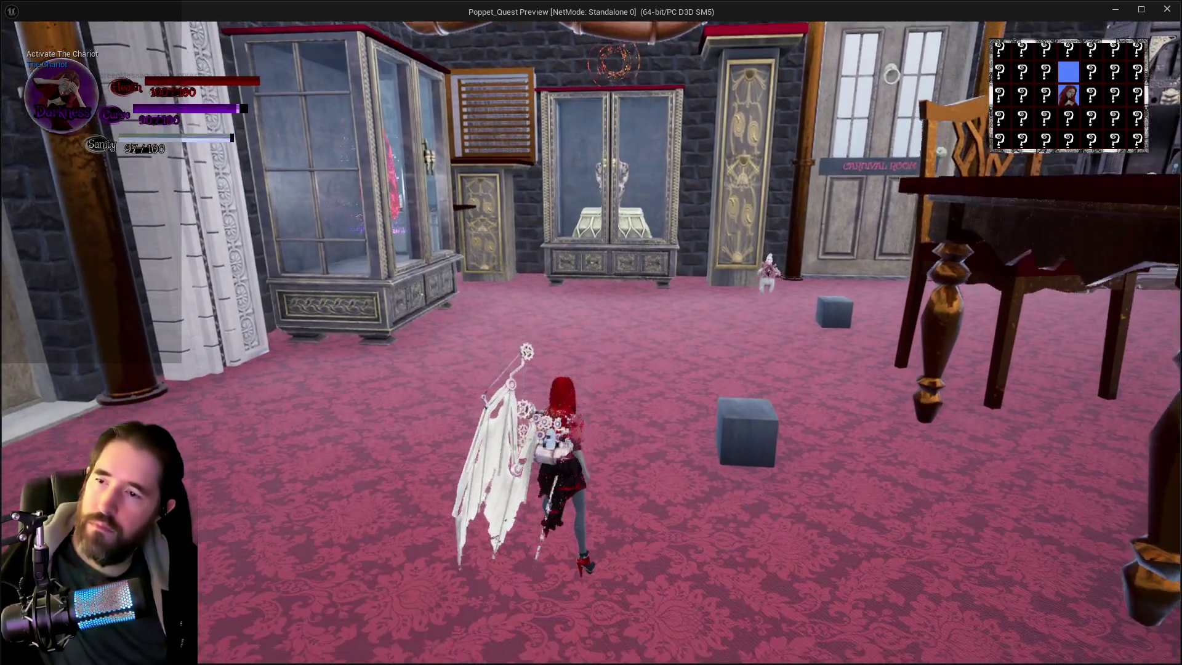
pyautogui.press('w')
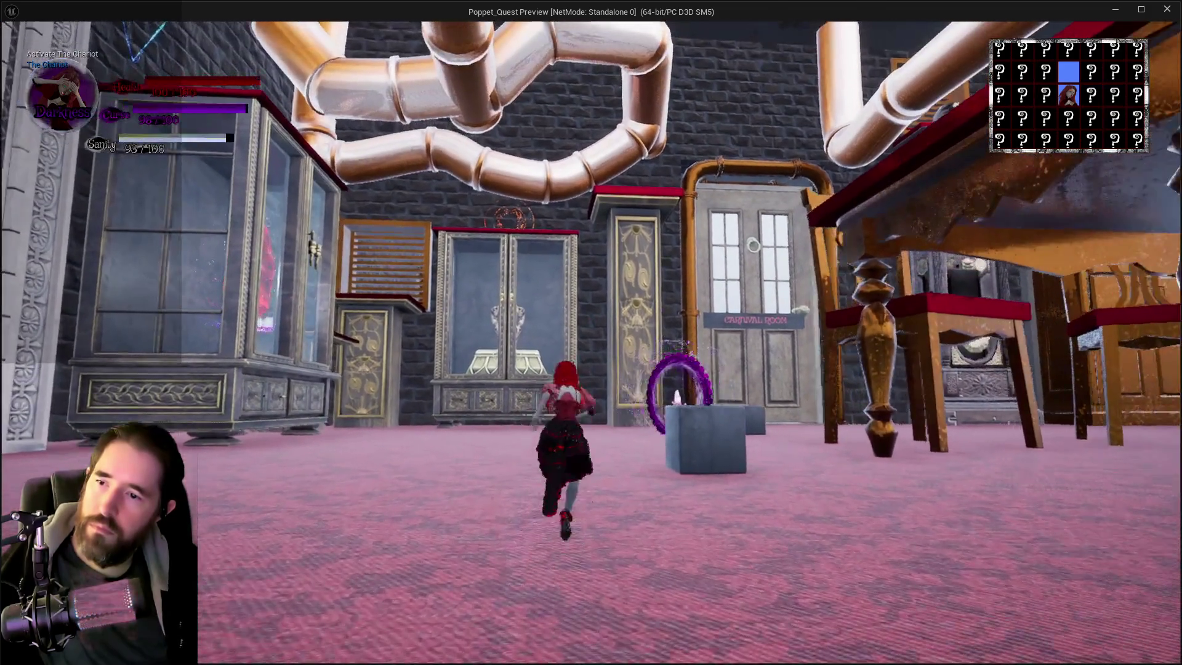
pyautogui.press('w')
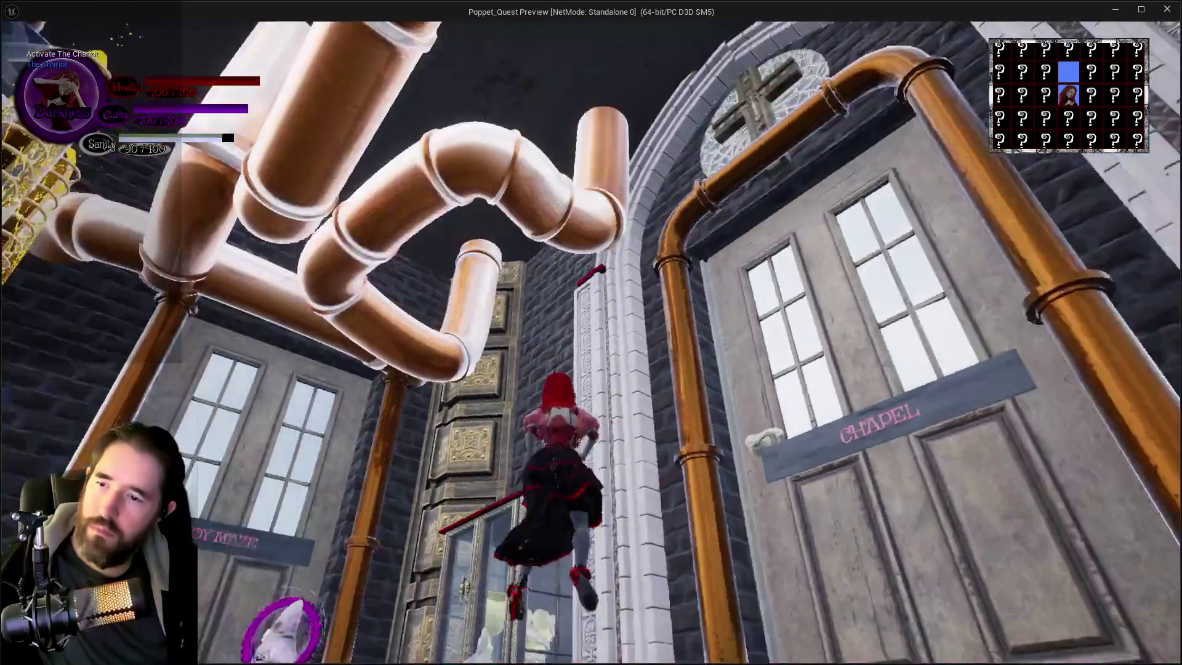
pyautogui.press('w')
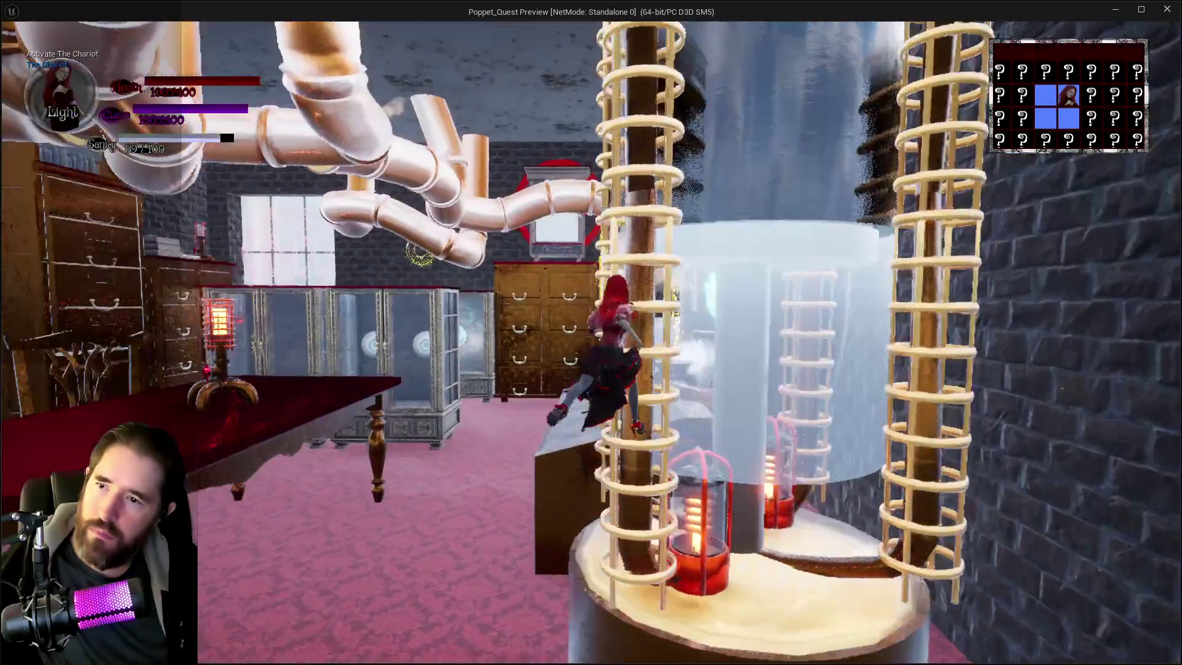
pyautogui.press('w')
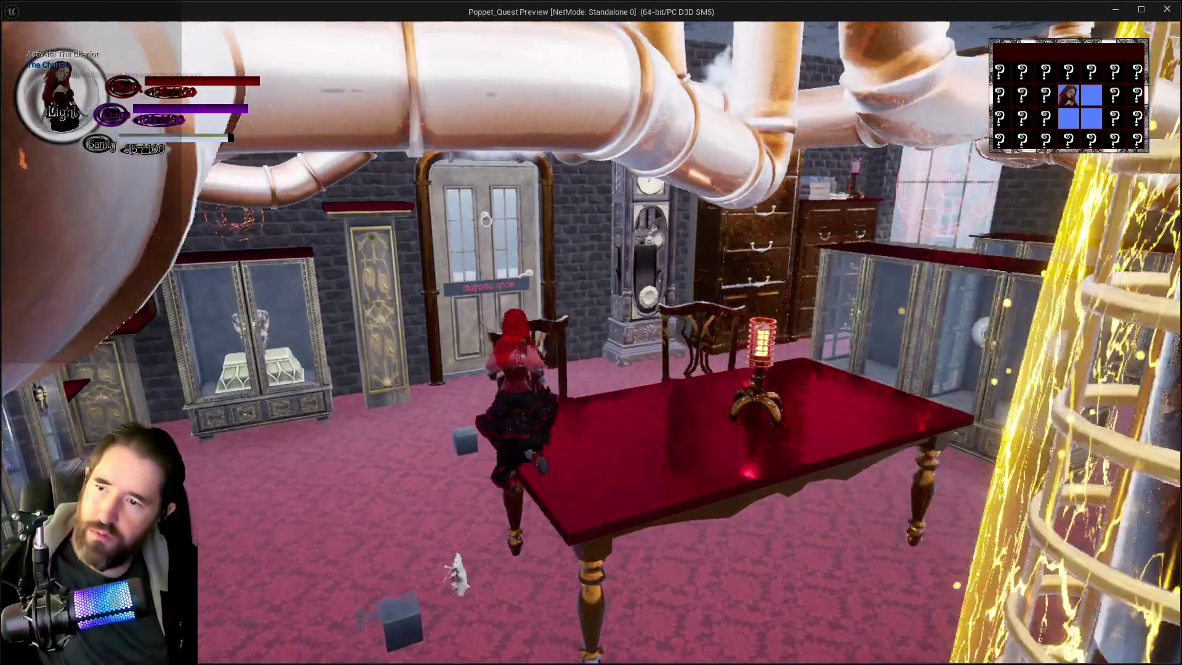
pyautogui.press('w')
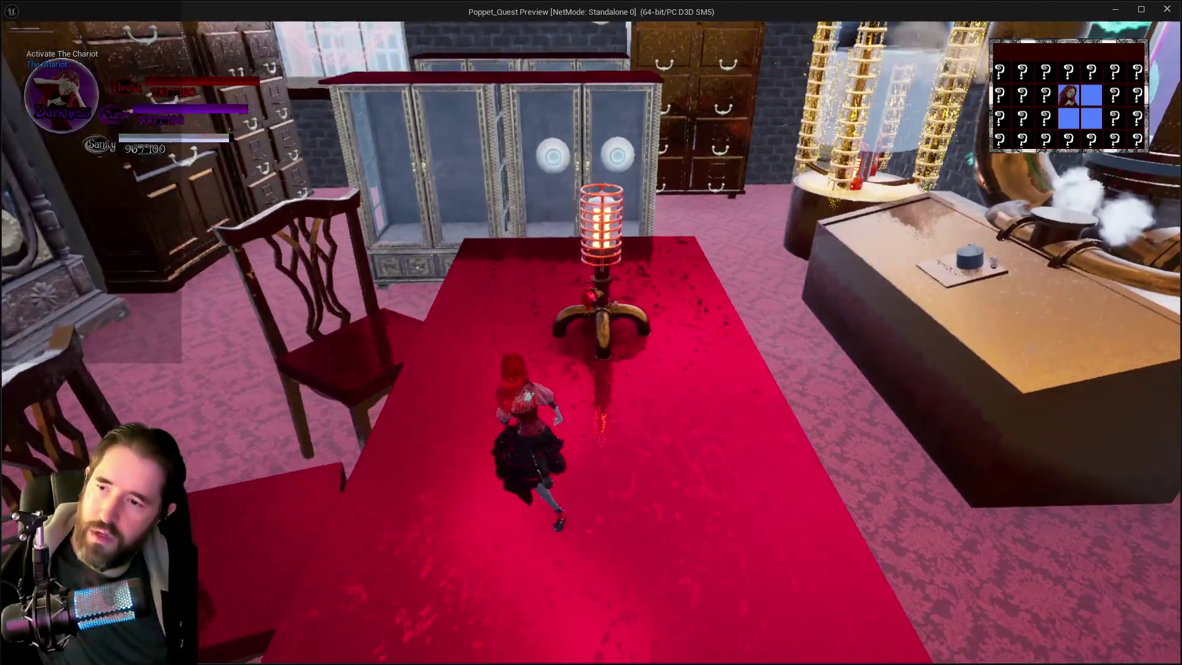
pyautogui.press('w')
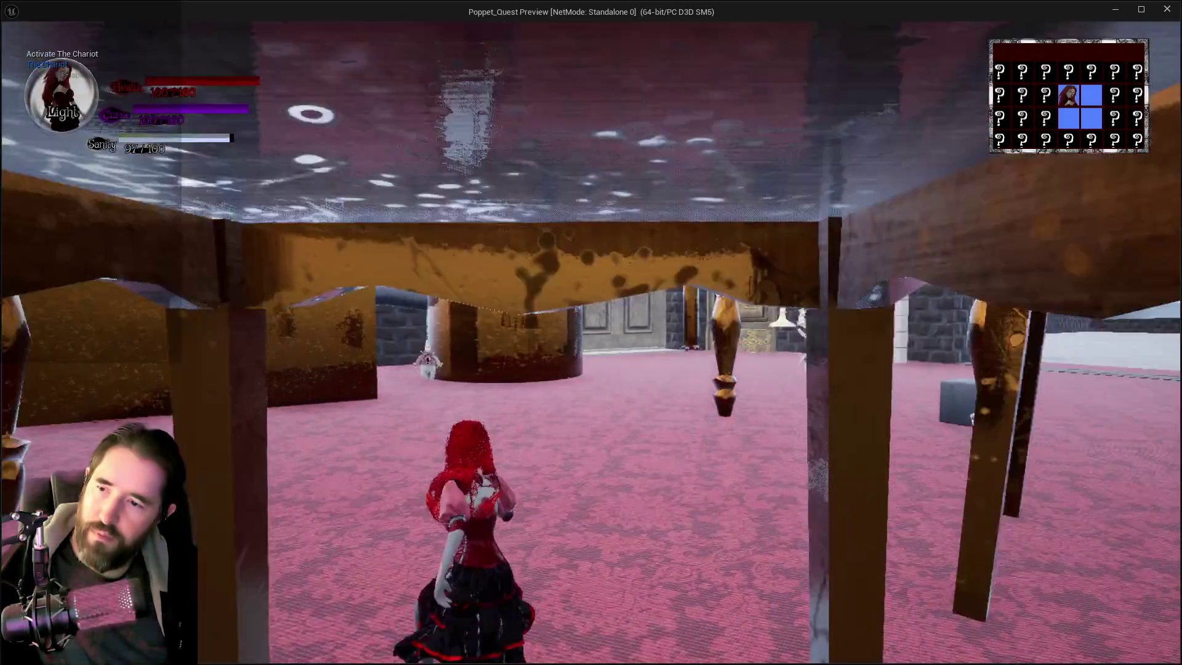
pyautogui.hotkey('shift', 'F1')
pyautogui.hotkey('alt', 'Tab')
pyautogui.press('Escape')
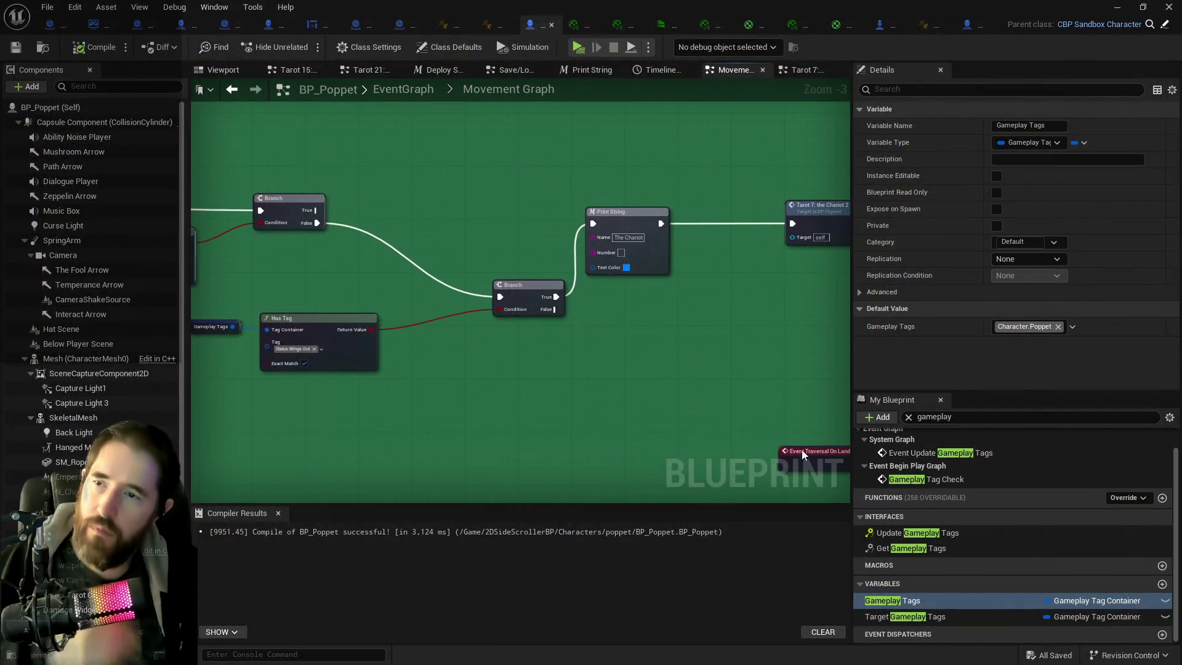
# - Pan to the Sequence and Add Gameplay Tag nodes and open the Gameplay Tags default-value tag list
pyautogui.scroll(-3, 801, 449)
pyautogui.moveTo(441, 404); pyautogui.dragTo(305, 367)
pyautogui.moveTo(536, 394)
pyautogui.mouseDown()
pyautogui.moveTo(326, 253)
pyautogui.moveTo(435, 277)
pyautogui.moveTo(596, 280)
pyautogui.moveTo(323, 320)
pyautogui.mouseUp()
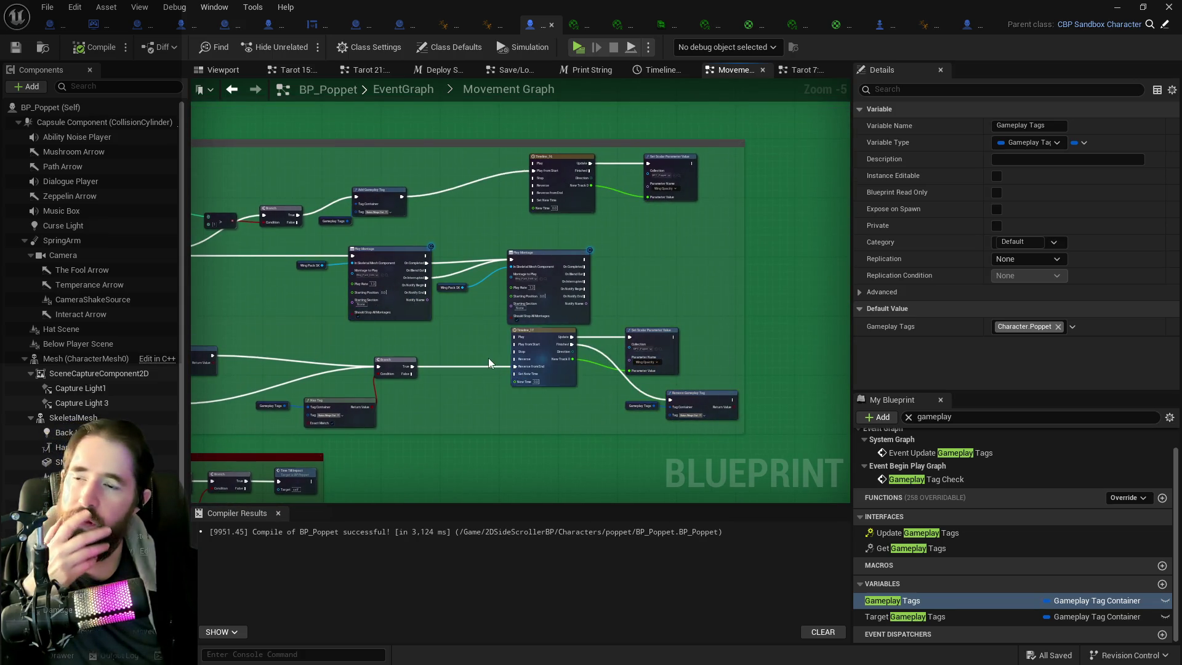
pyautogui.moveTo(634, 391); pyautogui.dragTo(808, 369)
pyautogui.moveTo(636, 338); pyautogui.dragTo(493, 408)
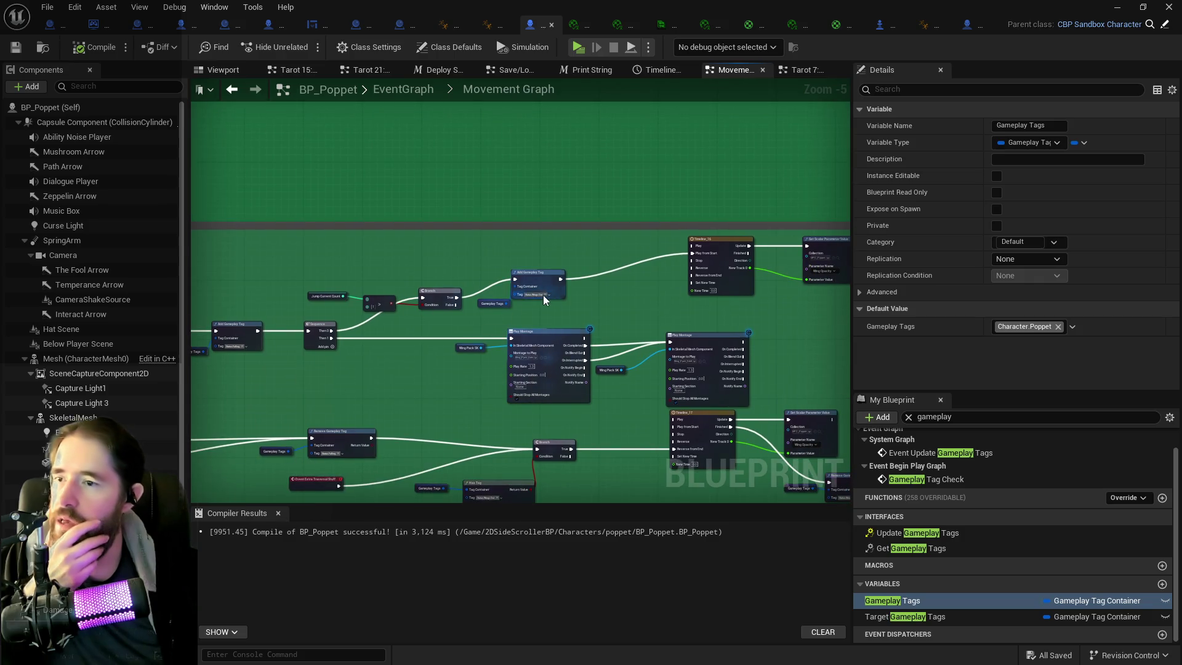
pyautogui.scroll(2, 585, 311)
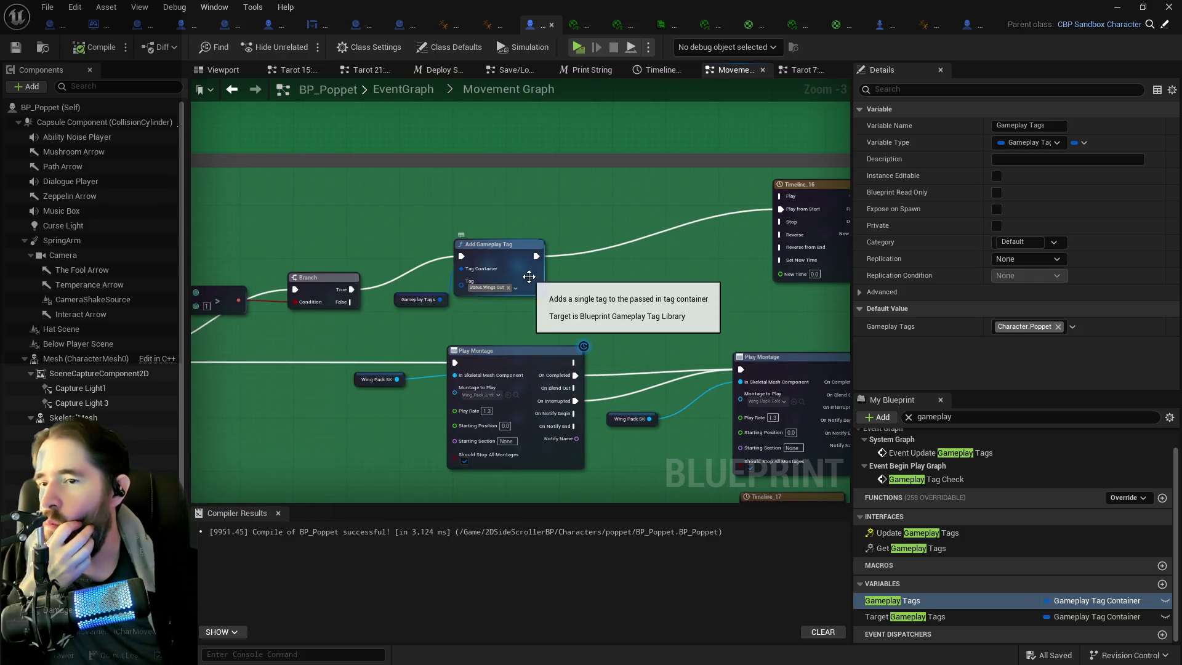
pyautogui.click(1013, 330)
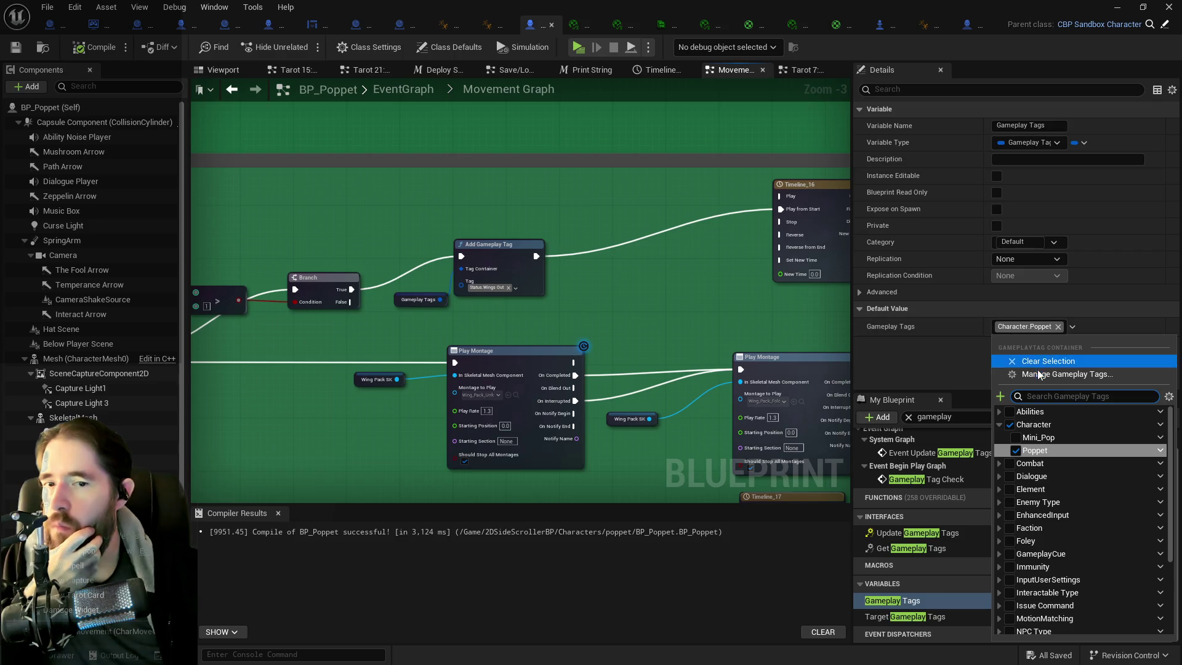
# - In the Gameplay Tag Manager, expand the Status category and begin adding a sub tag to it
pyautogui.click(1046, 374)
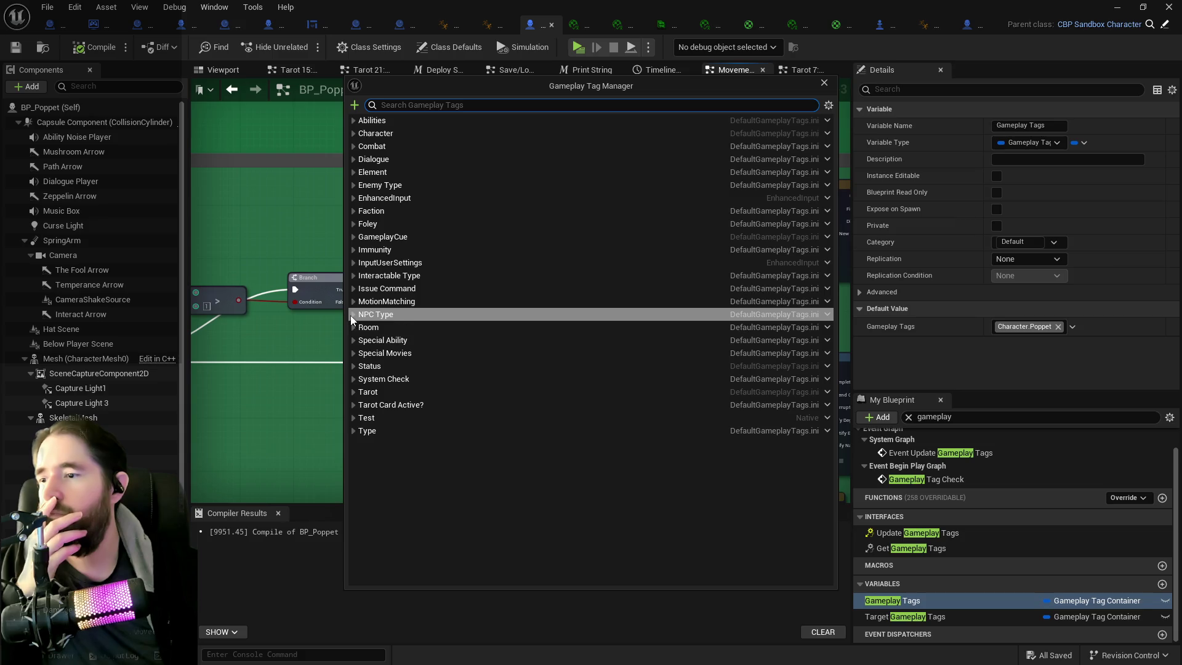
pyautogui.click(351, 352)
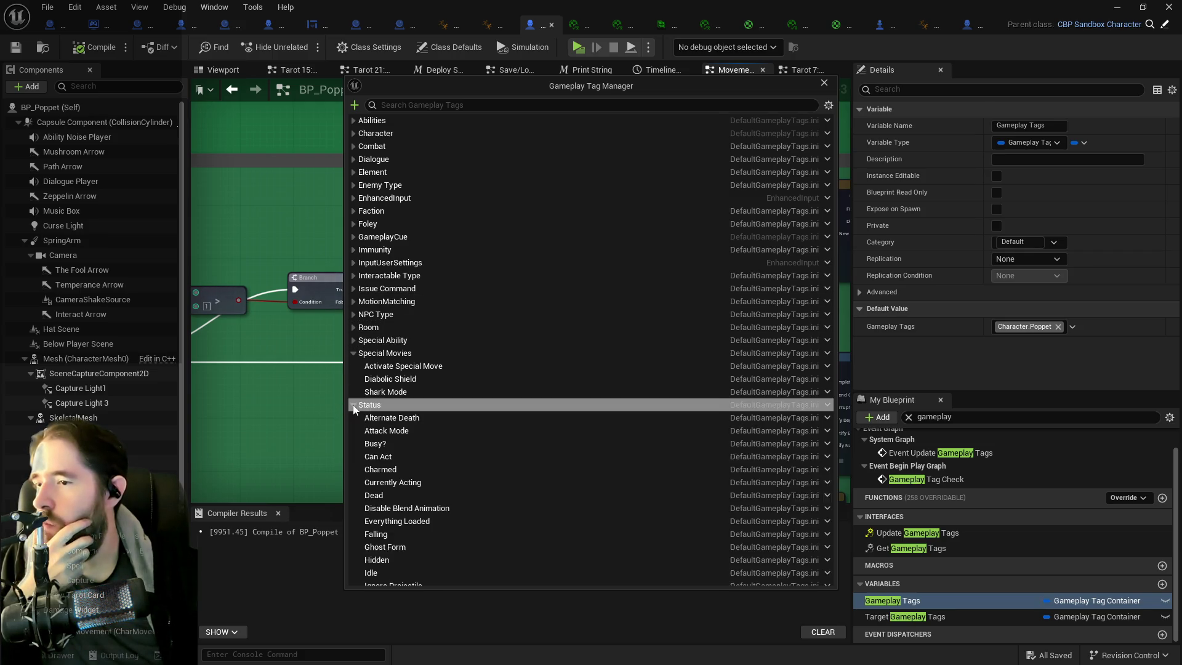
pyautogui.click(353, 405)
pyautogui.scroll(-2, 366, 430)
pyautogui.scroll(-4, 365, 430)
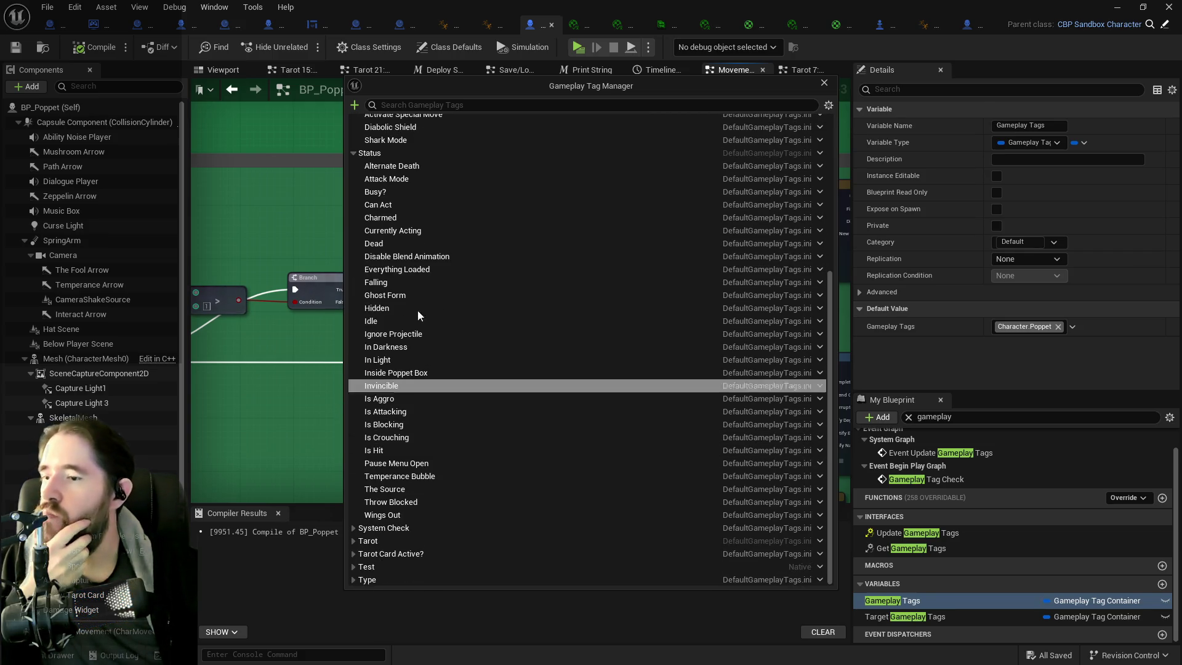
pyautogui.click(380, 155)
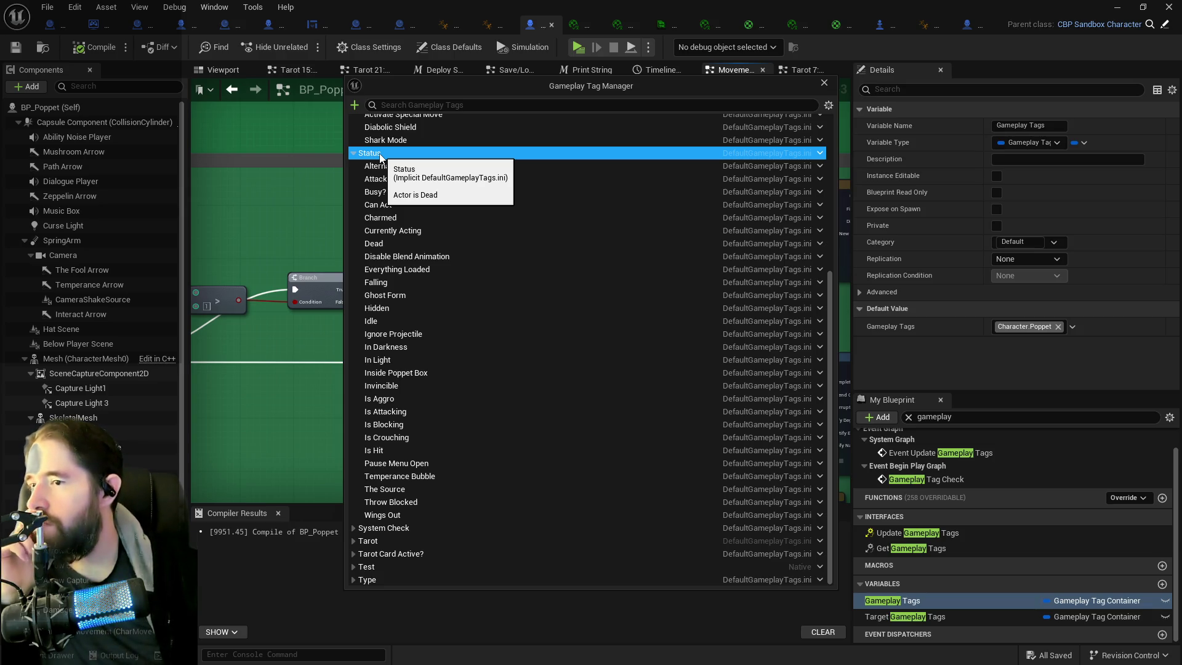
pyautogui.rightClick(380, 155)
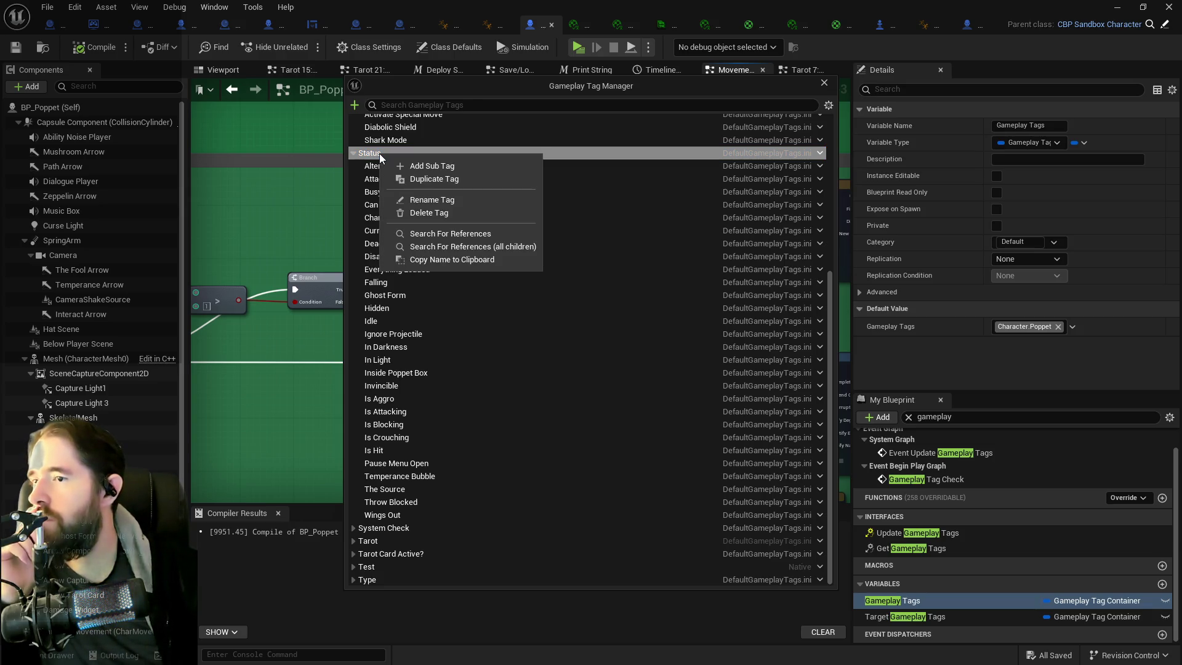
pyautogui.click(412, 170)
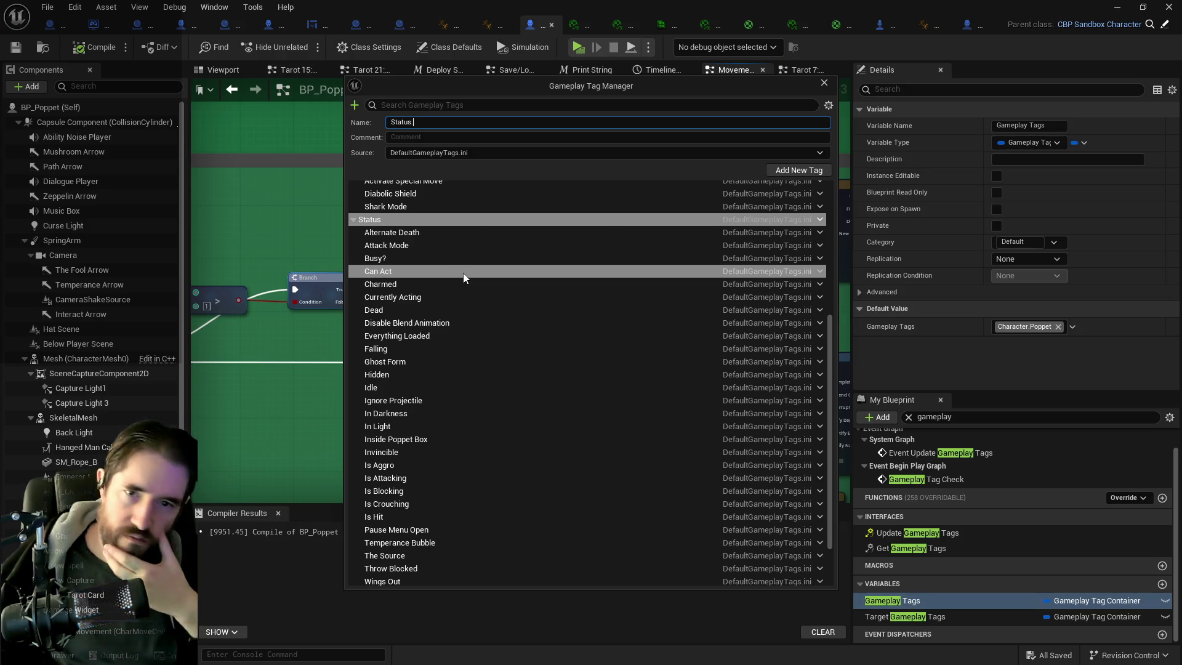
# - Create Status.Traversal and its Ready To Fly sub tag, then close the tag manager
pyautogui.write('Traversa')
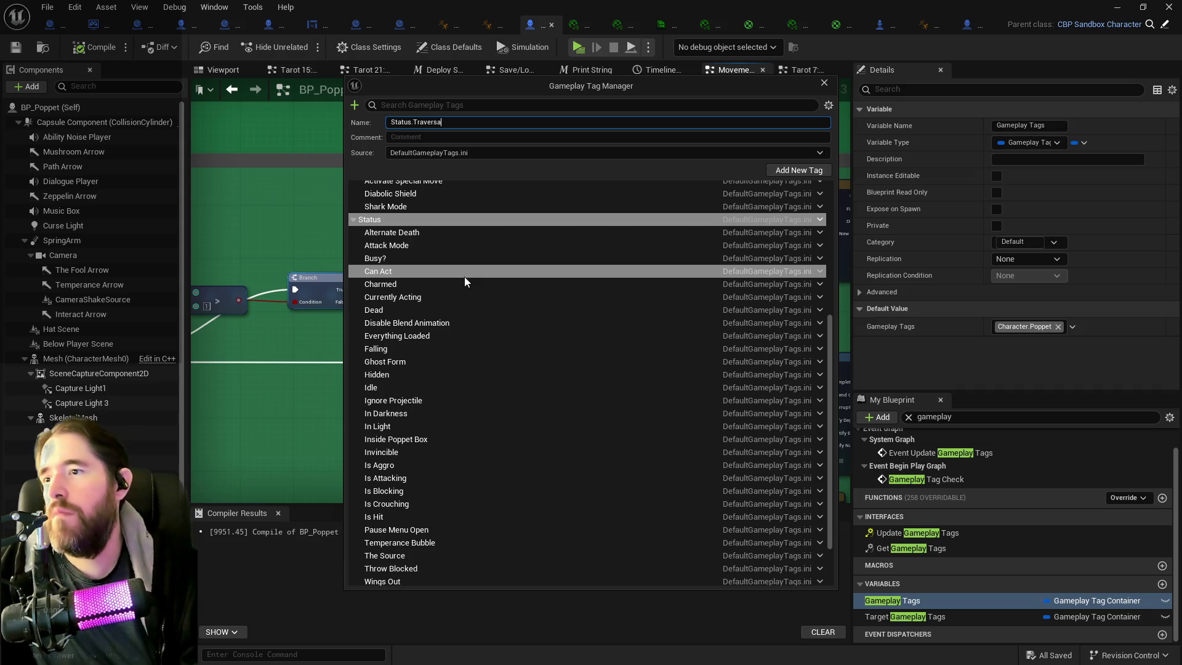
pyautogui.click(784, 173)
pyautogui.rightClick(387, 544)
pyautogui.click(387, 544)
pyautogui.rightClick(387, 542)
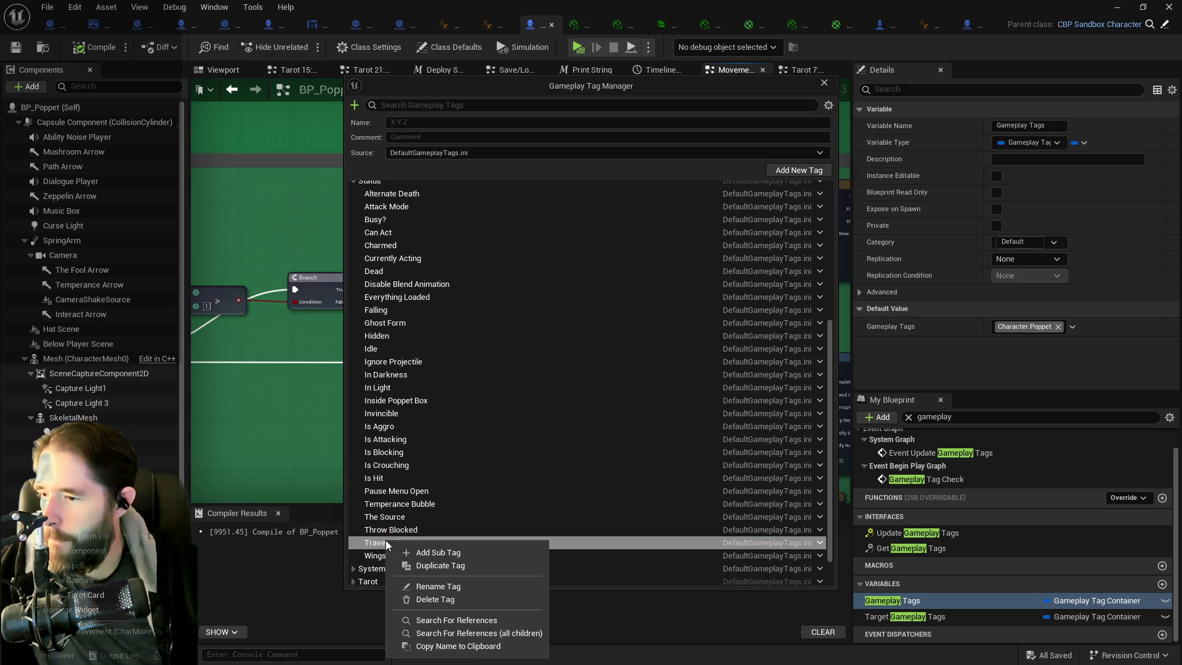
pyautogui.click(420, 549)
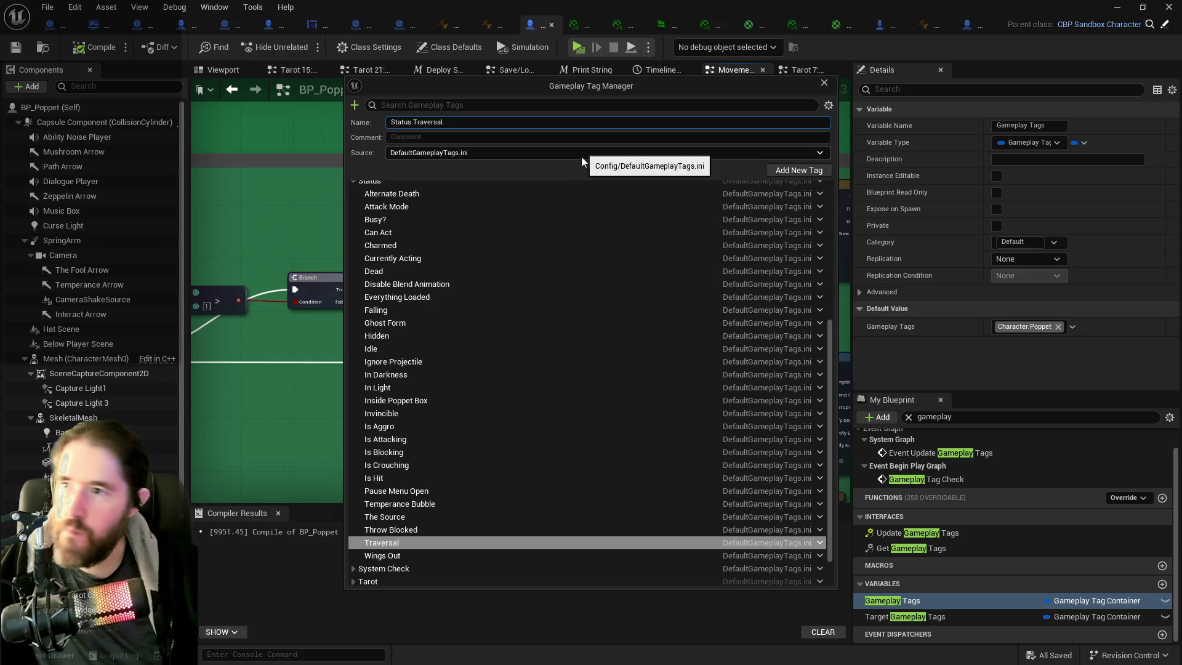
pyautogui.write('R')
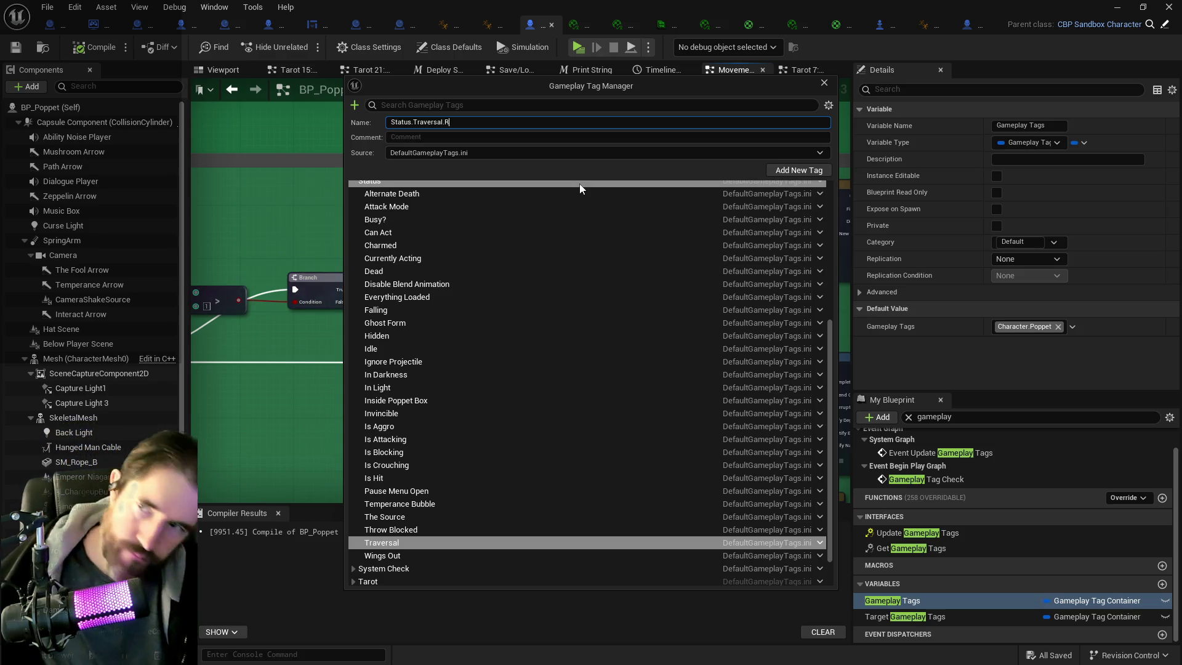
pyautogui.write('eady To Fly')
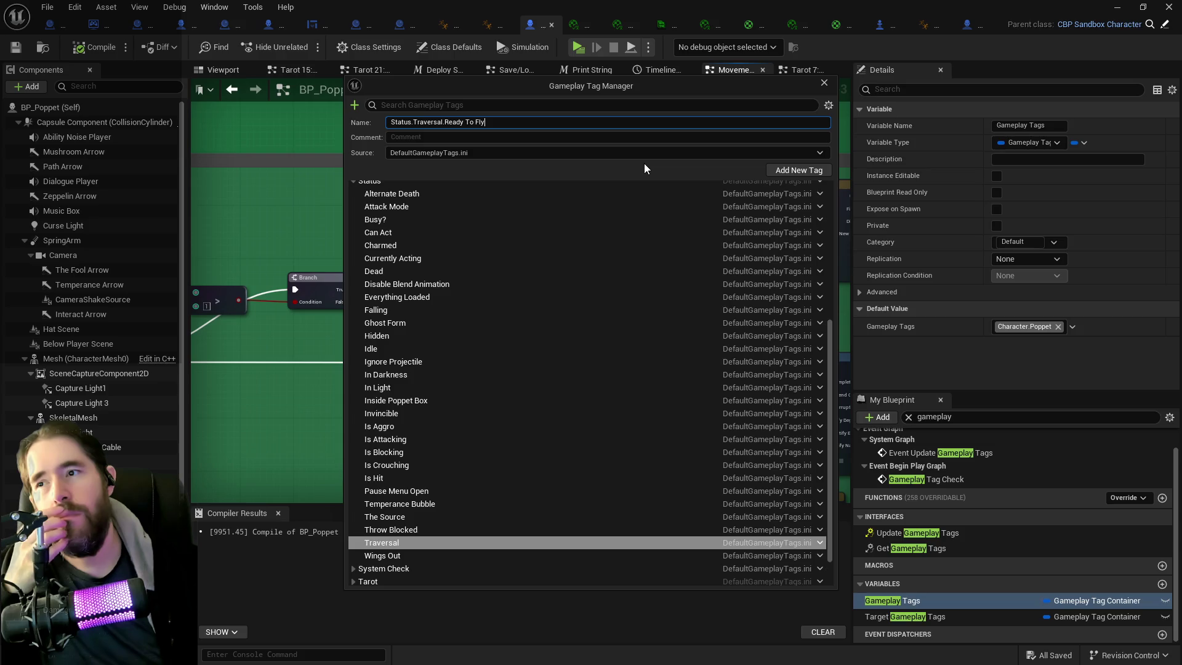
pyautogui.click(774, 171)
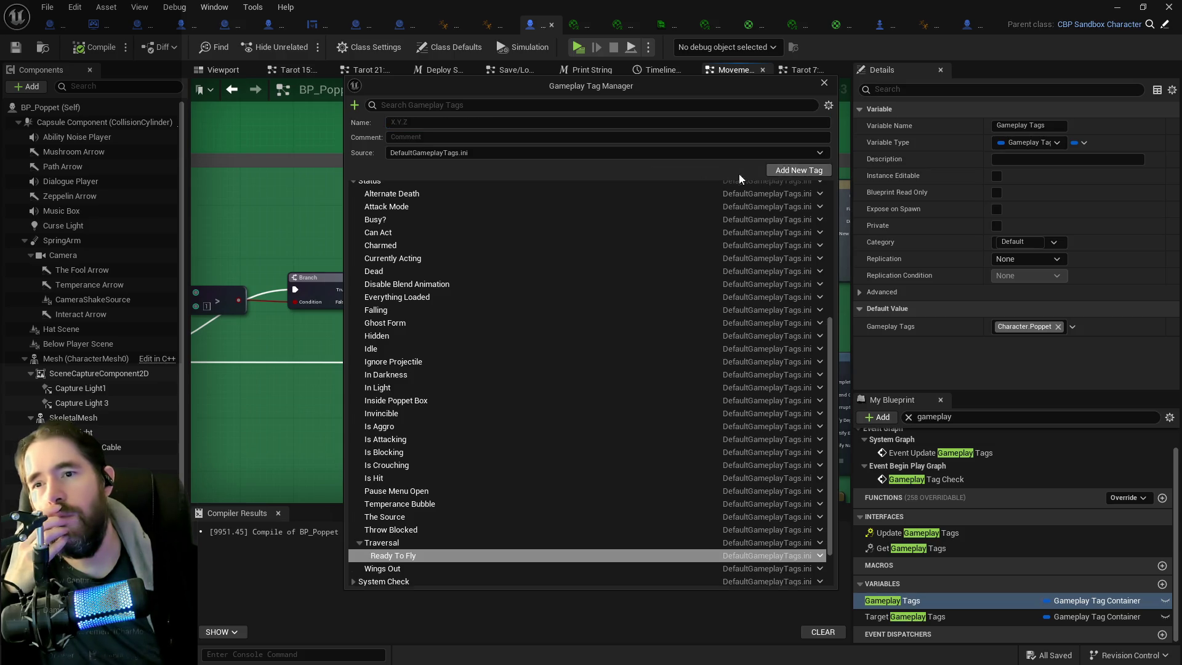
pyautogui.click(824, 83)
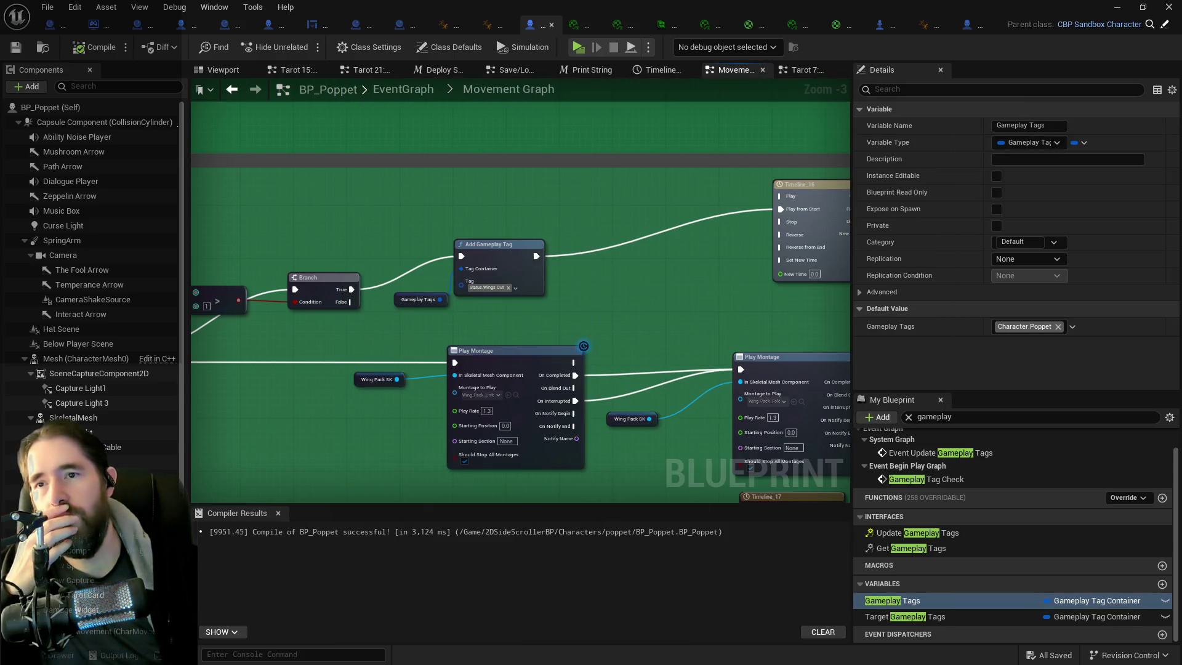
pyautogui.scroll(-3, 559, 235)
pyautogui.scroll(2, 566, 242)
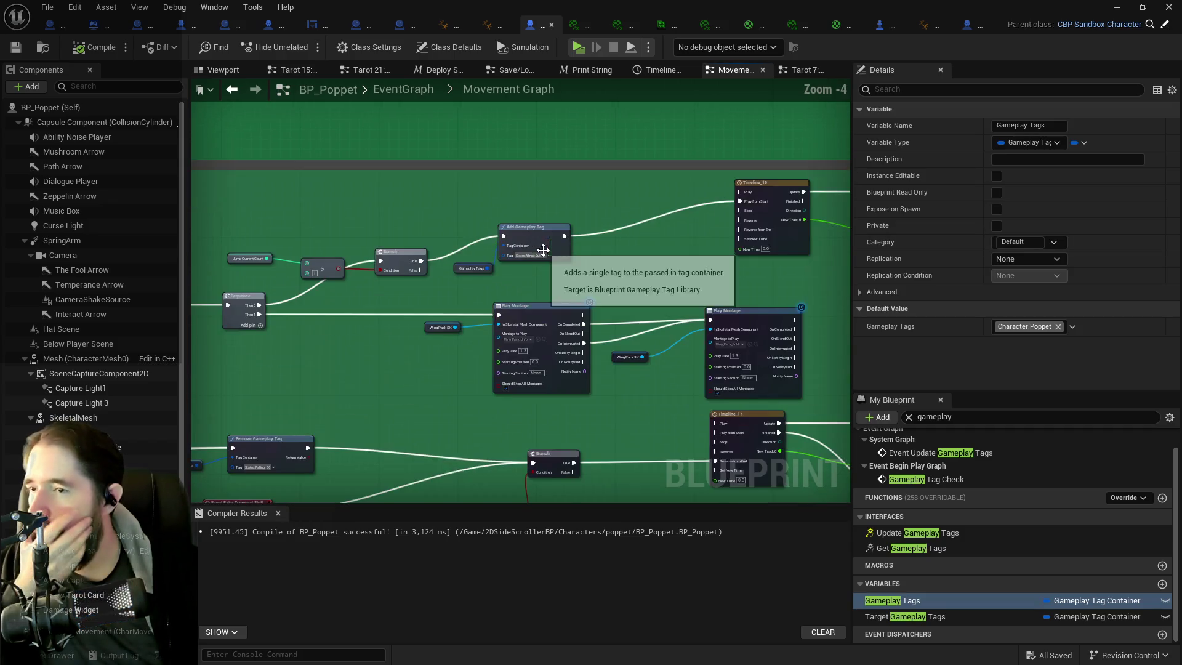
pyautogui.moveTo(532, 273); pyautogui.dragTo(607, 277)
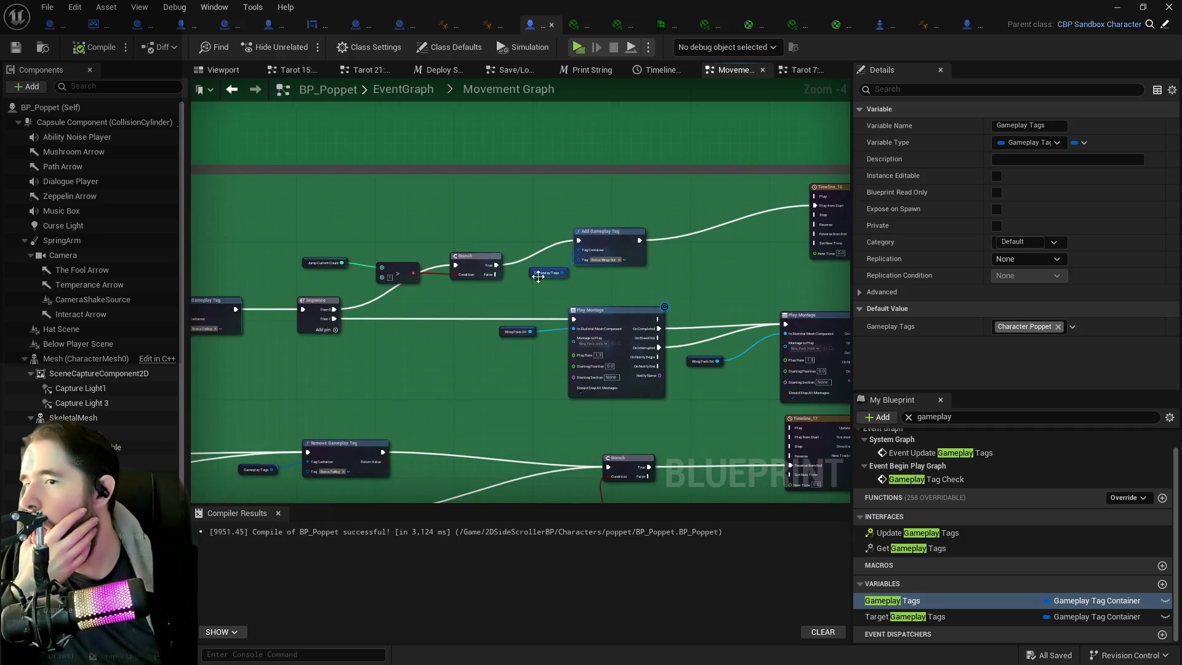
pyautogui.moveTo(515, 293); pyautogui.dragTo(492, 246)
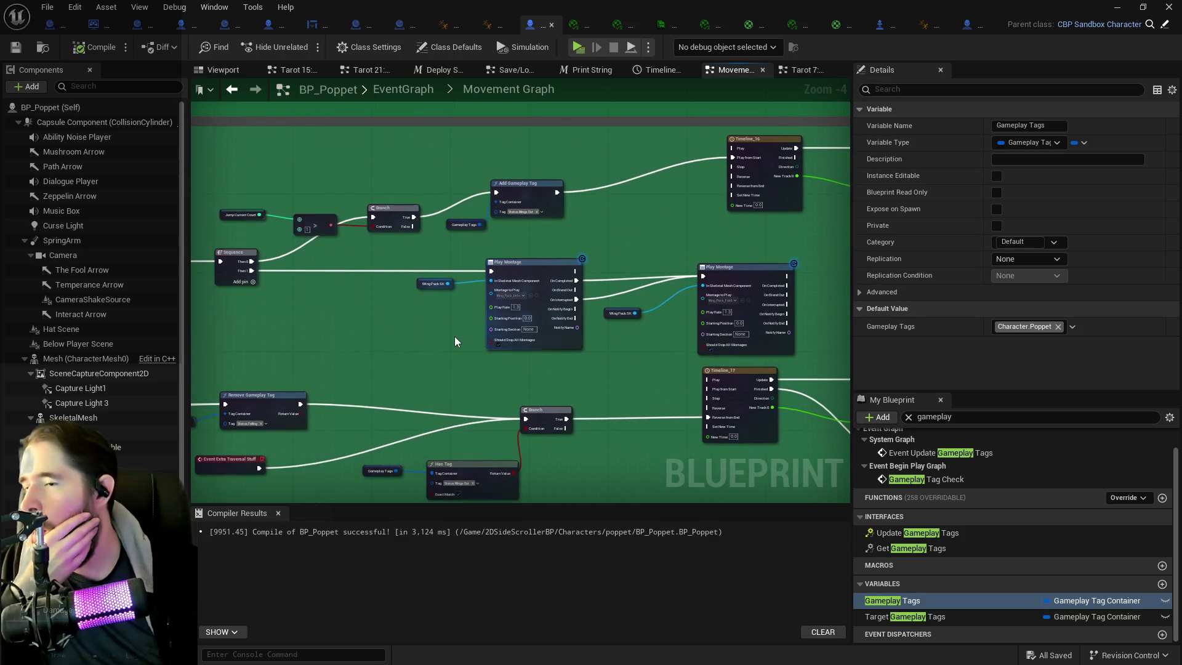
pyautogui.moveTo(455, 336); pyautogui.dragTo(523, 273)
pyautogui.moveTo(622, 308); pyautogui.dragTo(498, 273)
pyautogui.scroll(-4, 497, 276)
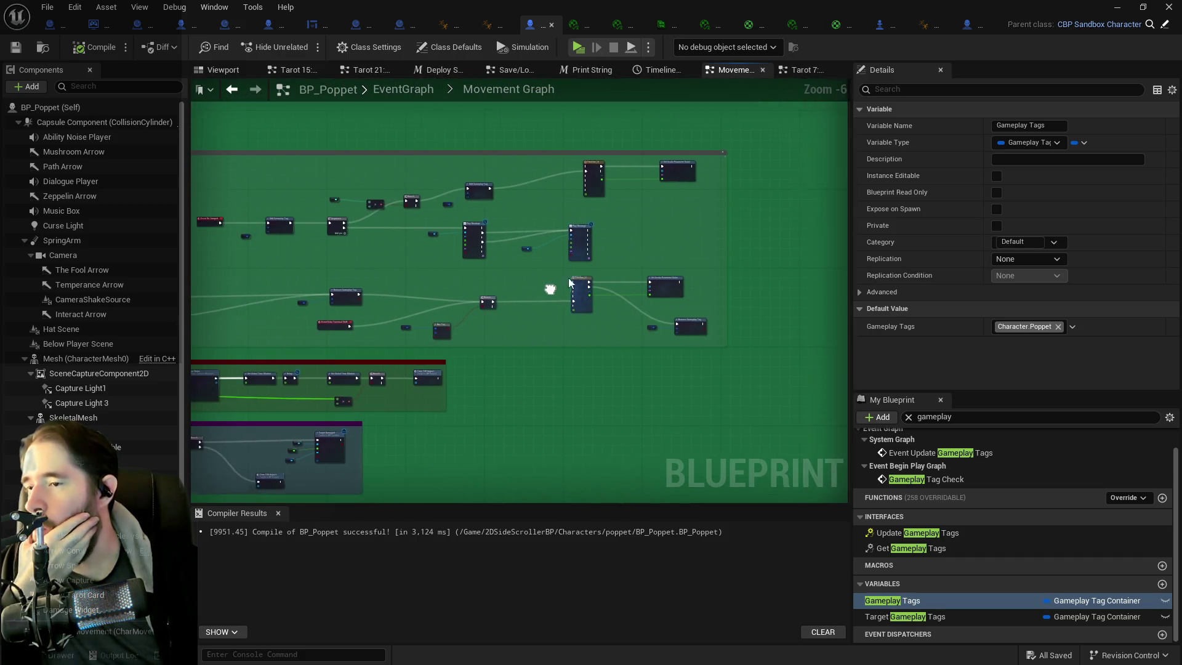
pyautogui.scroll(2, 560, 272)
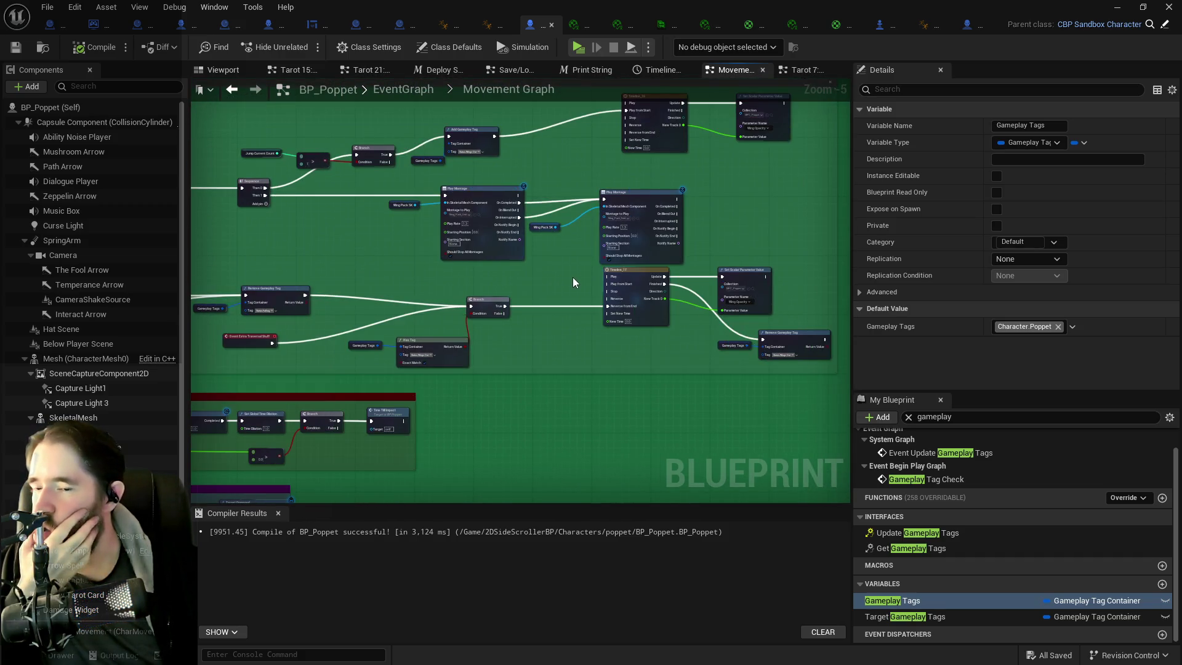
pyautogui.moveTo(557, 289); pyautogui.dragTo(641, 303)
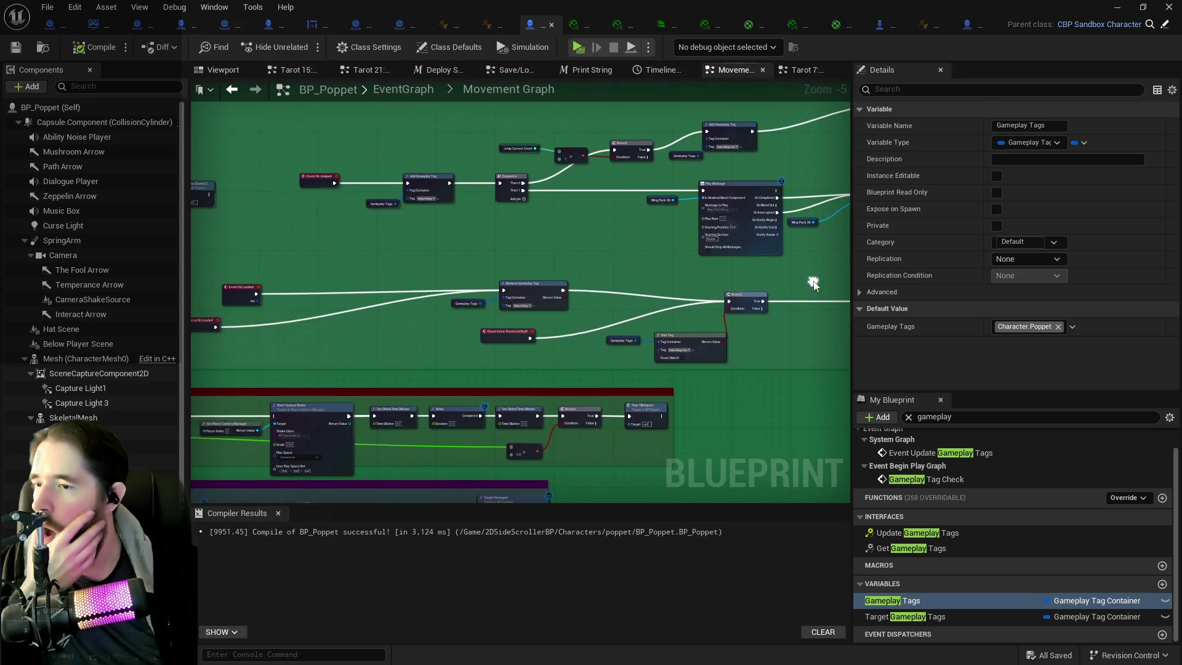
pyautogui.moveTo(527, 300); pyautogui.dragTo(511, 300)
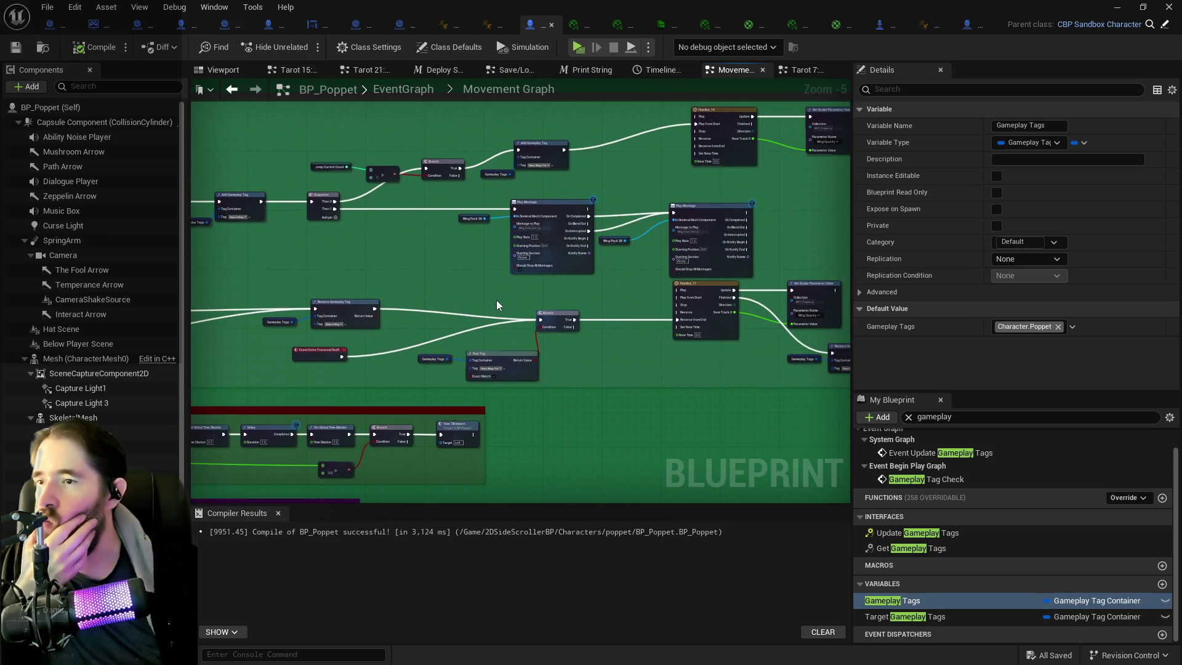
# - Shift Timeline_11 and its downstream nodes right, keeping them fed by the Branch
pyautogui.moveTo(643, 307)
pyautogui.mouseDown()
pyautogui.moveTo(610, 235)
pyautogui.moveTo(843, 308)
pyautogui.mouseUp()
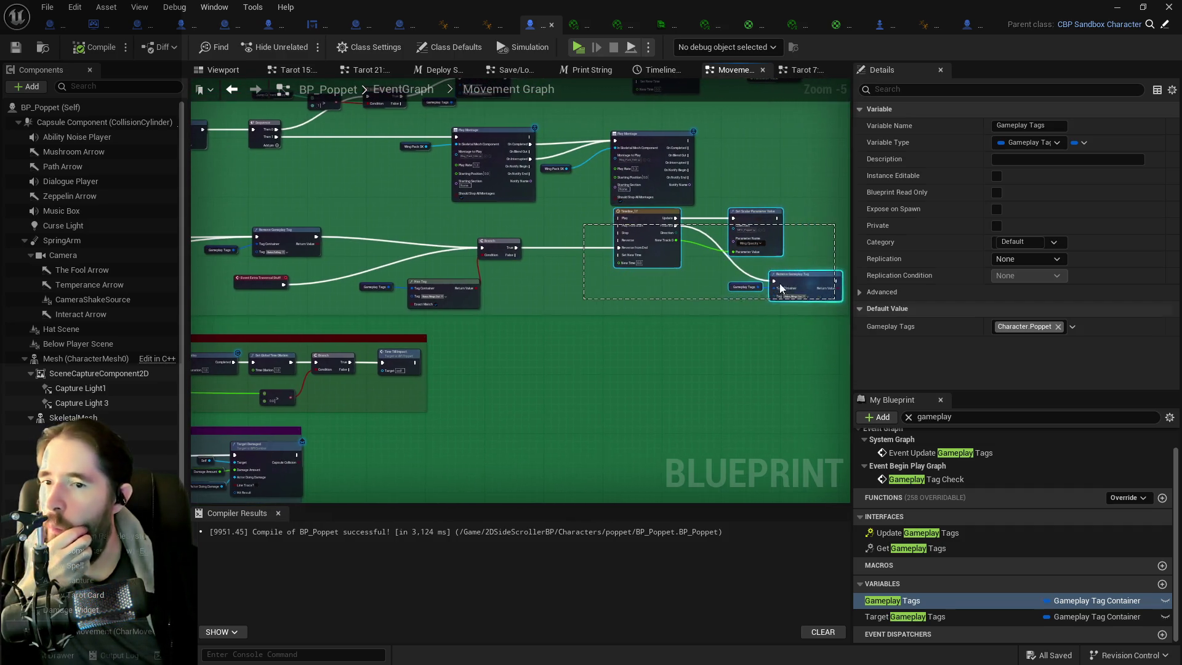
pyautogui.moveTo(671, 230)
pyautogui.mouseDown()
pyautogui.moveTo(722, 251)
pyautogui.moveTo(792, 229)
pyautogui.mouseUp()
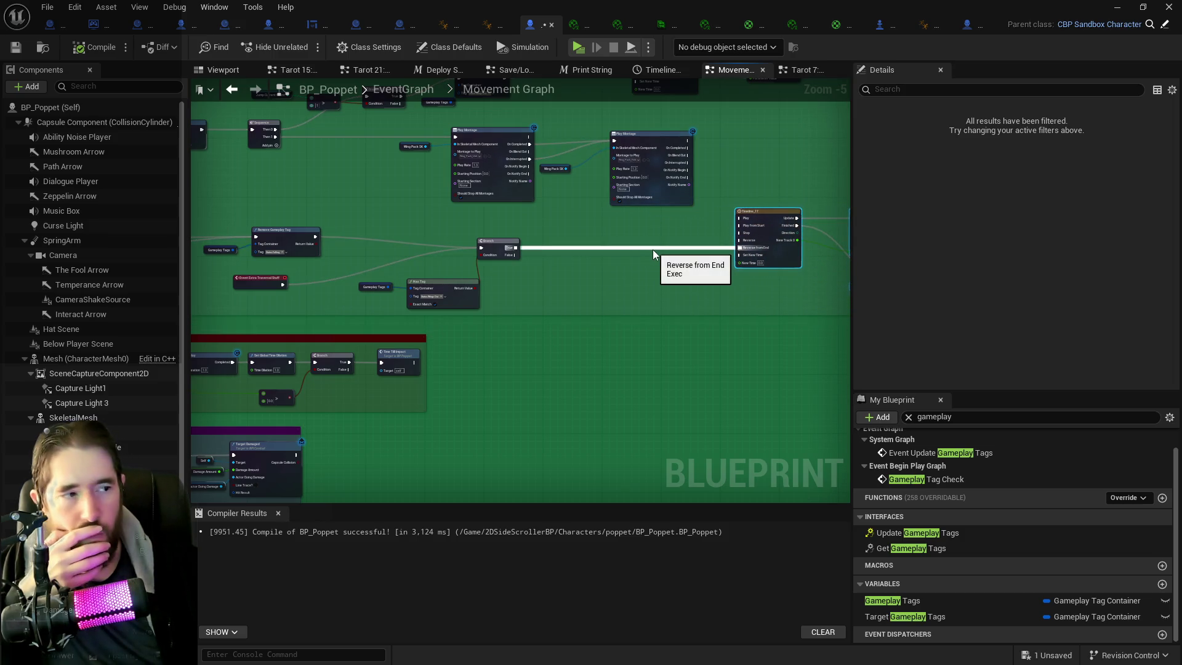
pyautogui.scroll(1, 570, 250)
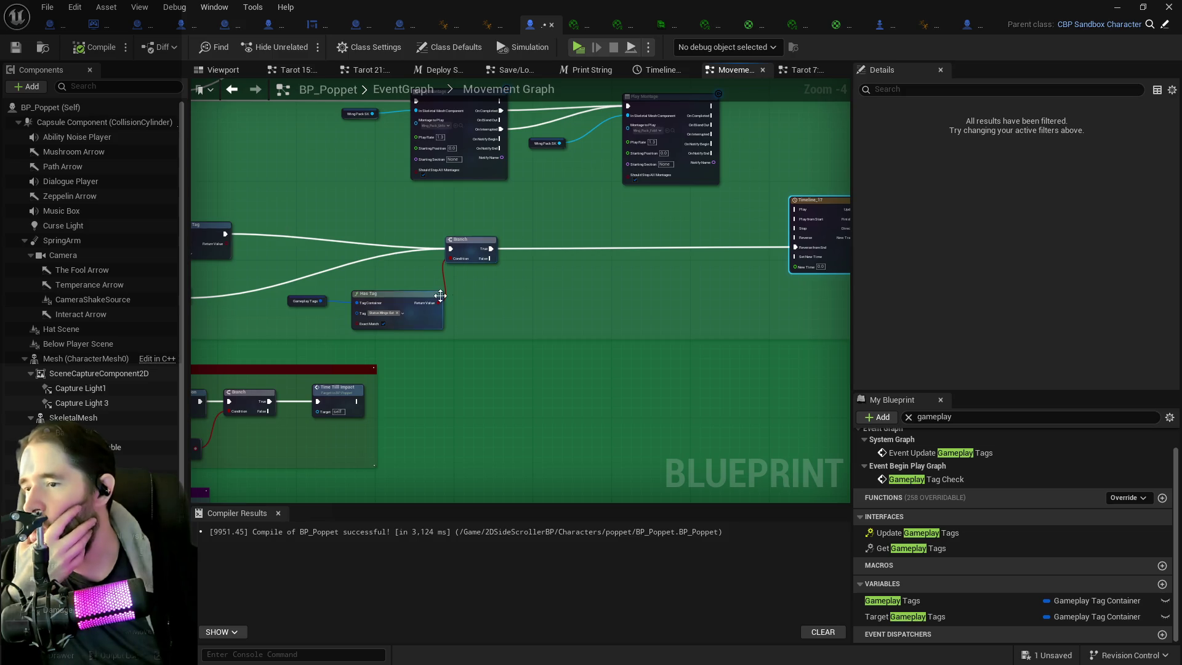
# - Move the Branch, Has Tag and Gameplay Tags nodes right, just before Timeline_11
pyautogui.moveTo(454, 241)
pyautogui.mouseDown()
pyautogui.moveTo(660, 241)
pyautogui.moveTo(646, 241)
pyautogui.mouseUp()
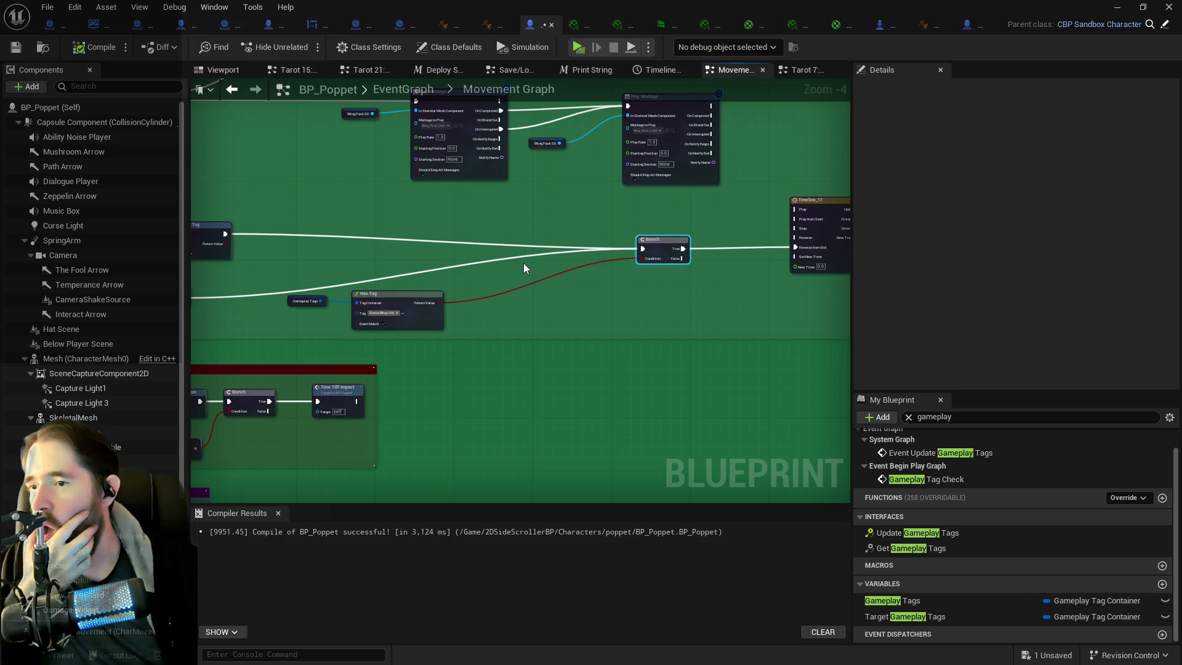
pyautogui.click(399, 298)
pyautogui.moveTo(399, 298)
pyautogui.mouseDown()
pyautogui.moveTo(623, 289)
pyautogui.moveTo(567, 289)
pyautogui.mouseUp()
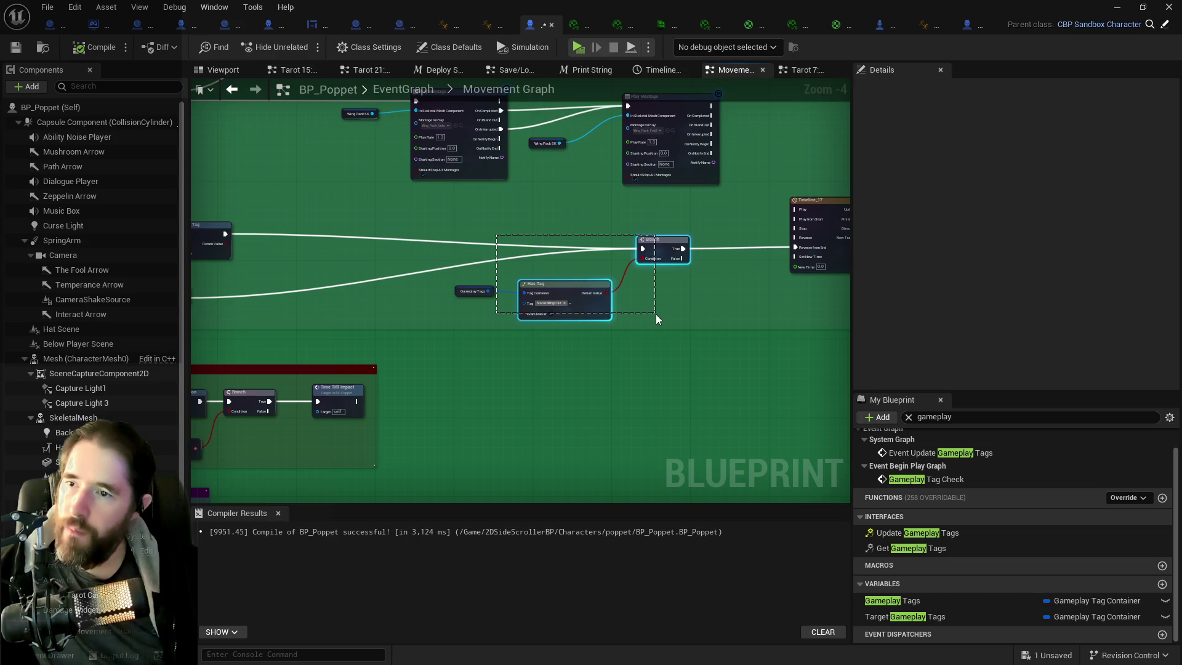
pyautogui.moveTo(480, 242); pyautogui.dragTo(641, 312)
pyautogui.moveTo(509, 267)
pyautogui.mouseDown()
pyautogui.moveTo(751, 301)
pyautogui.moveTo(493, 294)
pyautogui.mouseUp()
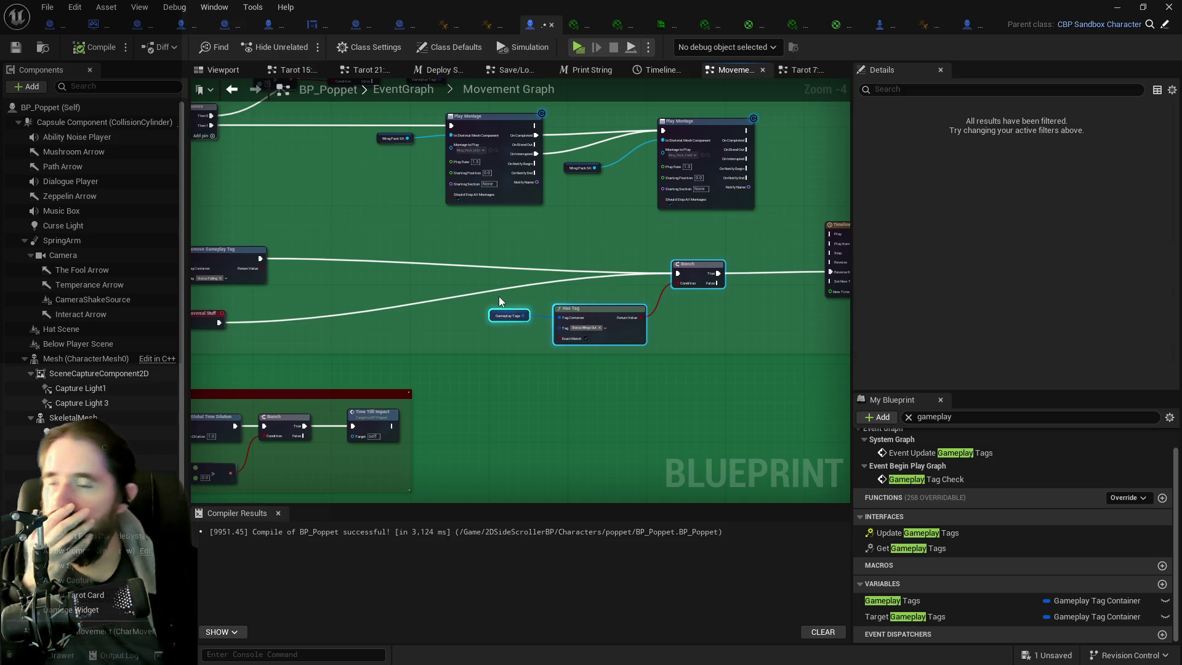
pyautogui.scroll(-2, 499, 296)
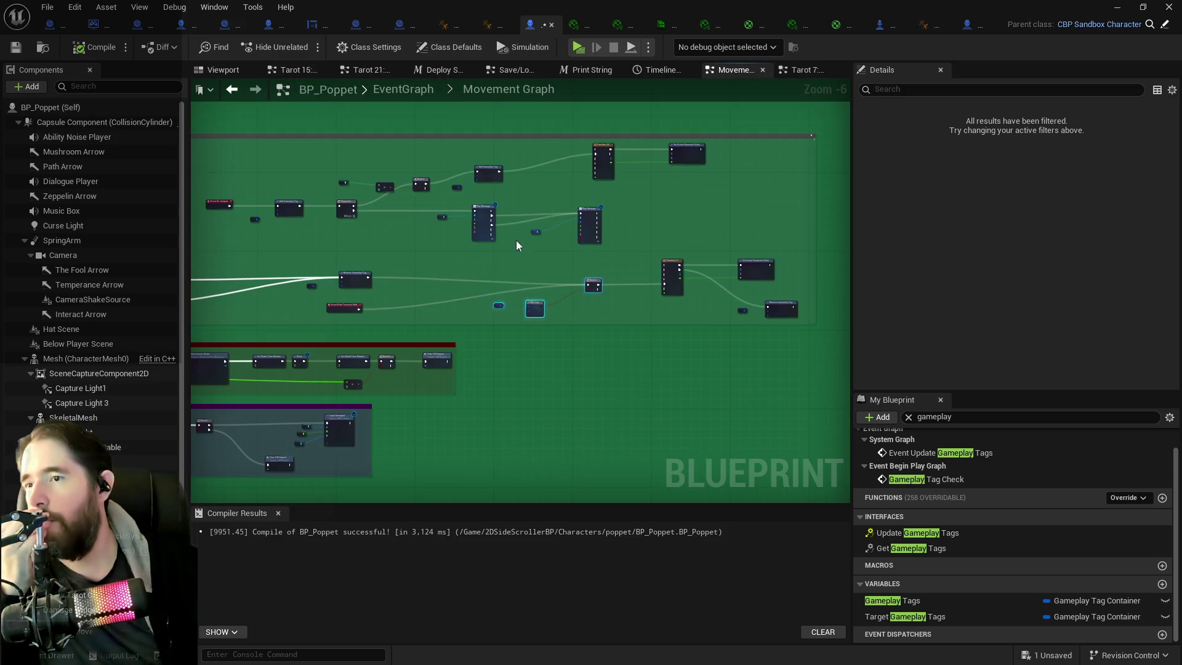
# - Select the Add Gameplay Tag node near the Timeline in the graph
pyautogui.scroll(1, 505, 213)
pyautogui.scroll(1, 500, 179)
pyautogui.moveTo(502, 179); pyautogui.dragTo(479, 253)
pyautogui.moveTo(393, 202)
pyautogui.mouseDown()
pyautogui.moveTo(472, 263)
pyautogui.moveTo(547, 178)
pyautogui.moveTo(546, 190)
pyautogui.mouseUp()
# - Minimise the Blueprint editor to reveal the level editor
pyautogui.scroll(-3, 514, 234)
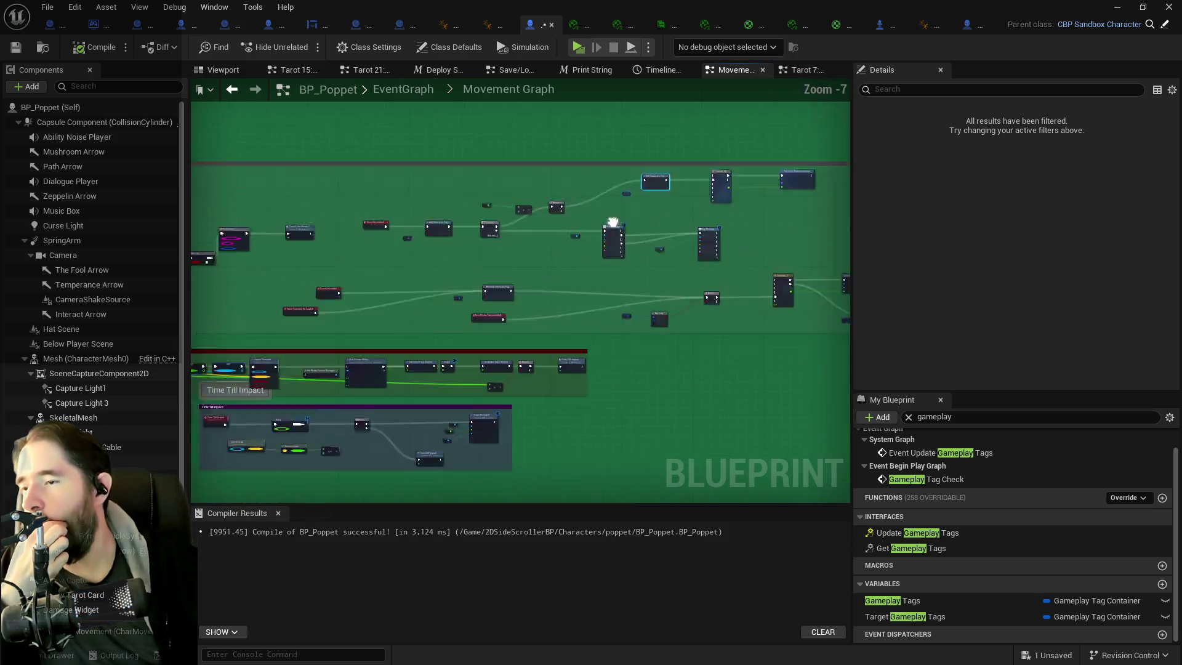
pyautogui.scroll(3, 434, 234)
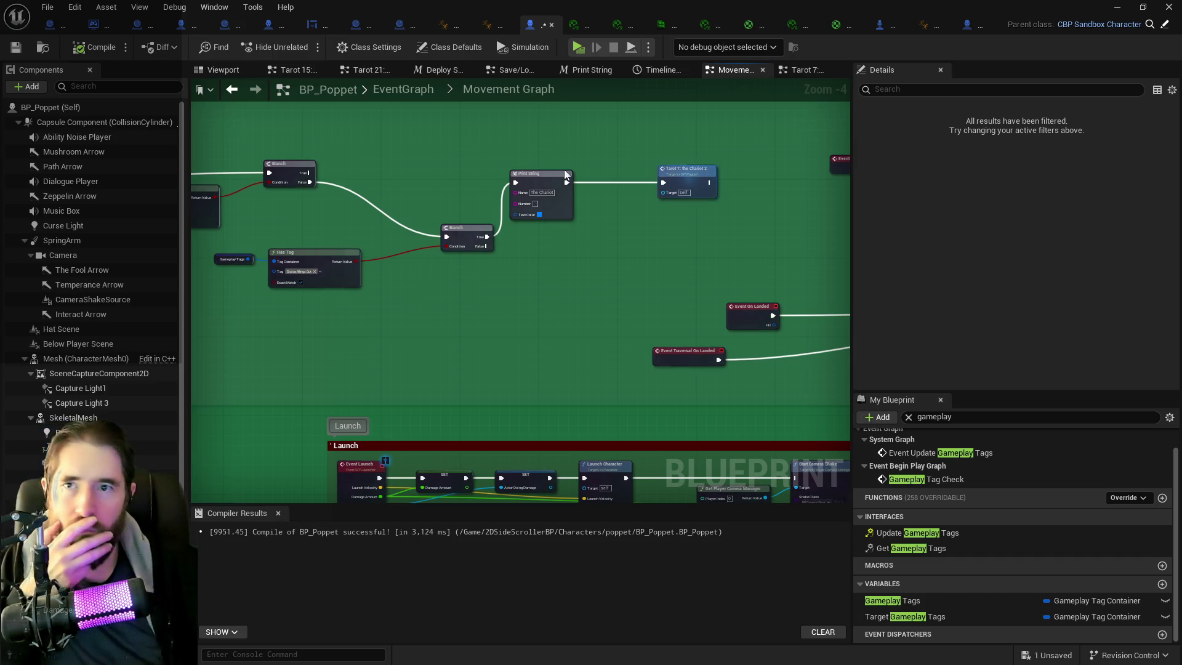
pyautogui.click(1116, 10)
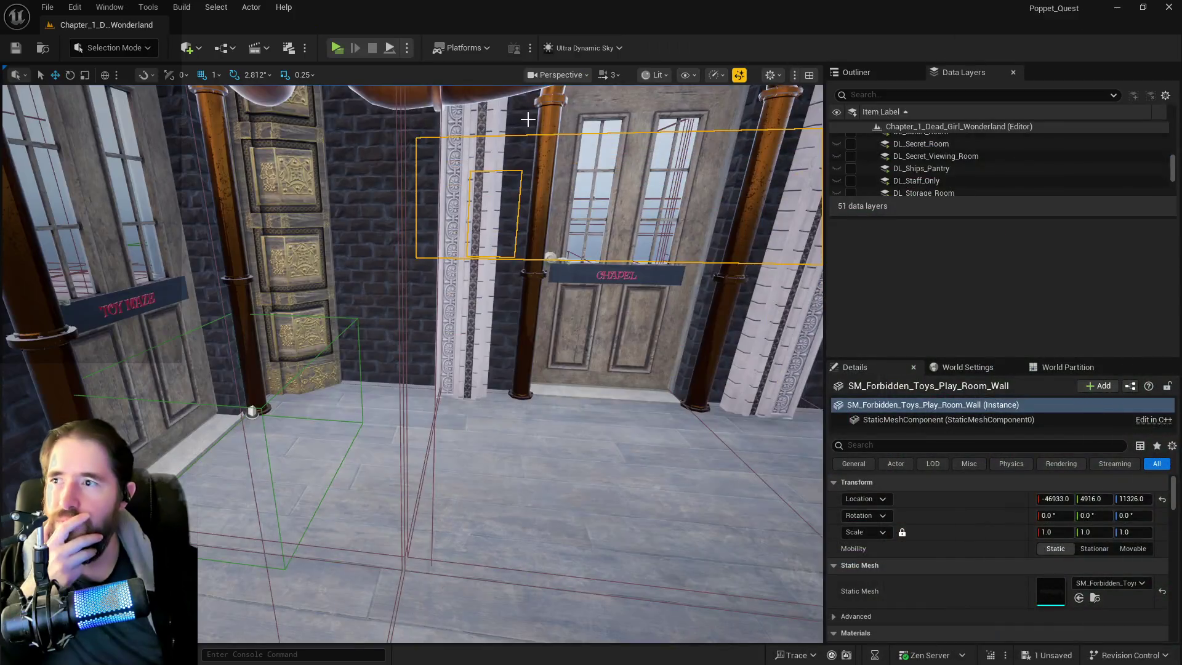
# - Fly the viewport over the rooftop to the door under the copper pipes, then return to BP_Poppet
pyautogui.moveTo(455, 231)
pyautogui.mouseDown()
pyautogui.moveTo(415, 354)
pyautogui.moveTo(415, 280)
pyautogui.moveTo(469, 253)
pyautogui.mouseUp()
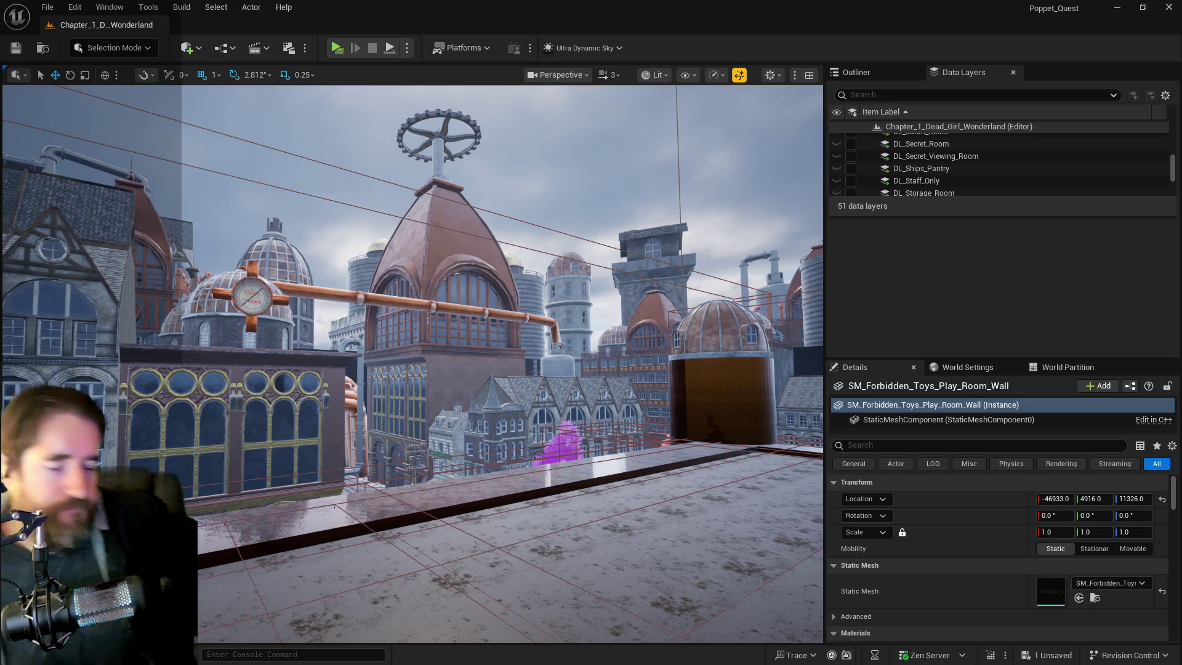
pyautogui.moveTo(541, 557); pyautogui.dragTo(533, 617)
pyautogui.moveTo(554, 467)
pyautogui.mouseDown()
pyautogui.moveTo(554, 142)
pyautogui.moveTo(517, 135)
pyautogui.mouseUp()
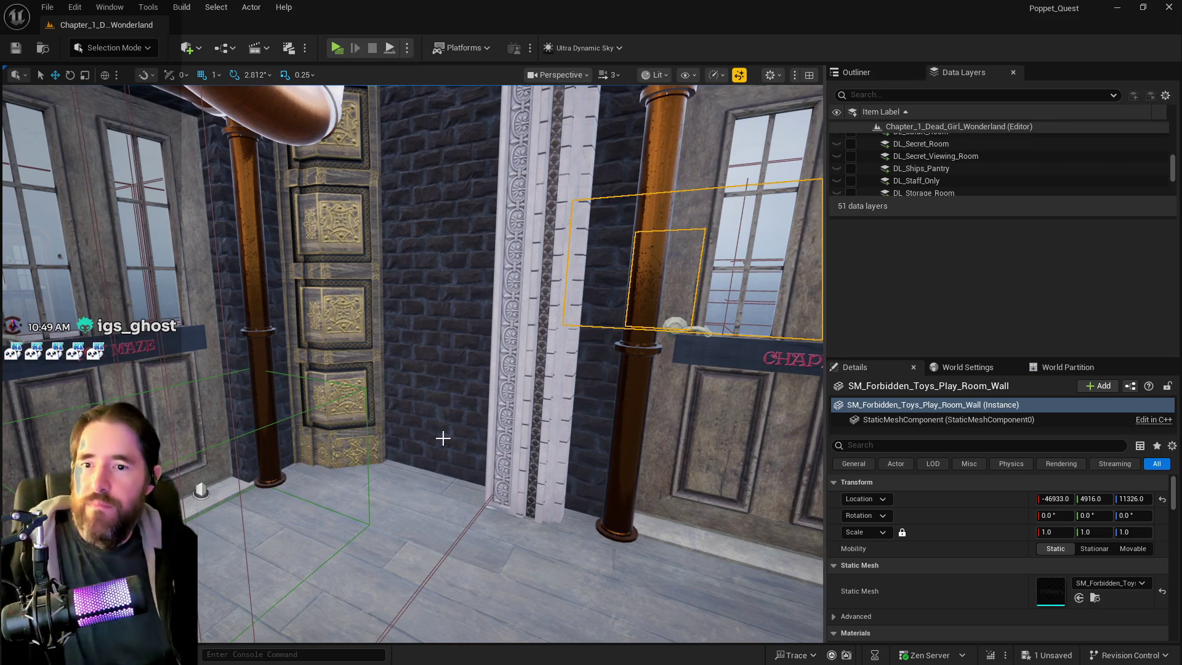
pyautogui.moveTo(822, 215); pyautogui.dragTo(788, 212)
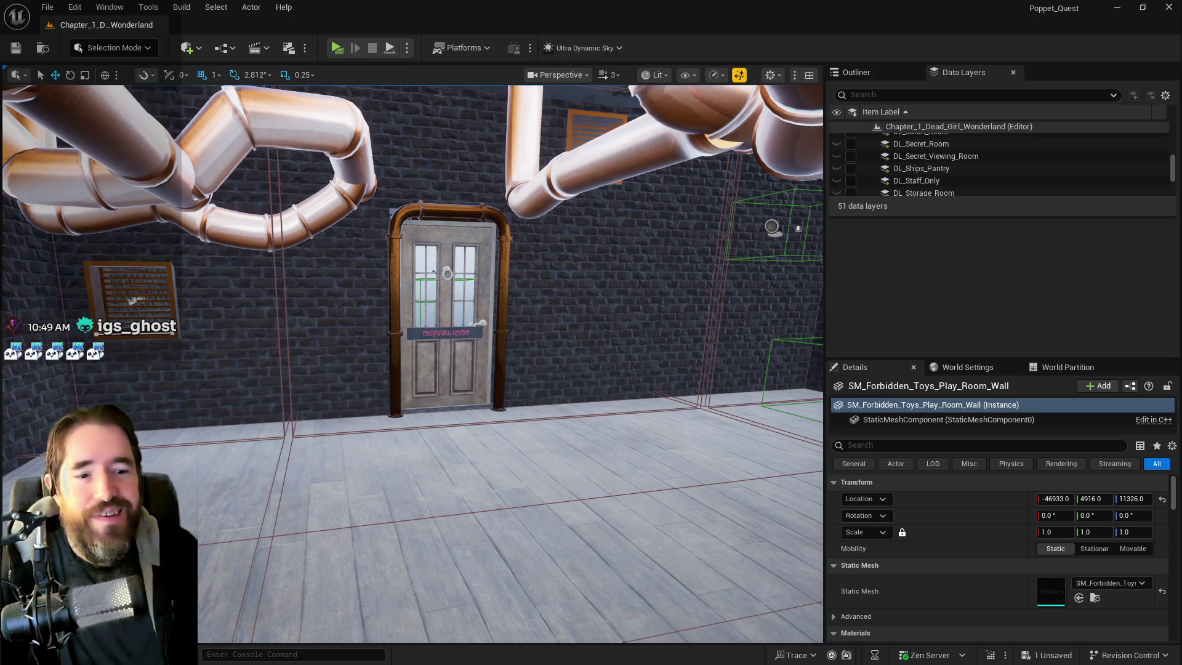
pyautogui.hotkey('alt', 'Tab')
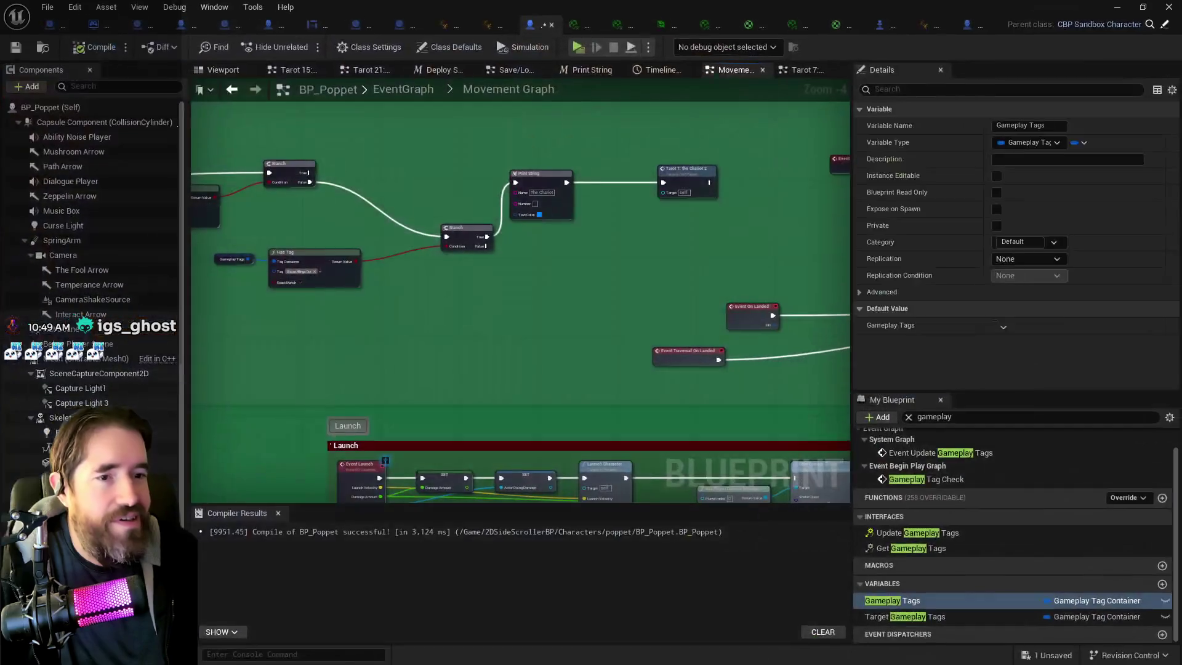
# - Move the Print String, Tarot 7, Branch, Has Tag and Gameplay Tags group up and right
pyautogui.moveTo(506, 147); pyautogui.dragTo(715, 216)
pyautogui.moveTo(546, 196)
pyautogui.mouseDown()
pyautogui.moveTo(615, 230)
pyautogui.moveTo(594, 250)
pyautogui.mouseUp()
pyautogui.moveTo(264, 213); pyautogui.dragTo(783, 264)
pyautogui.moveTo(596, 212)
pyautogui.mouseDown()
pyautogui.moveTo(641, 173)
pyautogui.moveTo(680, 162)
pyautogui.mouseUp()
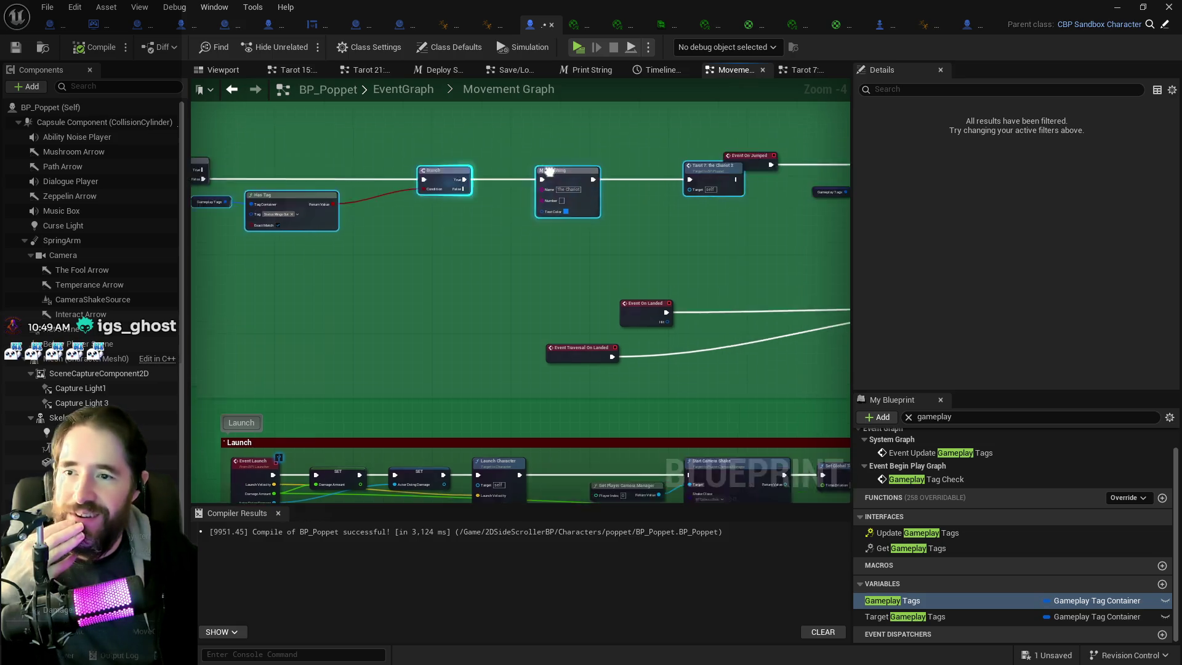
# - Shift Print String and Tarot 7 left and Has Tag with Gameplay Tags right
pyautogui.click(438, 184)
pyautogui.click(553, 187)
pyautogui.moveTo(553, 186); pyautogui.dragTo(519, 183)
pyautogui.keyDown('ctrl'); pyautogui.click(438, 183); pyautogui.keyUp('ctrl')
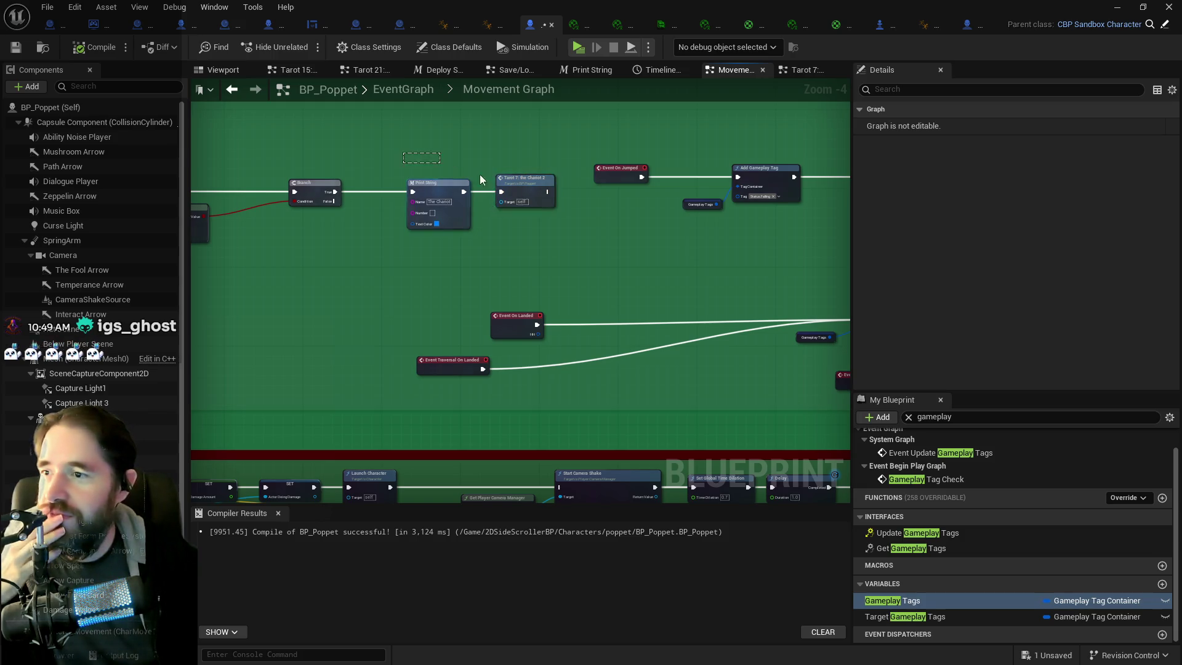
pyautogui.moveTo(438, 186); pyautogui.dragTo(412, 186)
pyautogui.moveTo(265, 227); pyautogui.dragTo(422, 232)
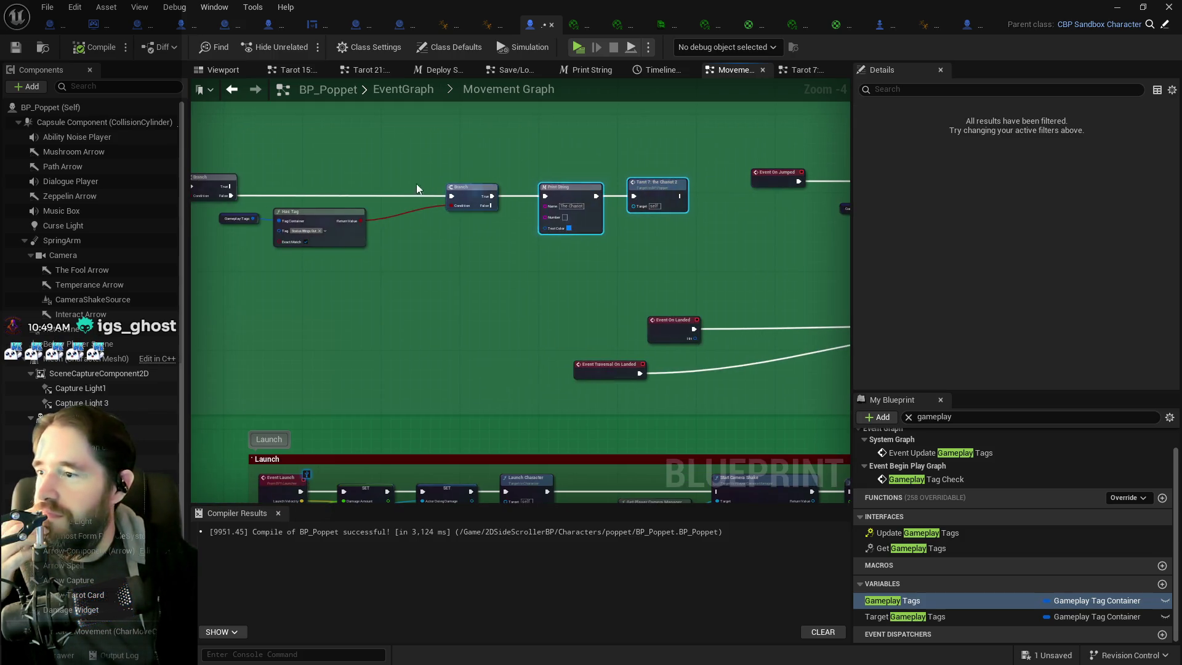
pyautogui.click(238, 218)
pyautogui.keyDown('ctrl'); pyautogui.click(316, 211); pyautogui.keyUp('ctrl')
pyautogui.moveTo(317, 211); pyautogui.dragTo(350, 211)
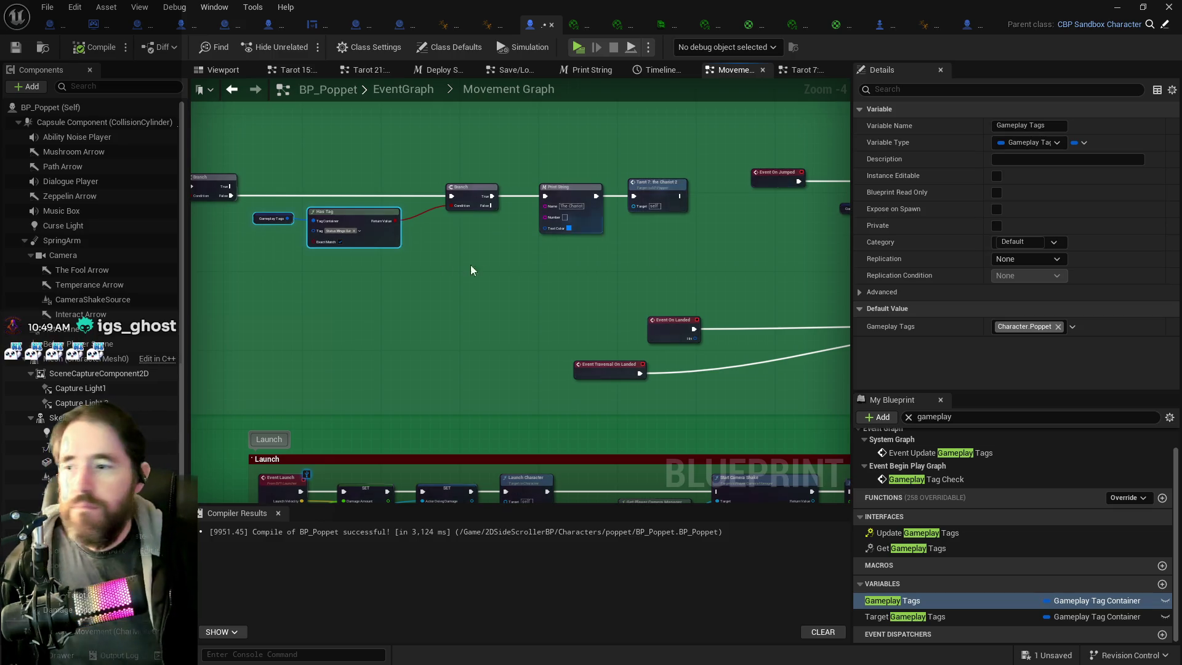
# - Pan through the jump events to the Play Montage, Timeline and Set Scalar Parameter Value section
pyautogui.moveTo(408, 259); pyautogui.dragTo(323, 268)
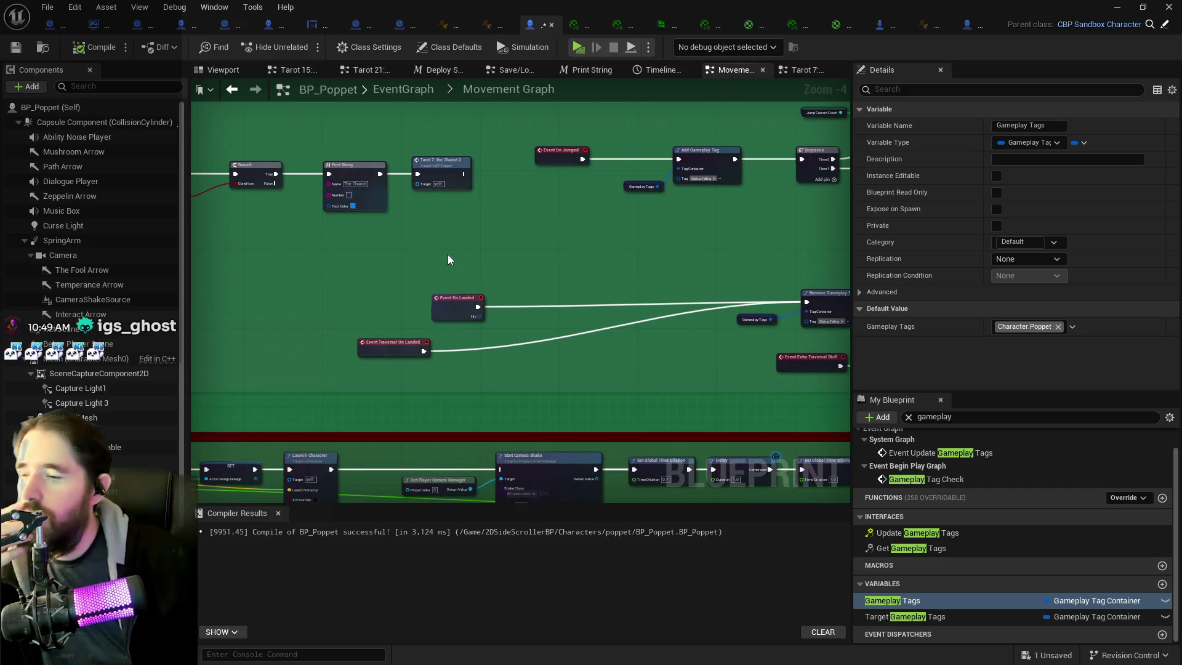
pyautogui.moveTo(494, 268); pyautogui.dragTo(336, 271)
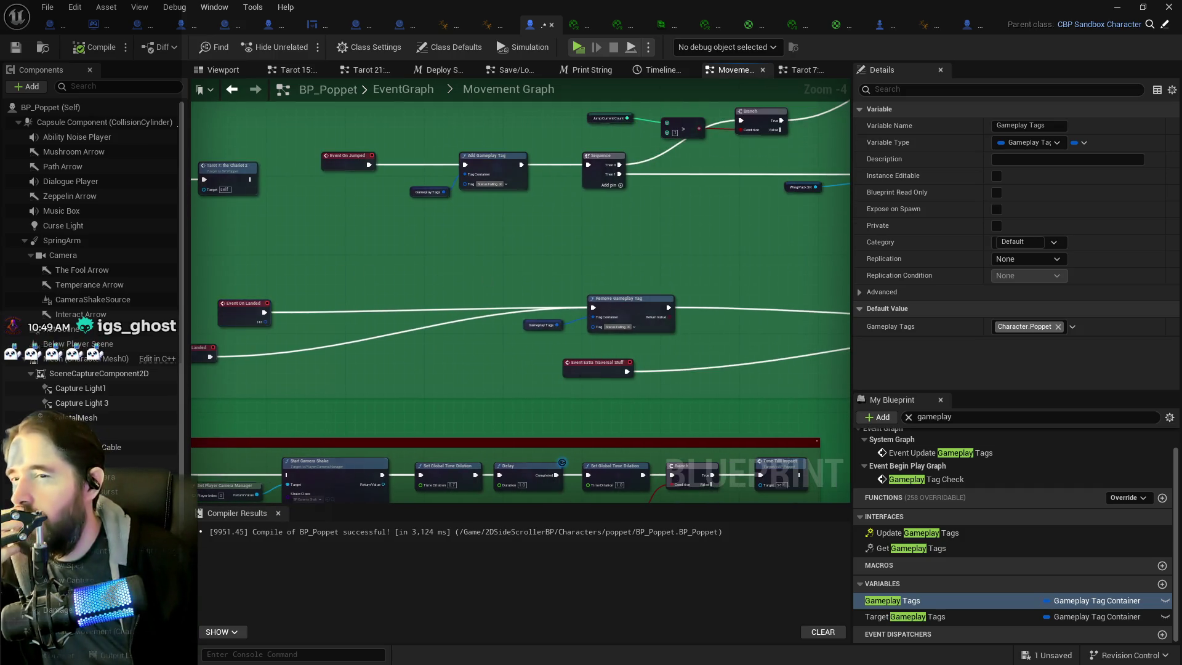
pyautogui.moveTo(484, 280); pyautogui.dragTo(320, 290)
pyautogui.moveTo(607, 343); pyautogui.dragTo(261, 309)
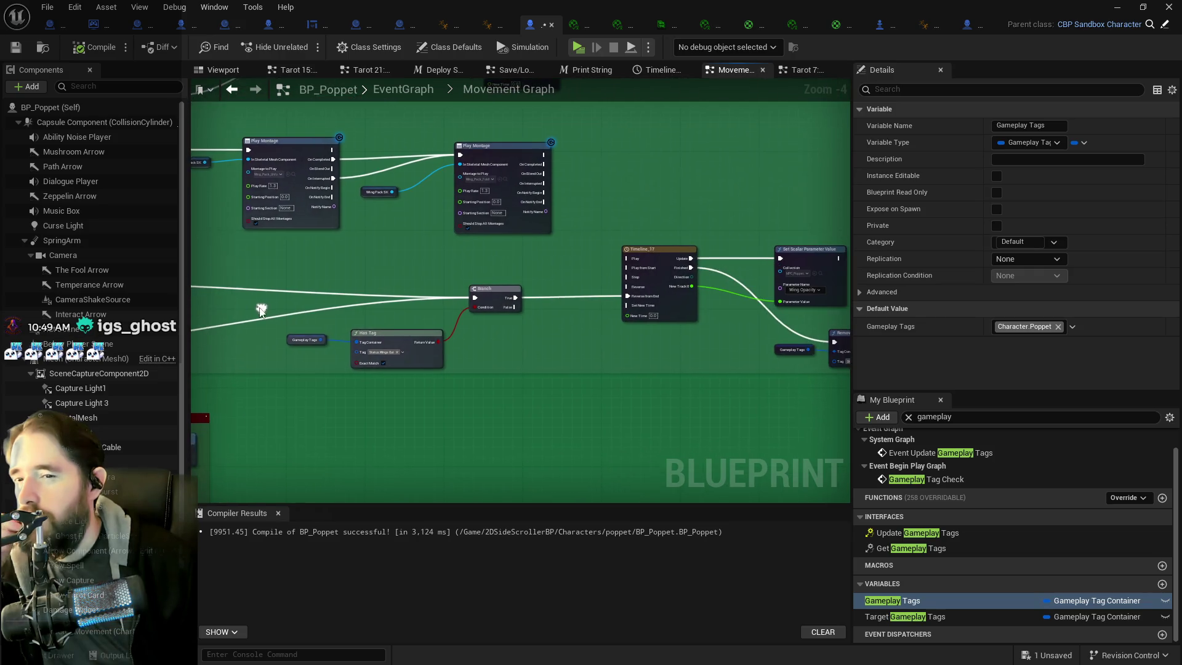
pyautogui.moveTo(570, 336)
pyautogui.mouseDown()
pyautogui.moveTo(367, 336)
pyautogui.moveTo(749, 370)
pyautogui.moveTo(653, 400)
pyautogui.mouseUp()
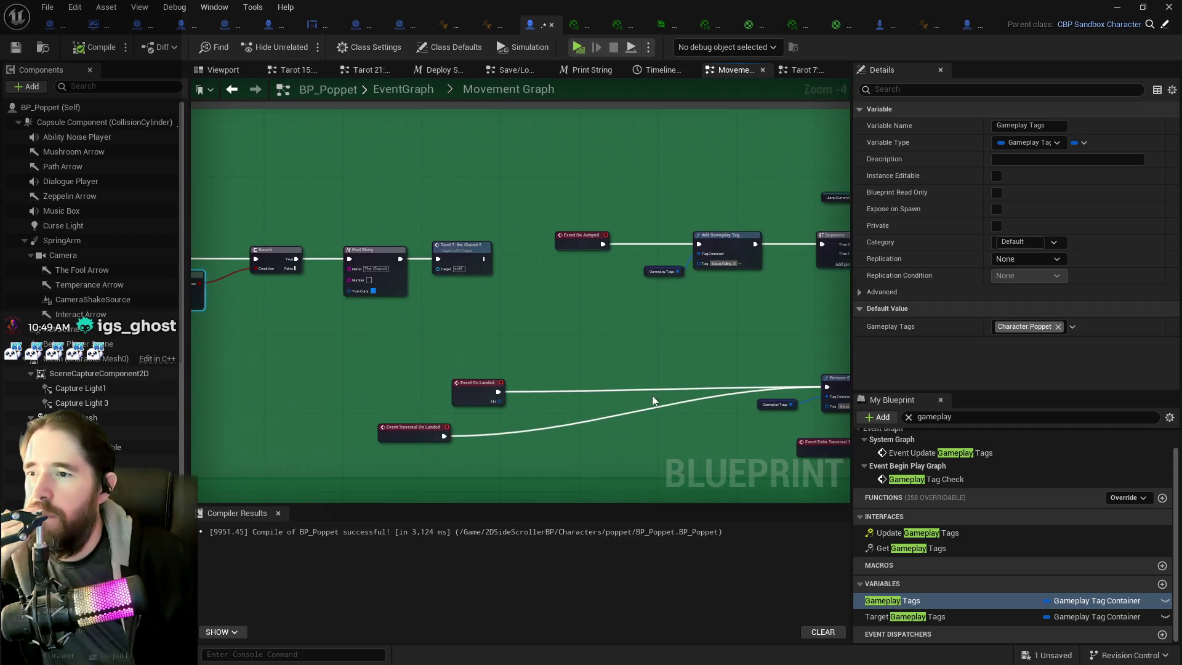
pyautogui.scroll(-2, 573, 338)
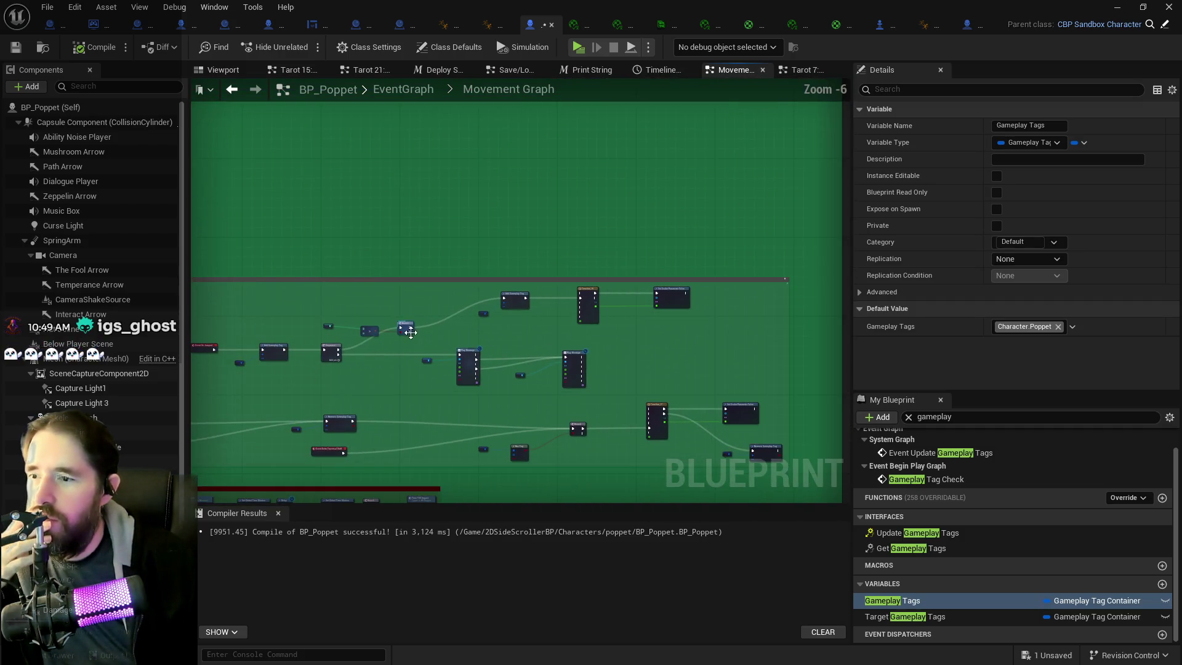
pyautogui.scroll(1, 410, 333)
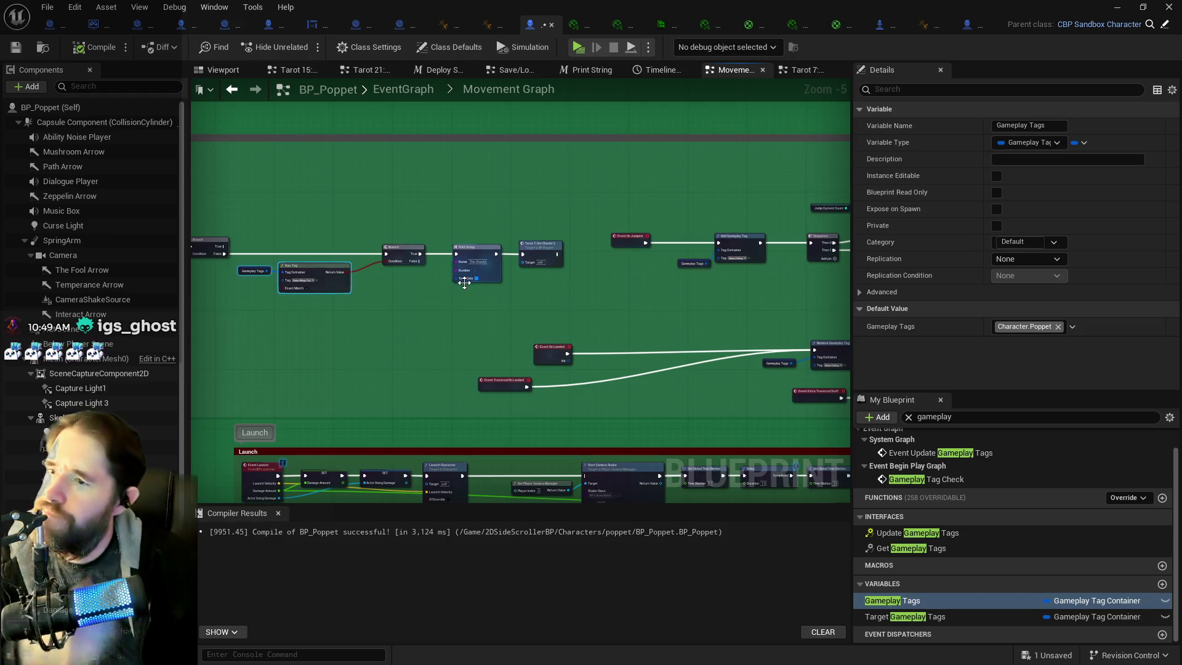
pyautogui.scroll(2, 464, 283)
# - Paste a copy of the Chariot Print String beside the landing Branch
pyautogui.click(520, 227)
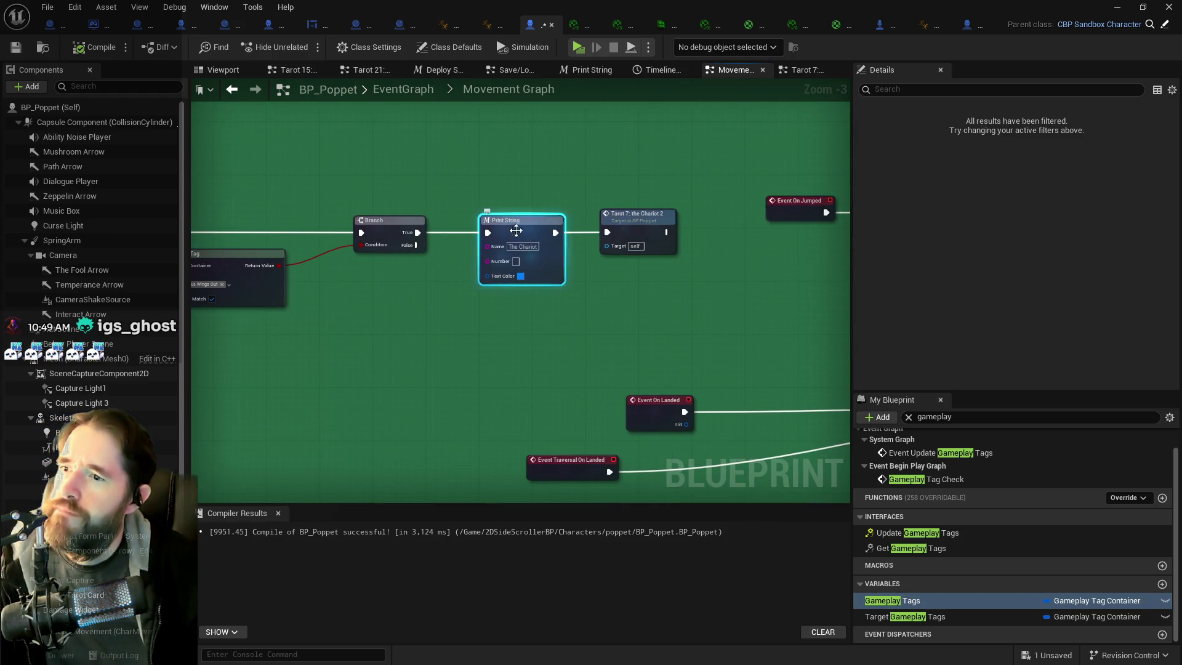
pyautogui.scroll(-1, 413, 316)
pyautogui.moveTo(413, 316)
pyautogui.mouseDown()
pyautogui.moveTo(513, 301)
pyautogui.moveTo(335, 264)
pyautogui.mouseUp()
pyautogui.moveTo(506, 275); pyautogui.dragTo(346, 275)
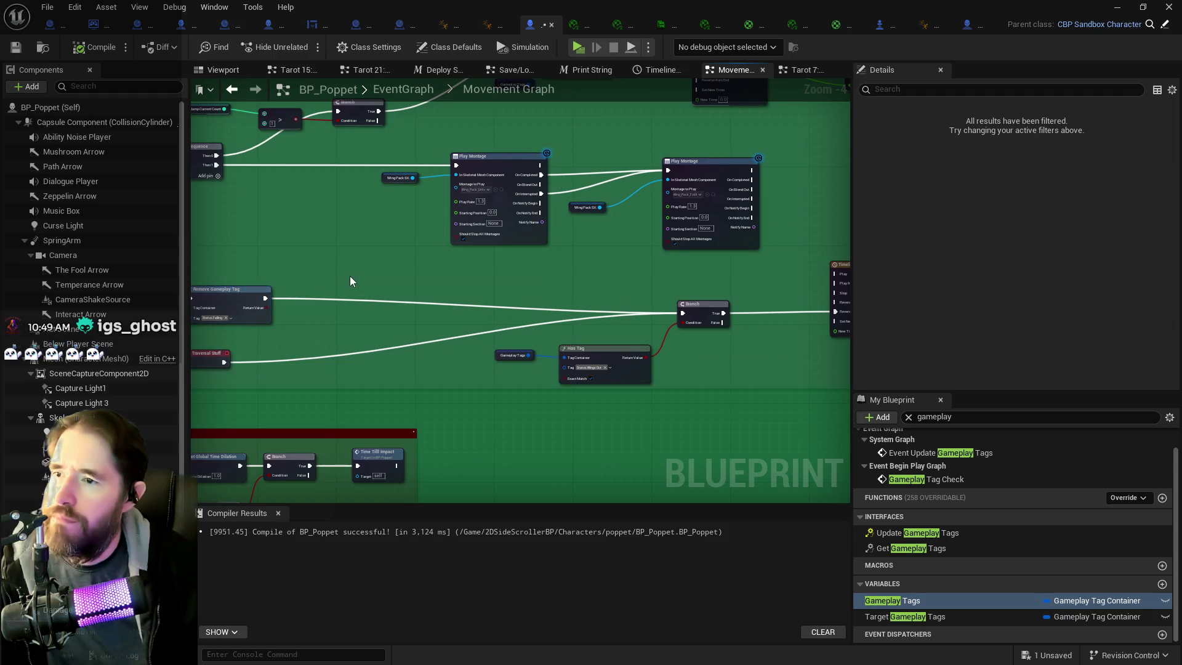
pyautogui.moveTo(452, 294); pyautogui.dragTo(514, 298)
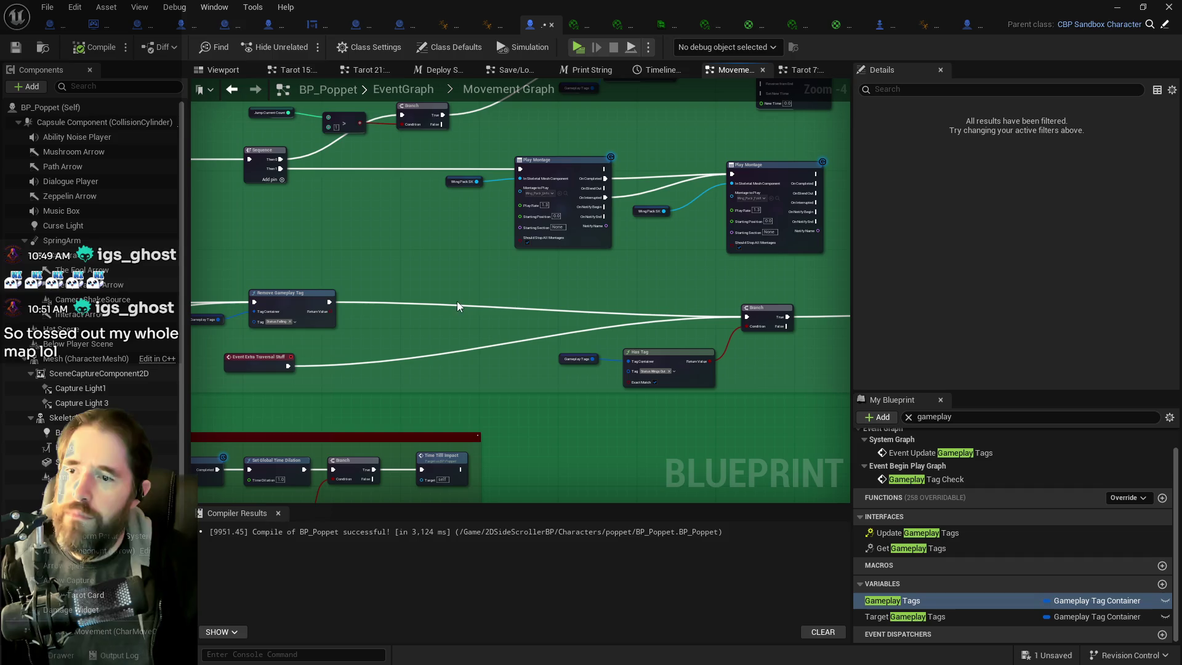
pyautogui.hotkey('ctrl', 'v')
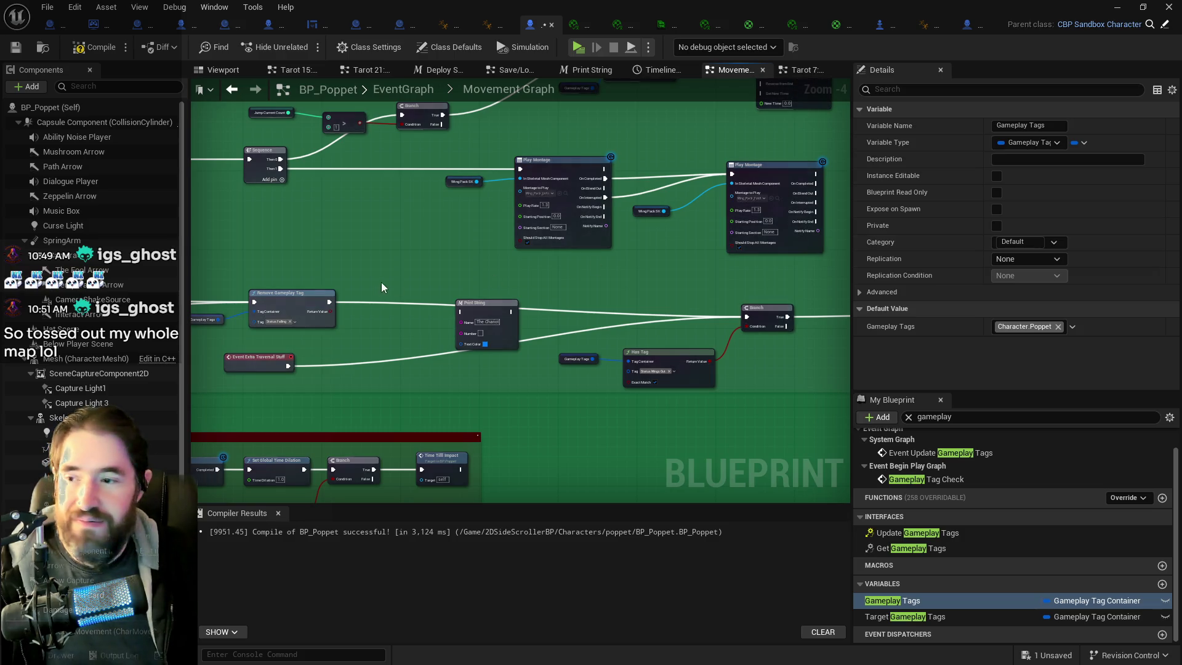
# - Position the new Print String and set its text to 'Landed'
pyautogui.click(494, 300)
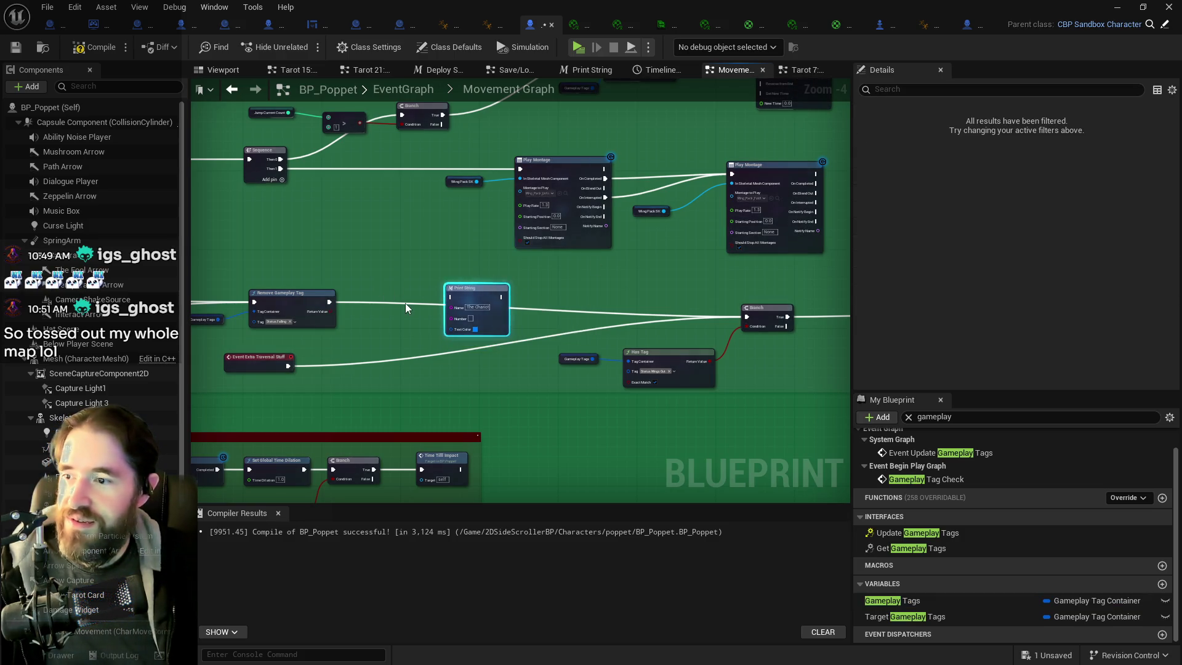
pyautogui.scroll(3, 425, 308)
pyautogui.moveTo(419, 304); pyautogui.dragTo(395, 272)
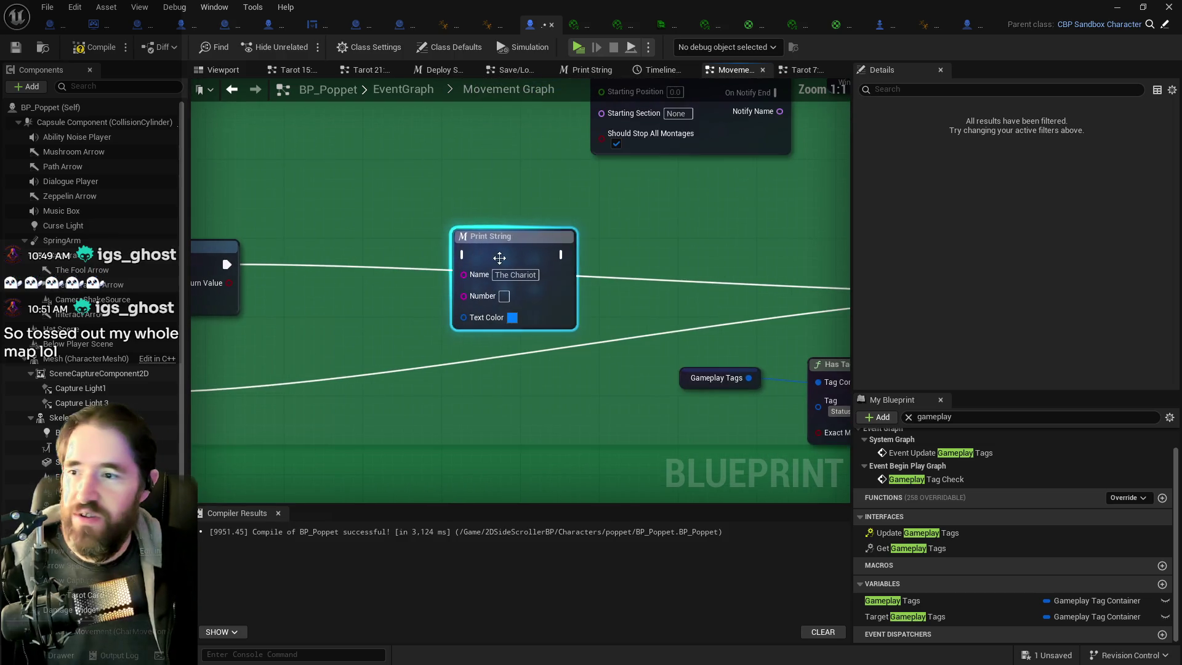
pyautogui.moveTo(494, 247); pyautogui.dragTo(494, 256)
pyautogui.click(511, 288)
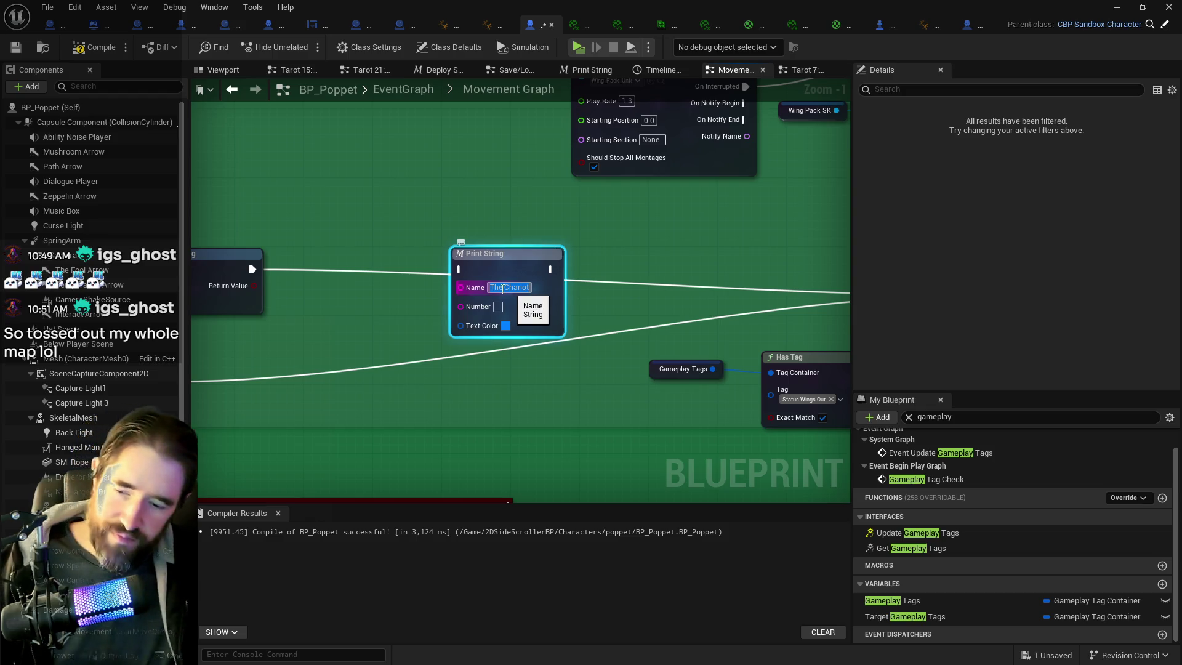
pyautogui.write('Landed')
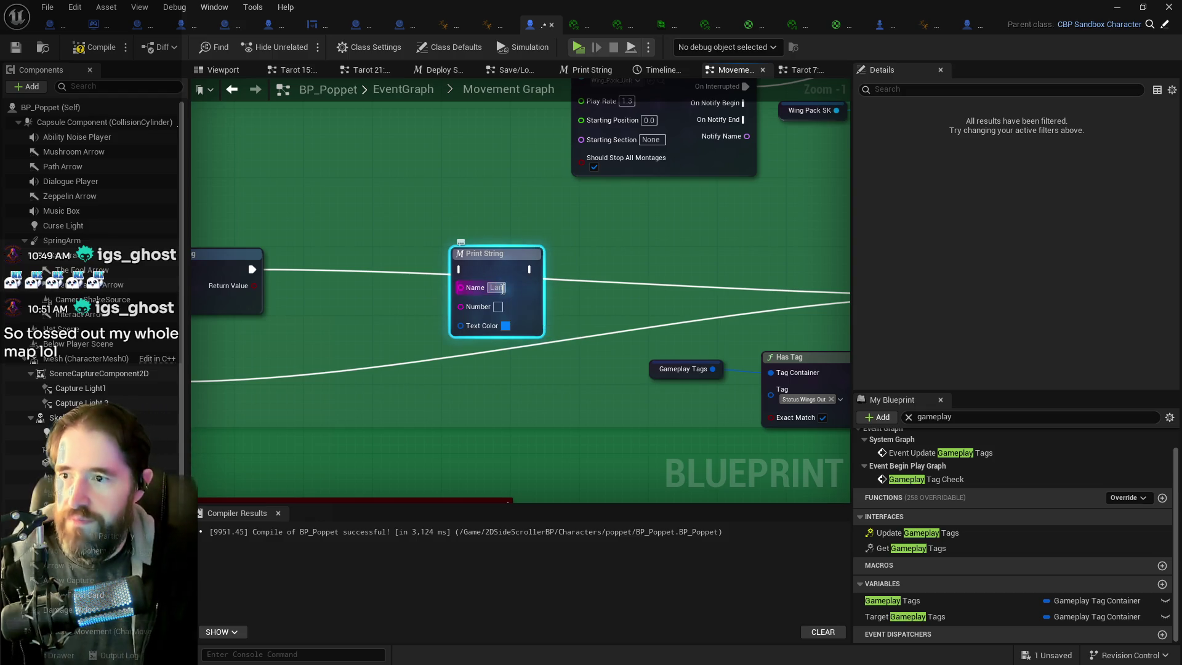
# - Wire Remove Gameplay Tag to Print String to Branch, then compile and save BP_Poppet
pyautogui.click(400, 315)
pyautogui.moveTo(252, 269)
pyautogui.mouseDown()
pyautogui.moveTo(271, 279)
pyautogui.moveTo(459, 270)
pyautogui.mouseUp()
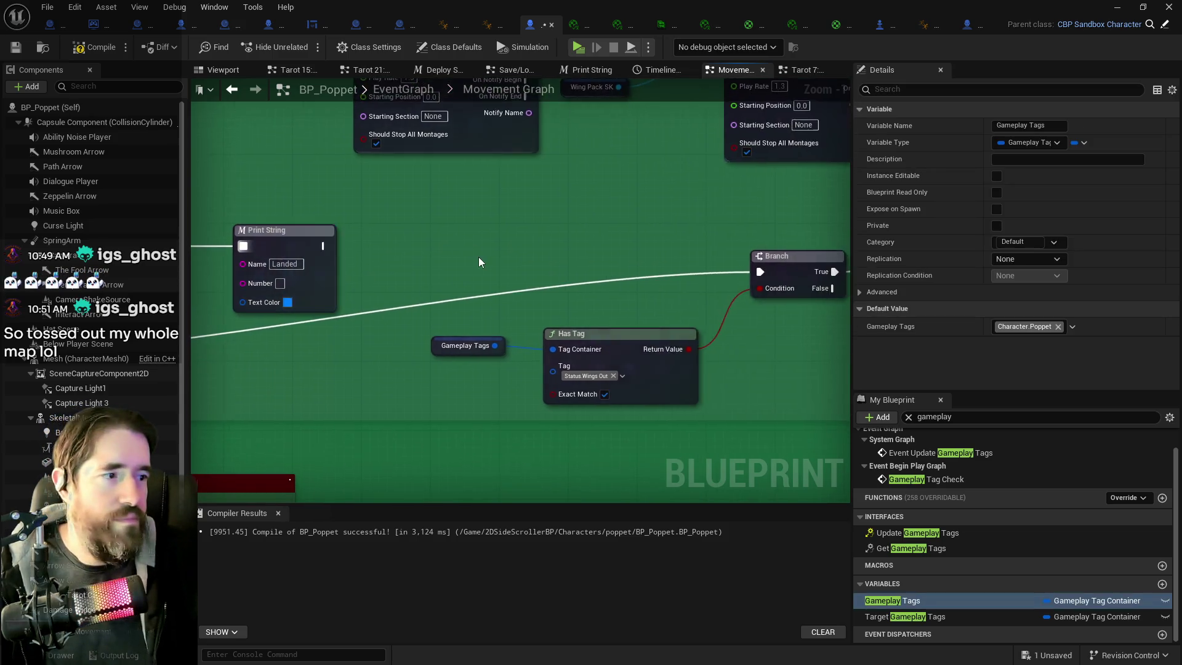
pyautogui.scroll(-2, 456, 253)
pyautogui.moveTo(356, 249); pyautogui.dragTo(698, 271)
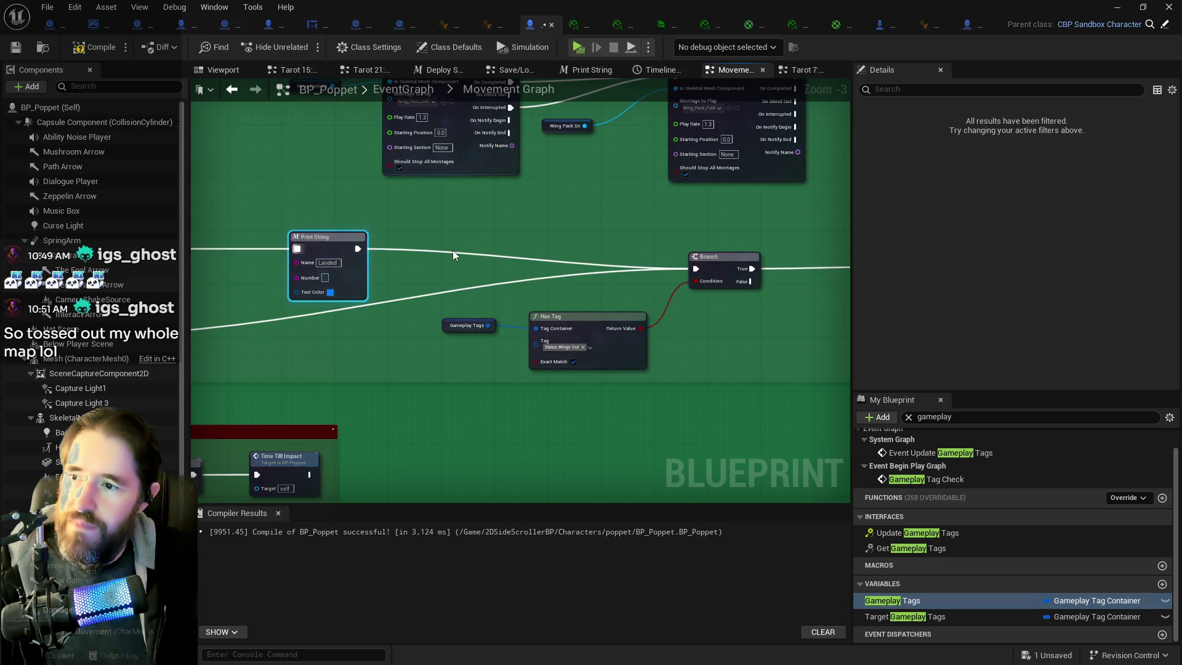
pyautogui.scroll(-2, 455, 251)
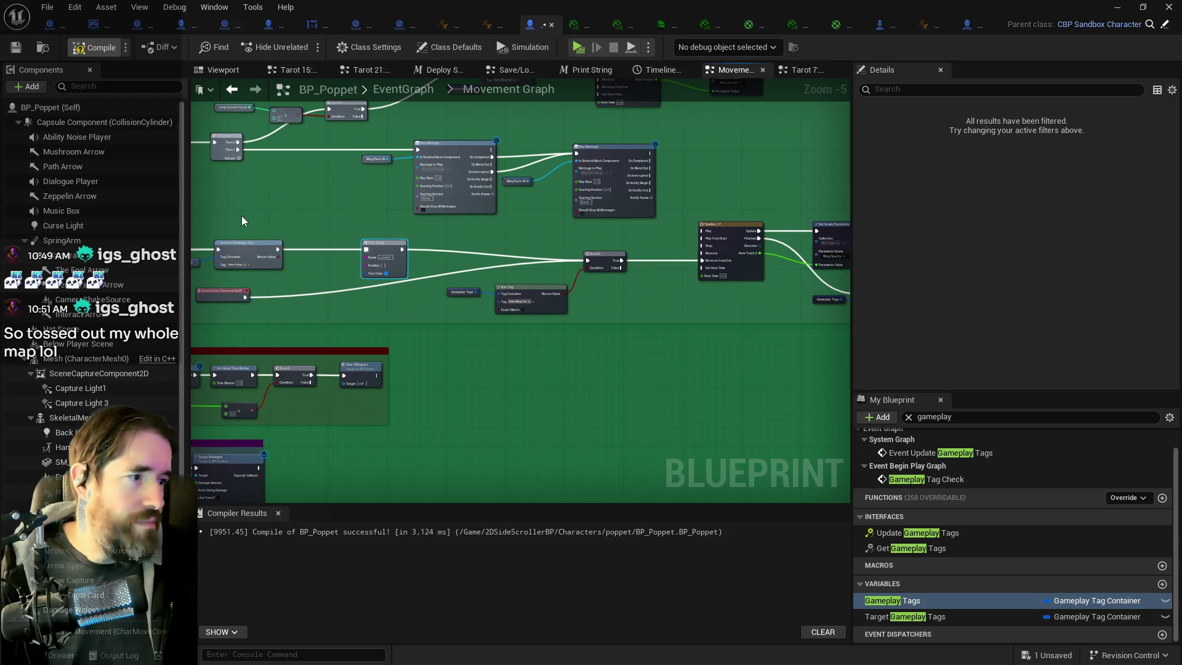
pyautogui.press('F7')
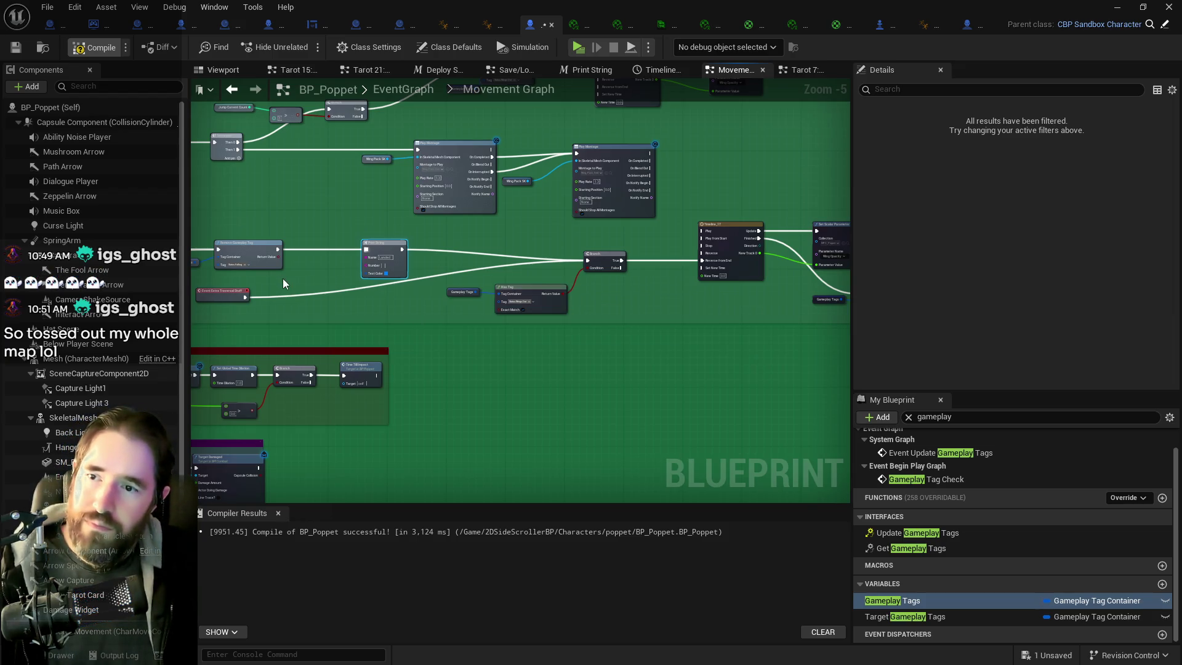
pyautogui.hotkey('ctrl', 's')
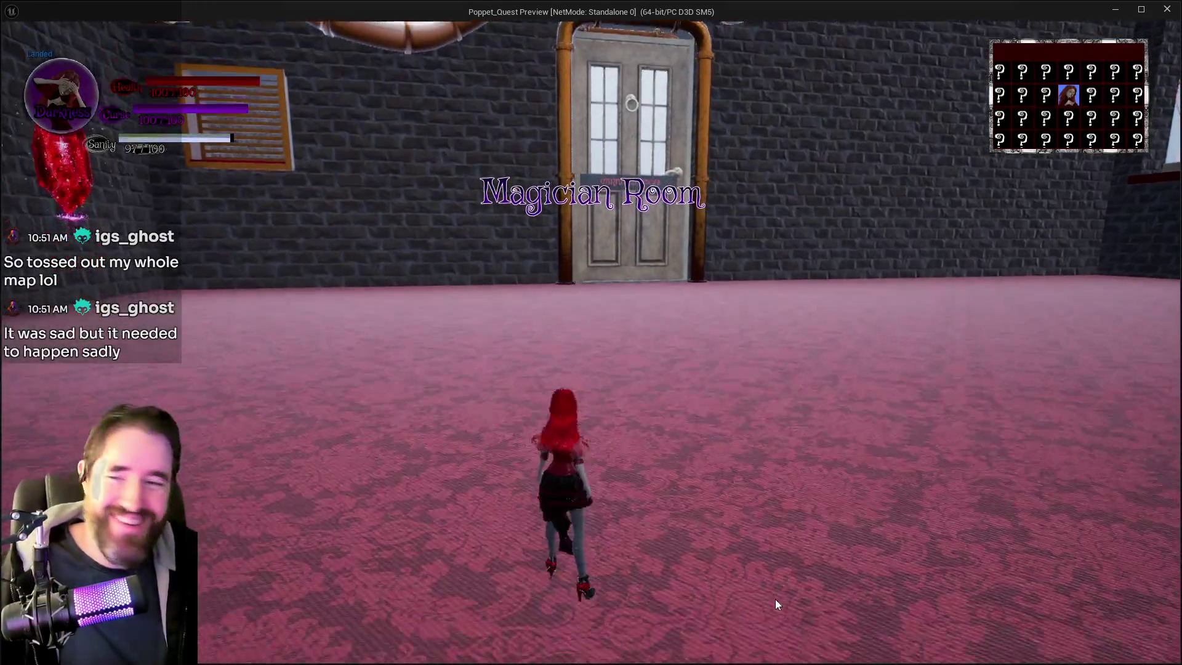
# - Double jump Poppet to spread her wings and glide, repeating after landing
pyautogui.press('w')
pyautogui.press('space')
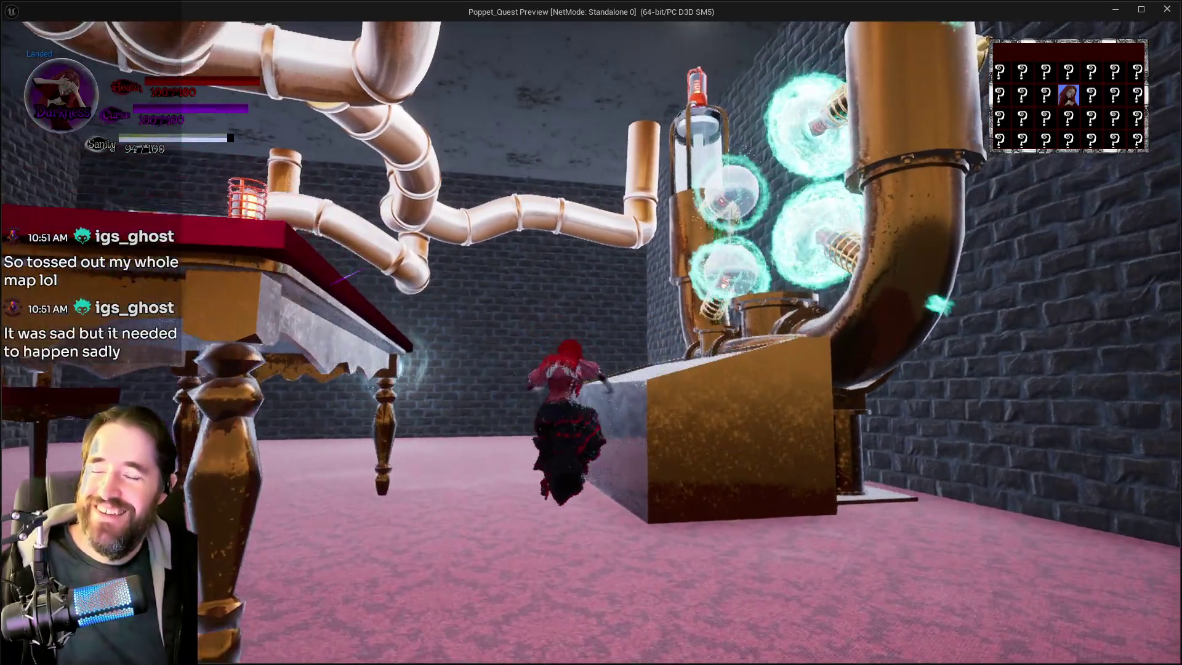
pyautogui.press('w')
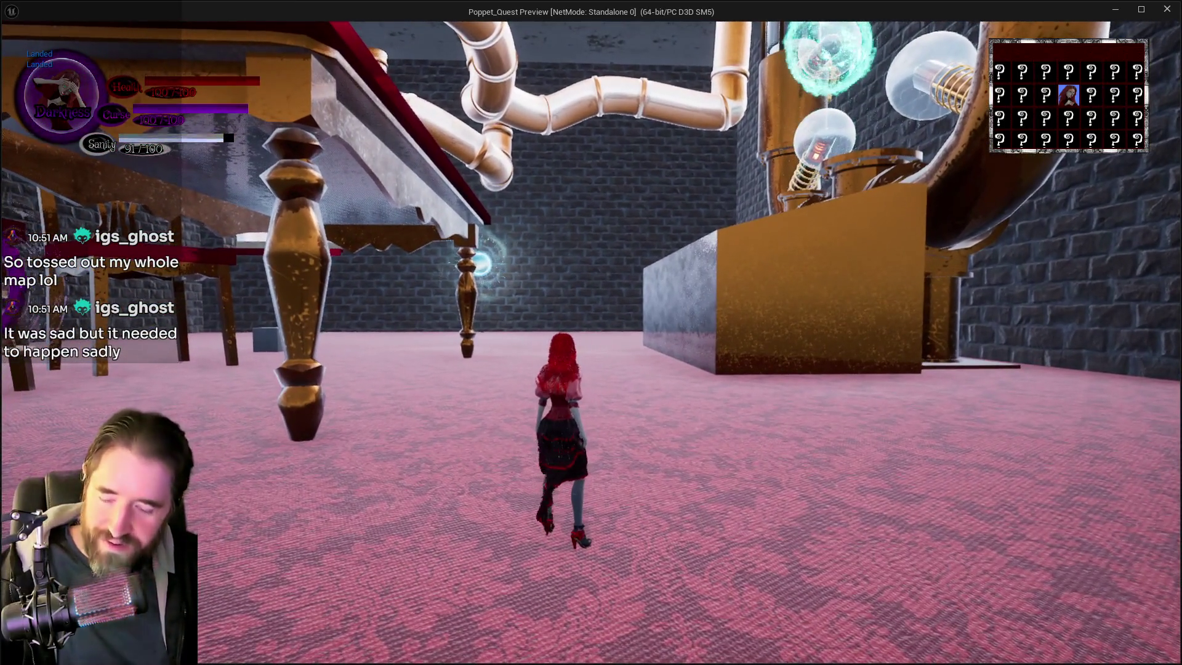
pyautogui.press('space')
pyautogui.press('space')
pyautogui.press('w')
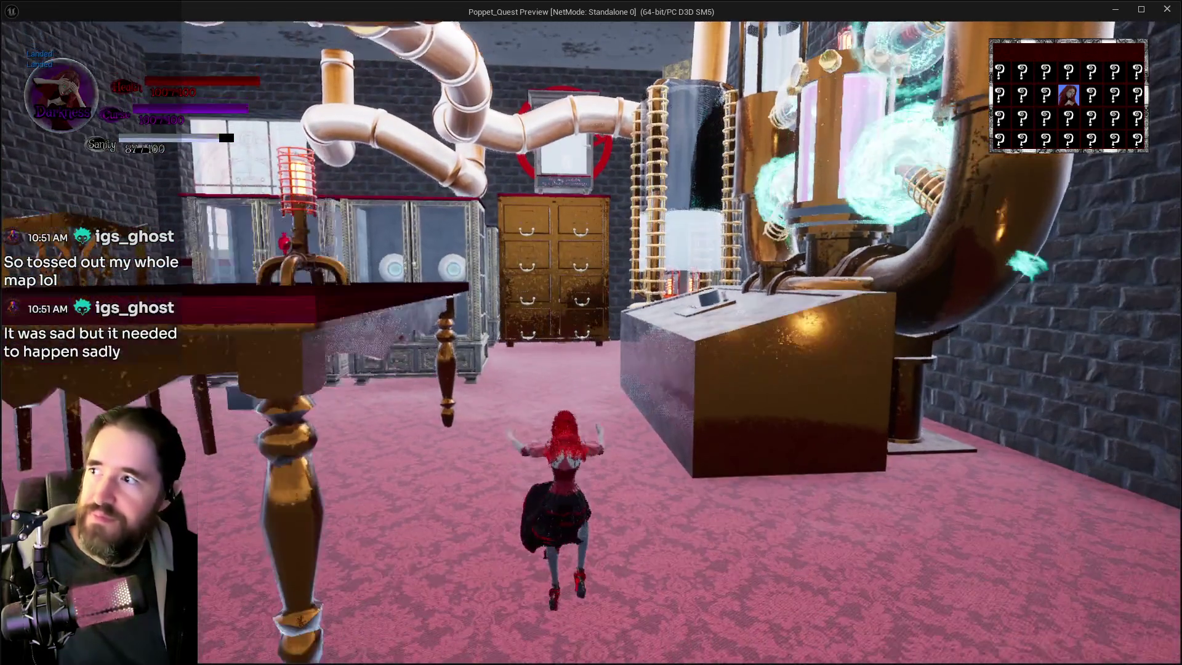
pyautogui.press('w')
pyautogui.press('space')
pyautogui.press('space')
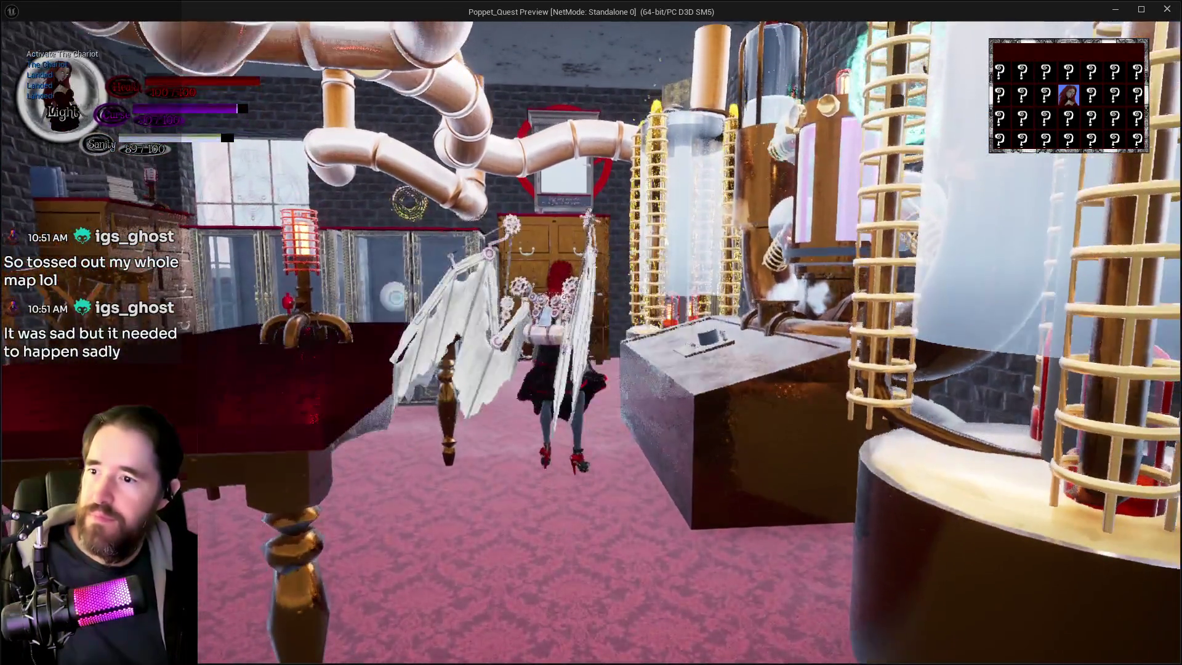
# - Run Poppet past the cabinets, drawers and vase toward the clock, then return to the Blueprint
pyautogui.press('w')
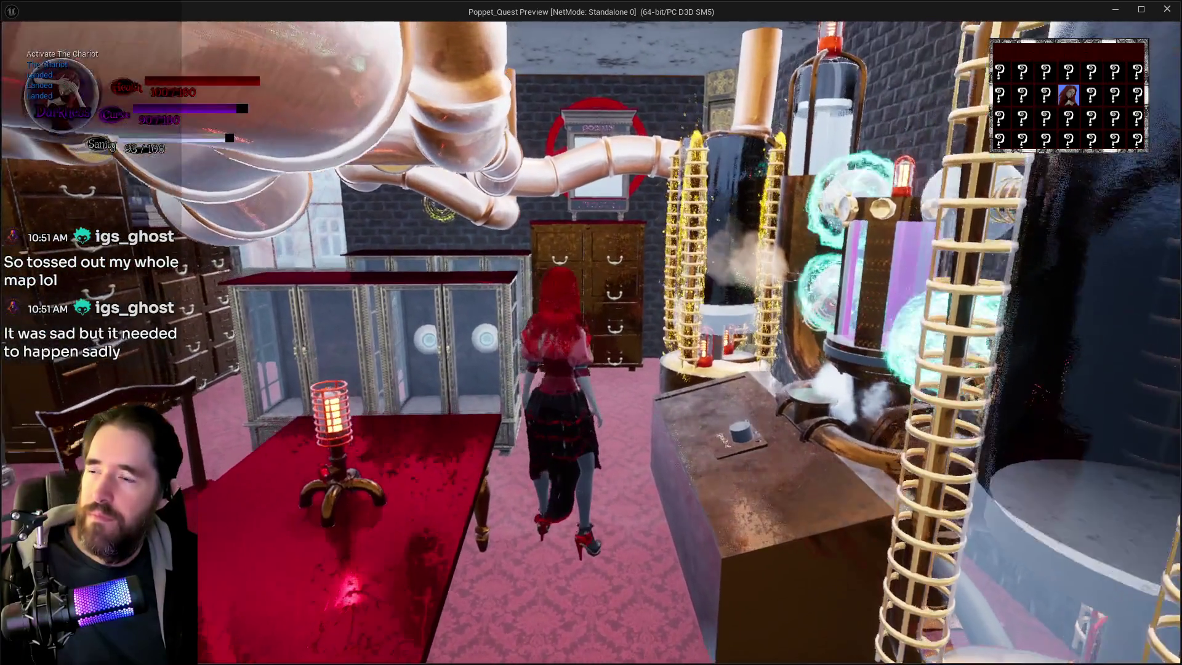
pyautogui.press('w')
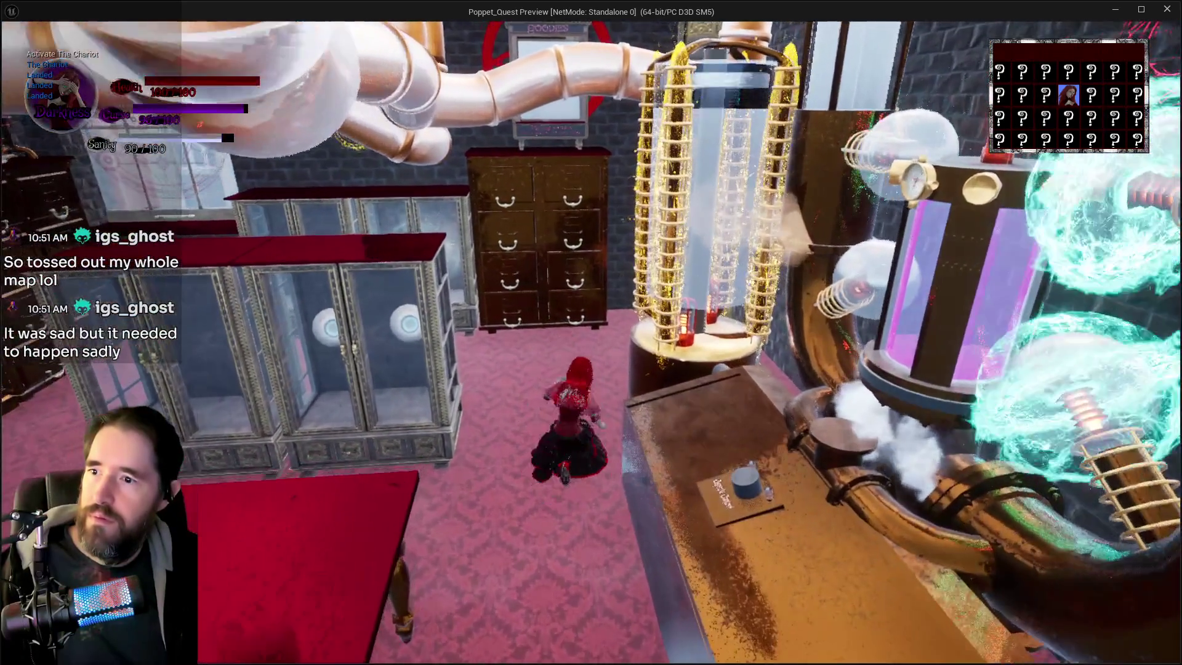
pyautogui.press('w')
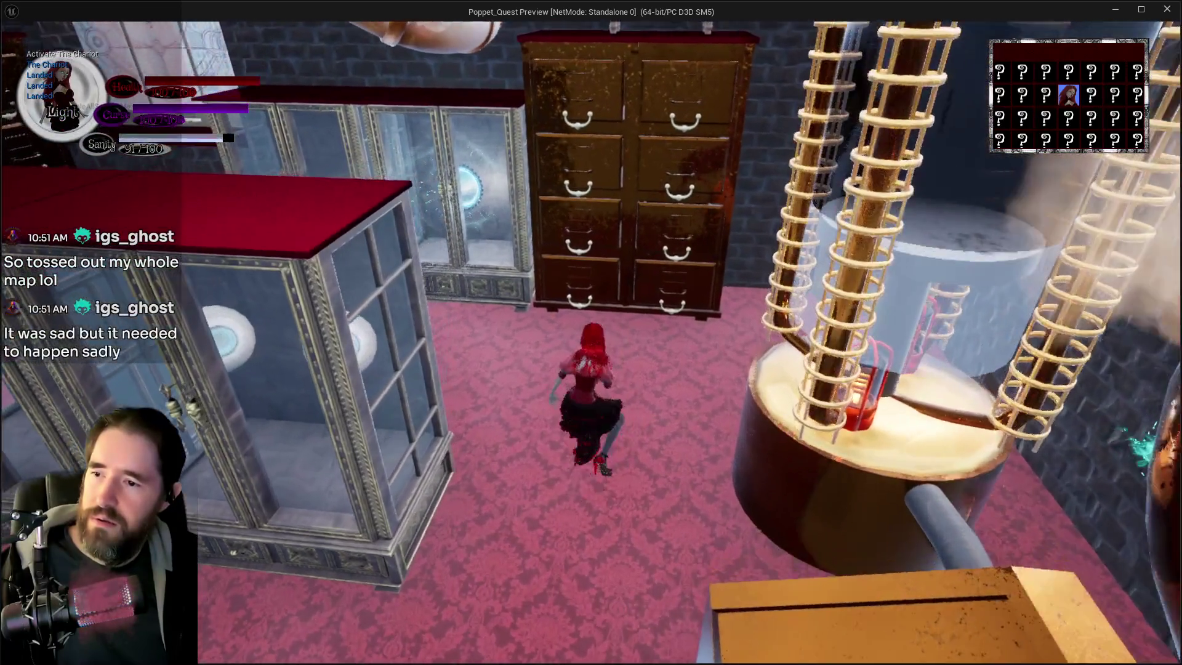
pyautogui.press('w')
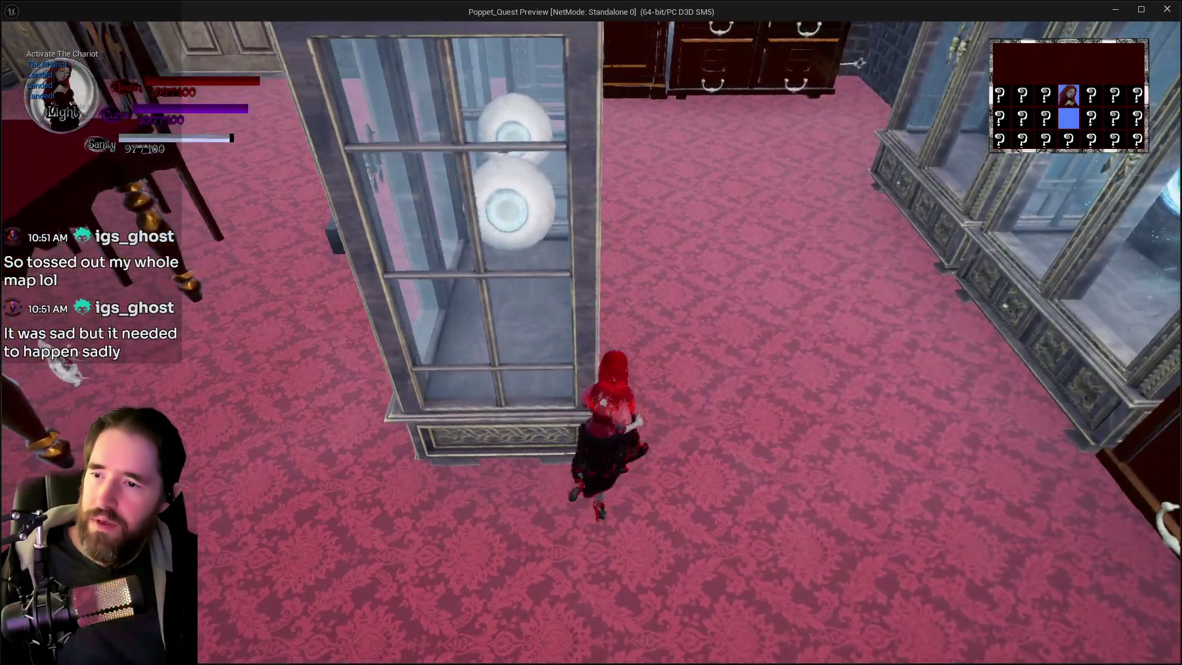
pyautogui.press('w')
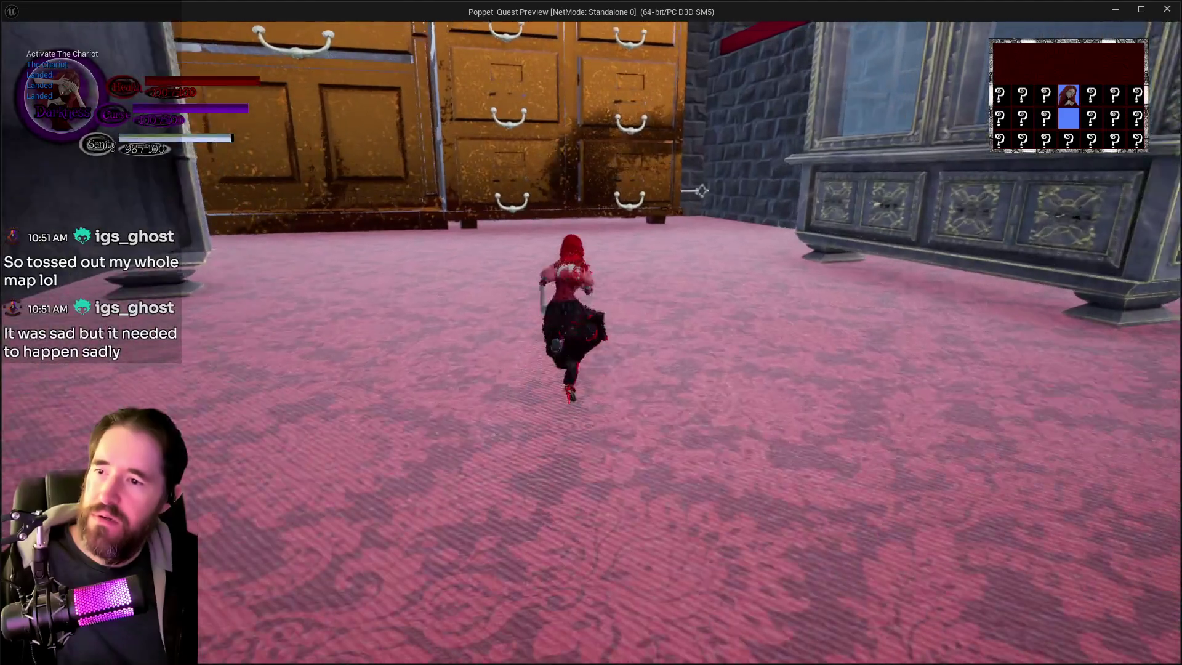
pyautogui.press('w')
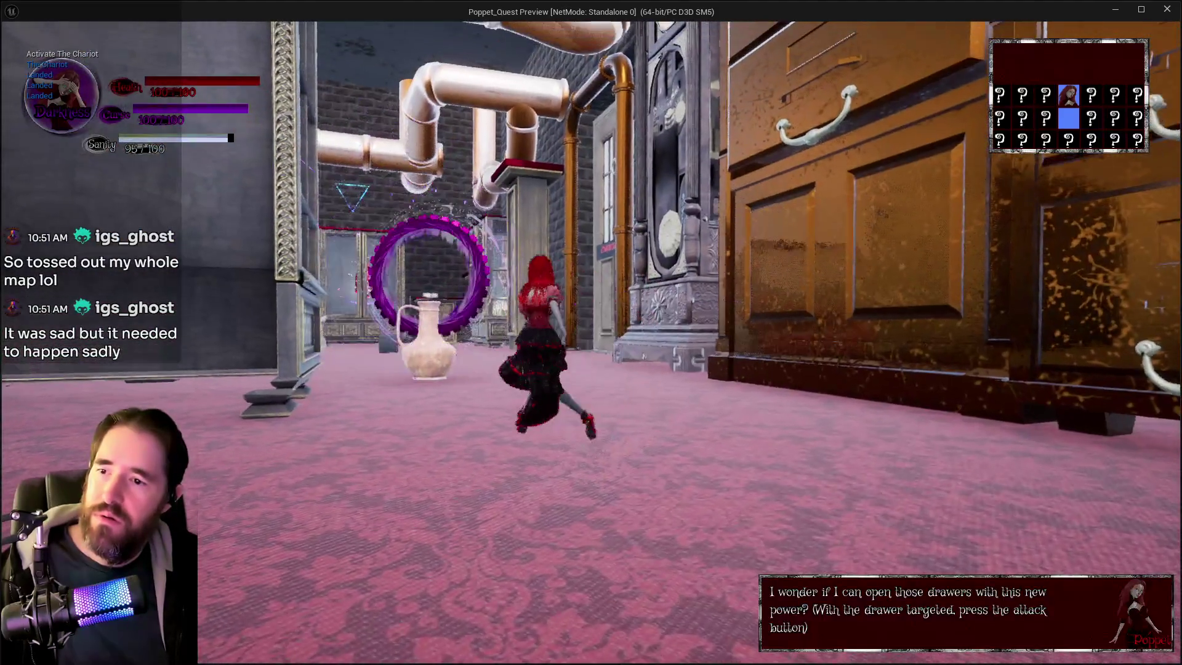
pyautogui.press('w')
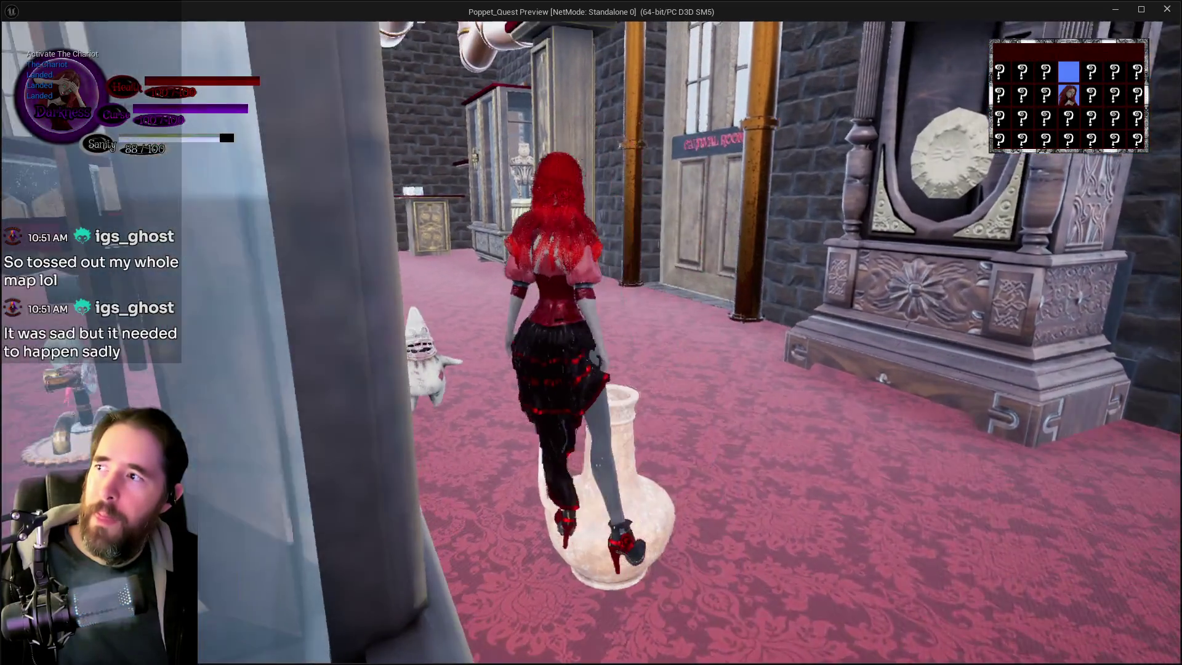
pyautogui.hotkey('alt', 'Tab')
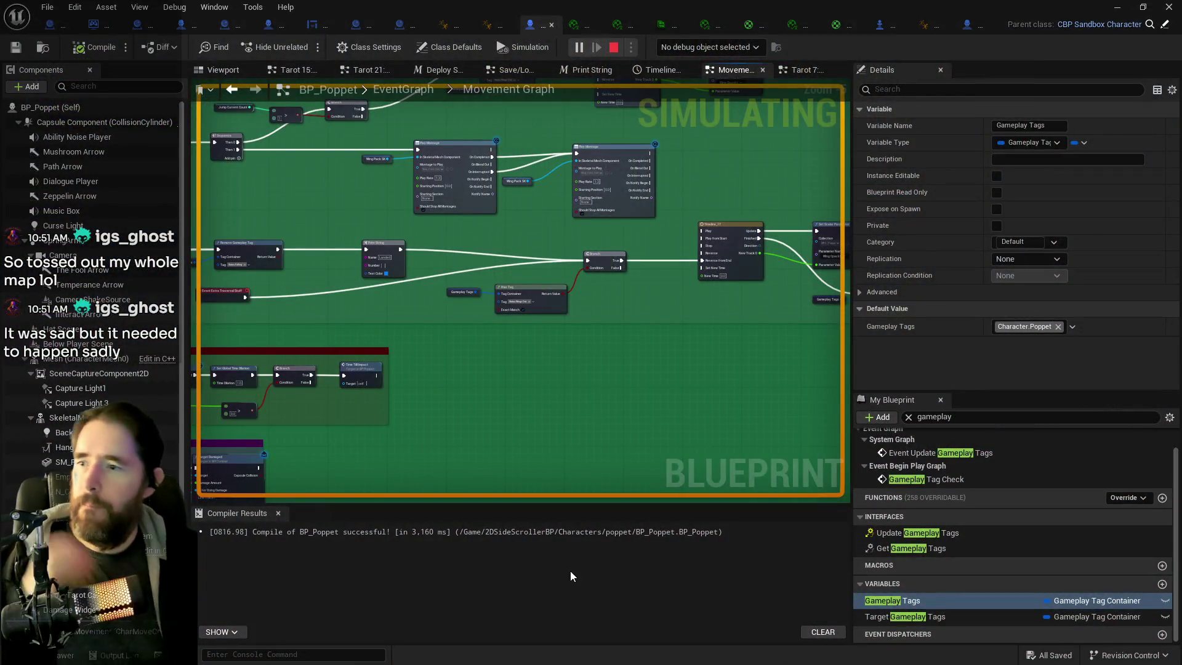
# - Stop the simulation and inspect the On Jump Events, Launch, Branch and Has Tag nodes
pyautogui.press('Escape')
pyautogui.moveTo(461, 464); pyautogui.dragTo(438, 389)
pyautogui.scroll(-1, 439, 389)
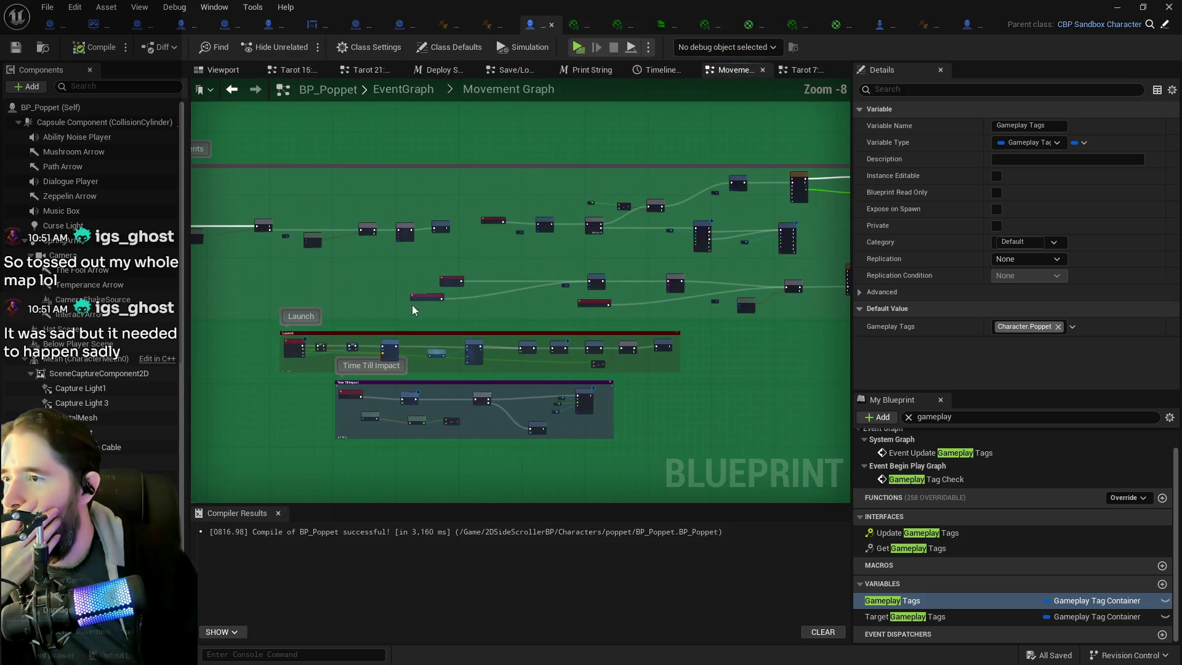
pyautogui.moveTo(289, 242)
pyautogui.mouseDown()
pyautogui.moveTo(422, 264)
pyautogui.moveTo(522, 250)
pyautogui.mouseUp()
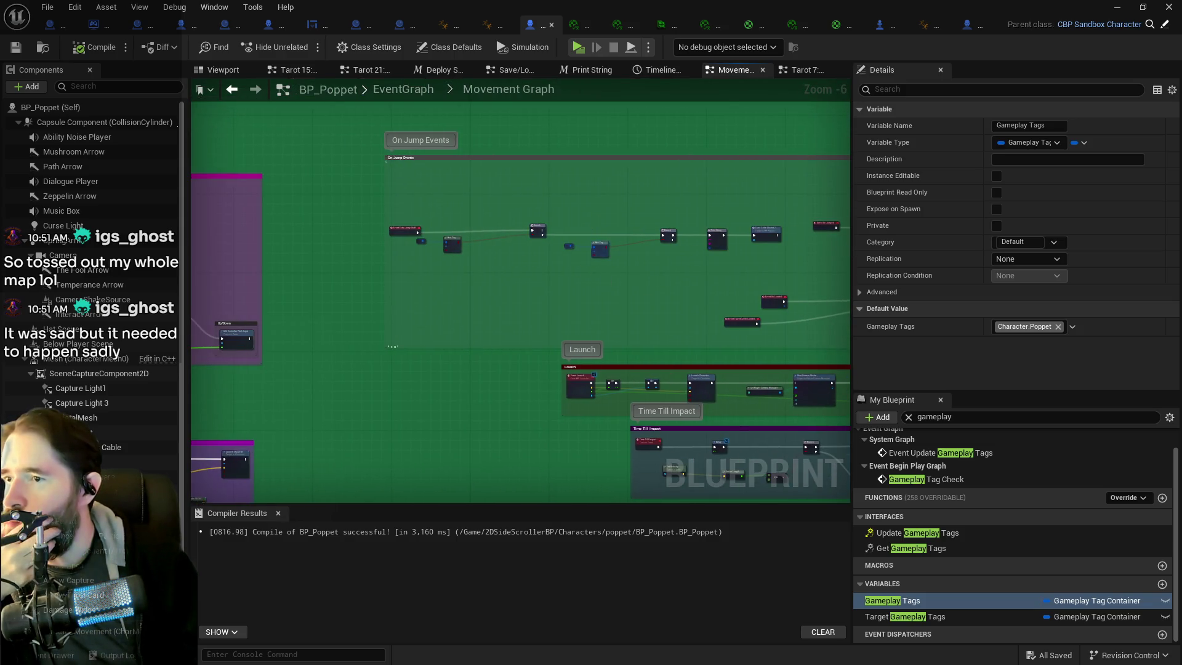
pyautogui.scroll(3, 574, 209)
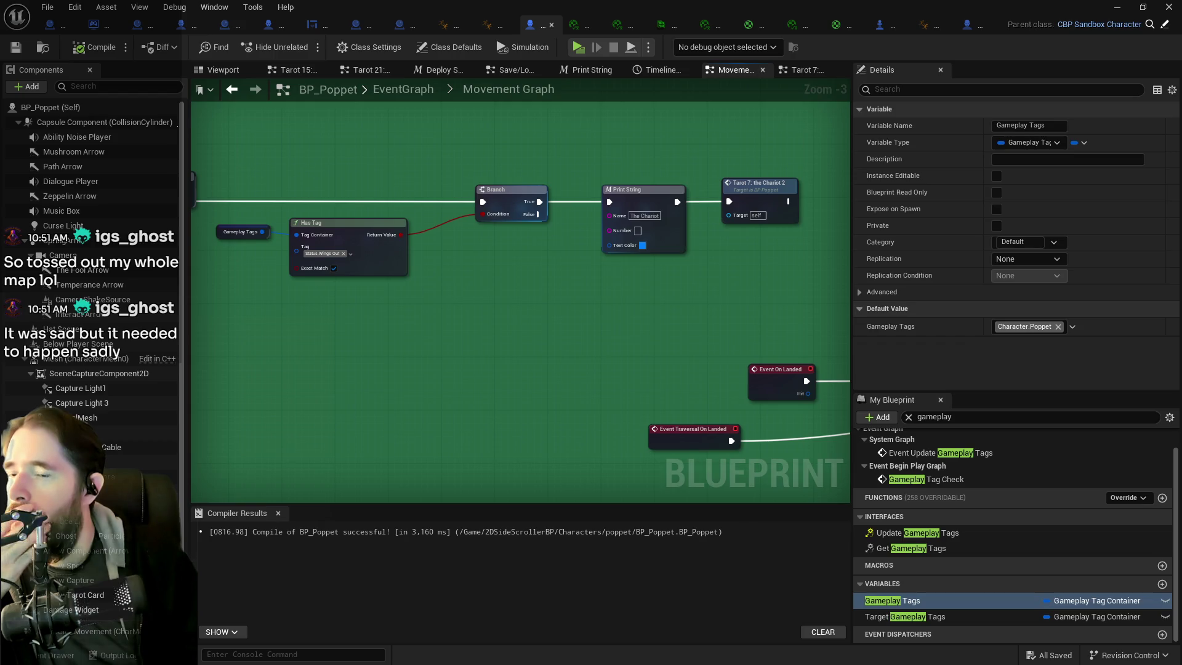
pyautogui.moveTo(557, 238); pyautogui.dragTo(517, 243)
pyautogui.scroll(-2, 462, 285)
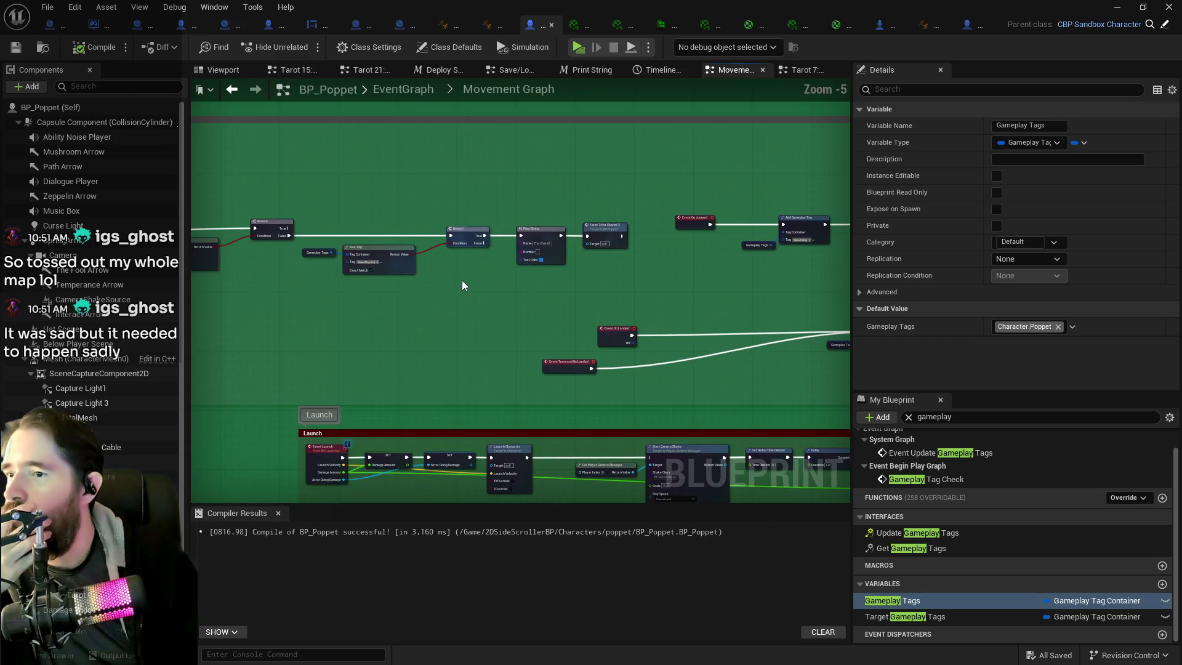
pyautogui.moveTo(465, 282); pyautogui.dragTo(593, 263)
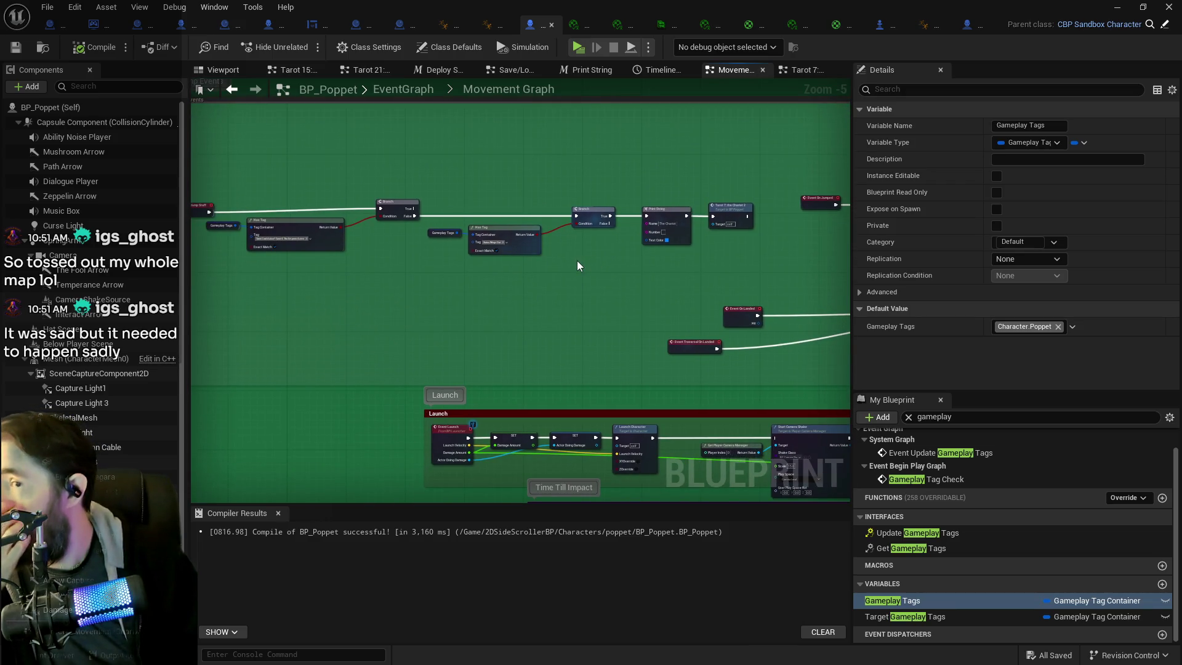
pyautogui.moveTo(575, 261)
pyautogui.mouseDown()
pyautogui.moveTo(514, 246)
pyautogui.moveTo(610, 273)
pyautogui.mouseUp()
# - Review the Wings Out tag check, Play Montage, Event On Jumped and Add Gameplay Tag nodes
pyautogui.scroll(2, 388, 228)
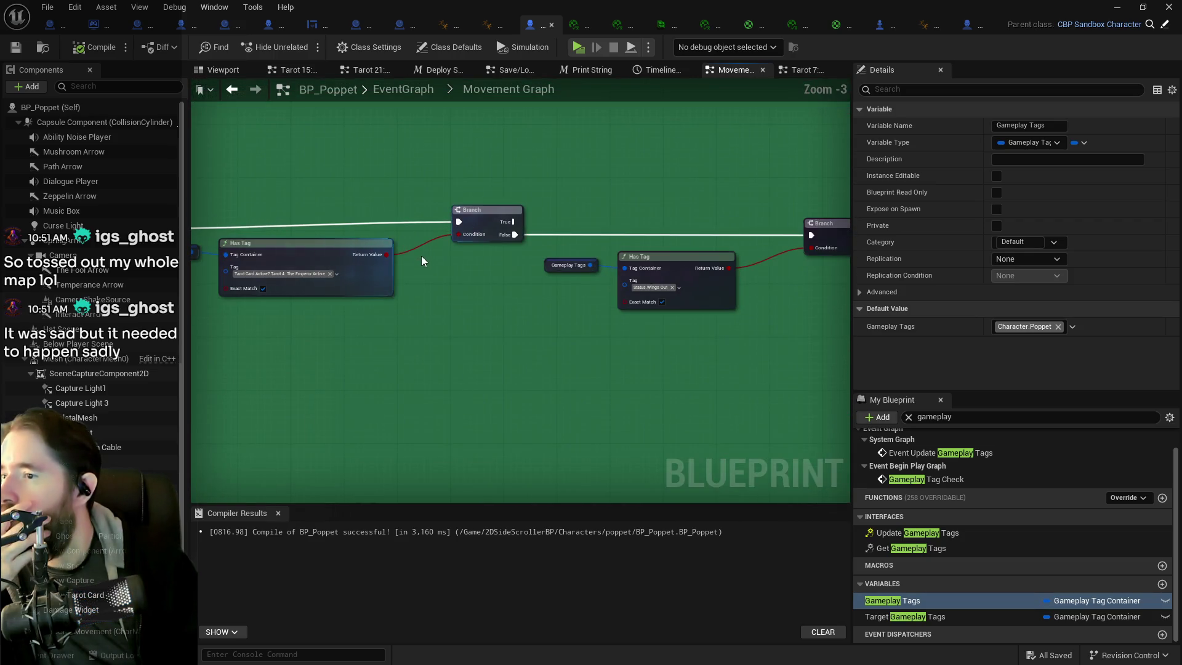
pyautogui.moveTo(470, 282); pyautogui.dragTo(265, 284)
pyautogui.moveTo(483, 309)
pyautogui.mouseDown()
pyautogui.moveTo(326, 290)
pyautogui.moveTo(464, 275)
pyautogui.mouseUp()
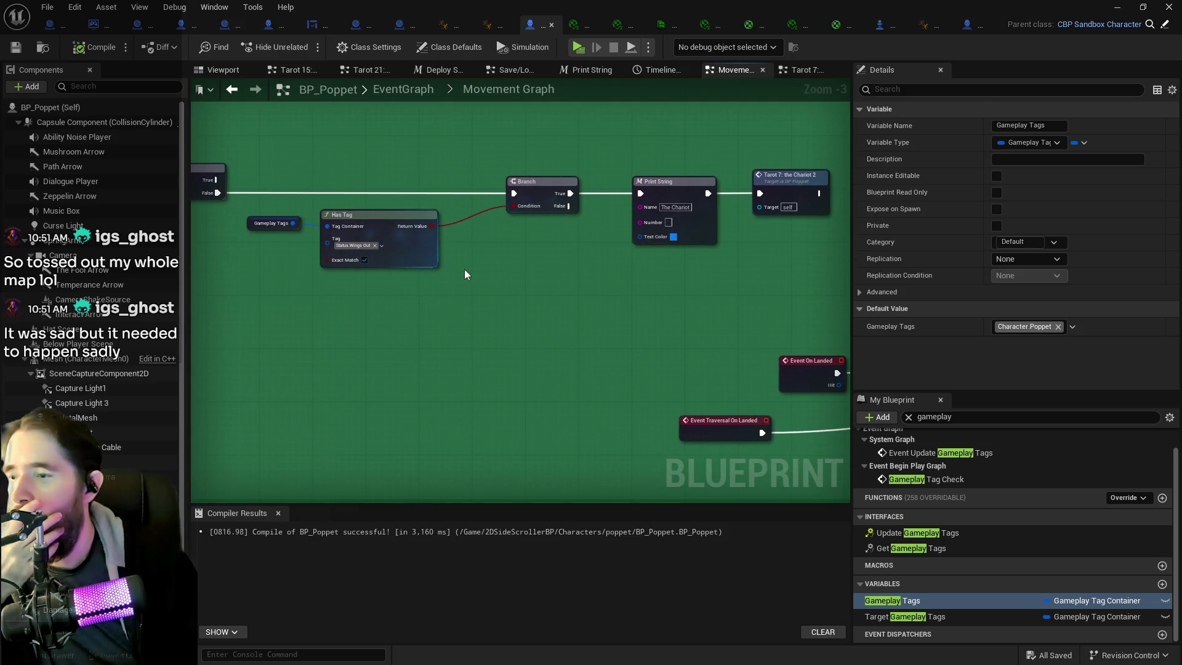
pyautogui.scroll(-2, 481, 290)
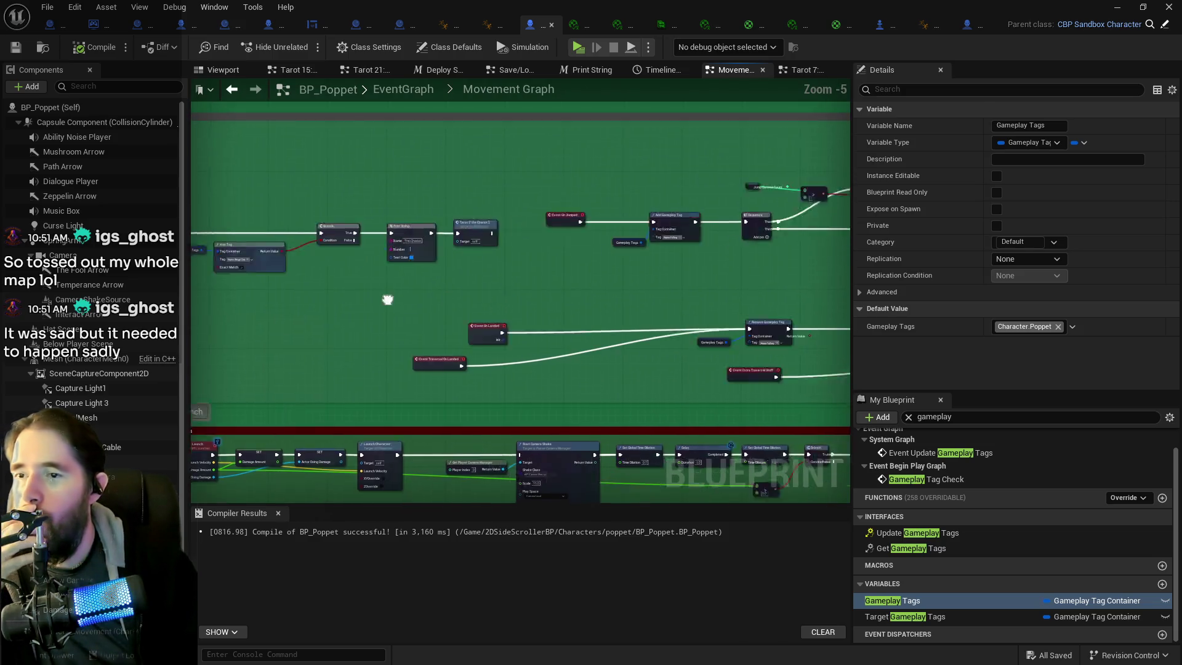
pyautogui.moveTo(552, 293); pyautogui.dragTo(418, 246)
pyautogui.scroll(1, 483, 194)
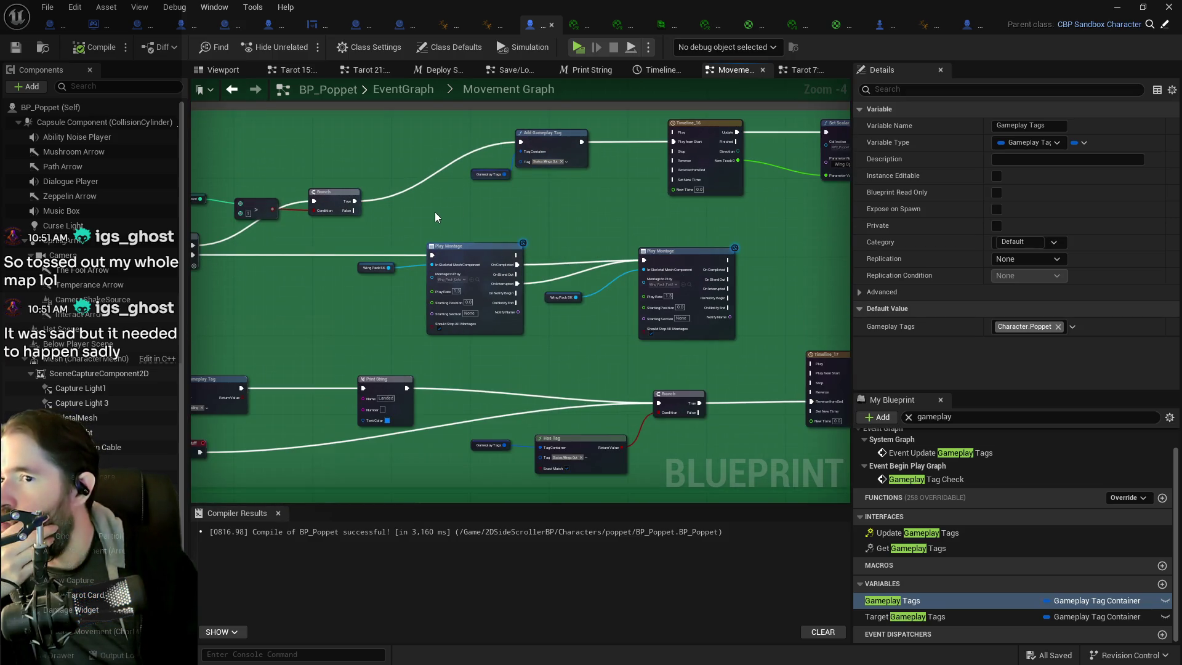
pyautogui.moveTo(407, 222); pyautogui.dragTo(729, 222)
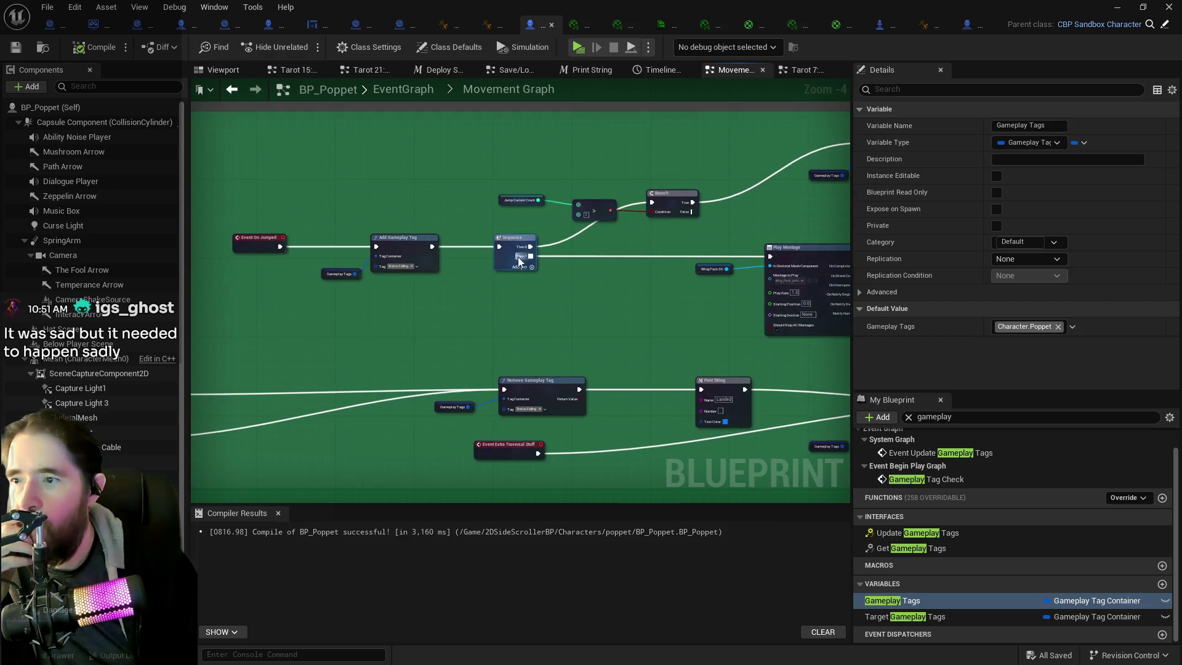
pyautogui.moveTo(619, 285)
pyautogui.mouseDown()
pyautogui.moveTo(482, 301)
pyautogui.moveTo(606, 288)
pyautogui.mouseUp()
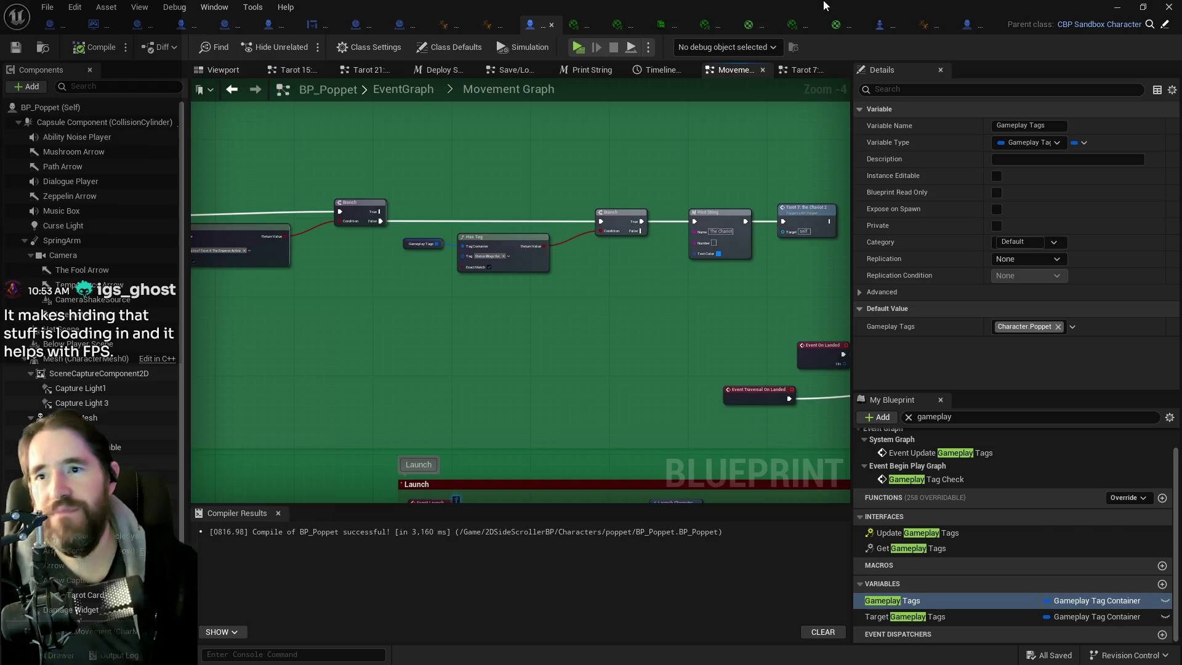
# - Switch to the level editor and select the BP_Room_Magician_Room actor in the Outliner
pyautogui.click(800, 24)
pyautogui.moveTo(658, 444)
pyautogui.mouseDown()
pyautogui.moveTo(597, 335)
pyautogui.moveTo(475, 264)
pyautogui.mouseUp()
pyautogui.click(426, 252)
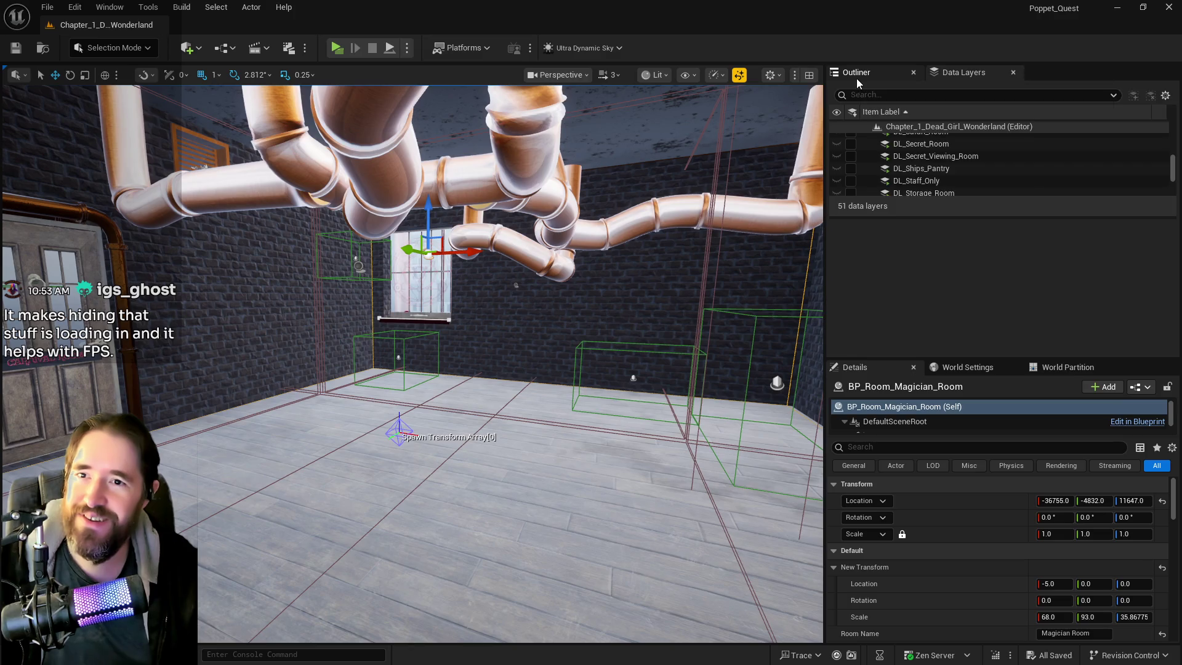
pyautogui.click(856, 72)
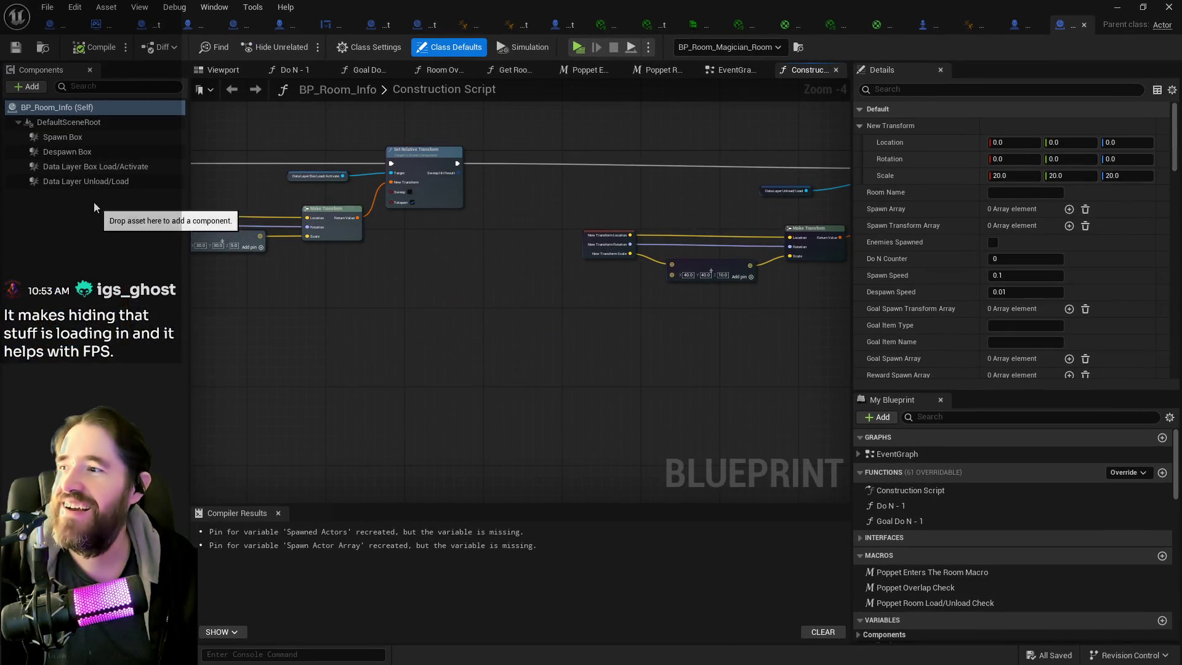
pyautogui.click(82, 181)
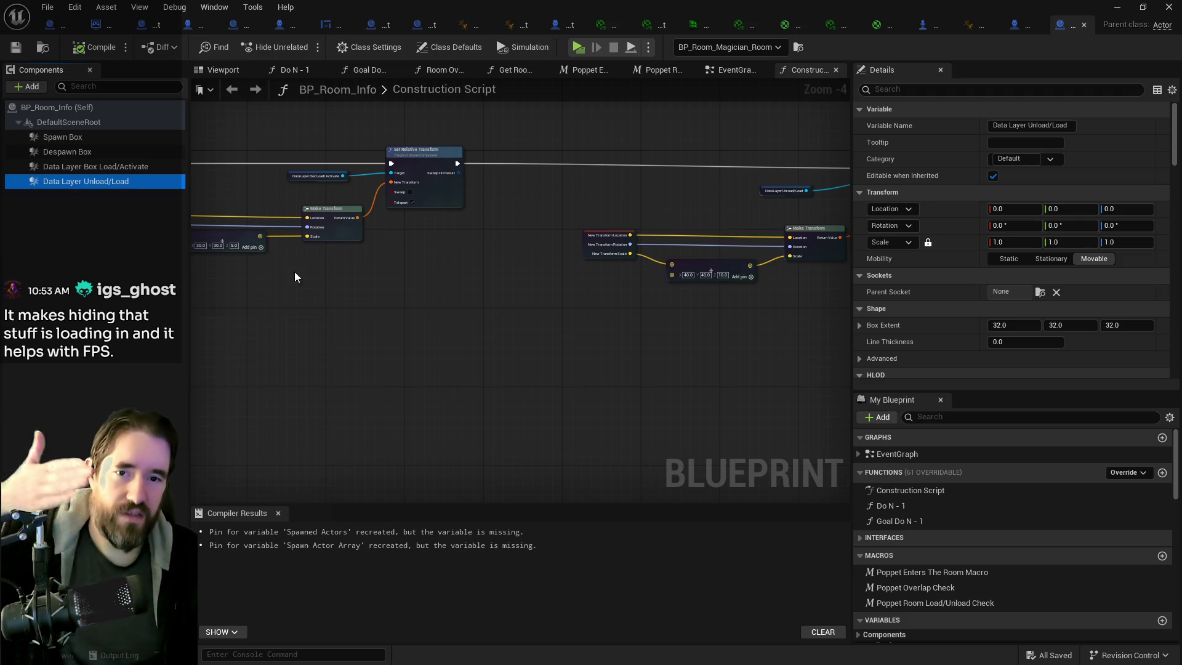
pyautogui.click(223, 71)
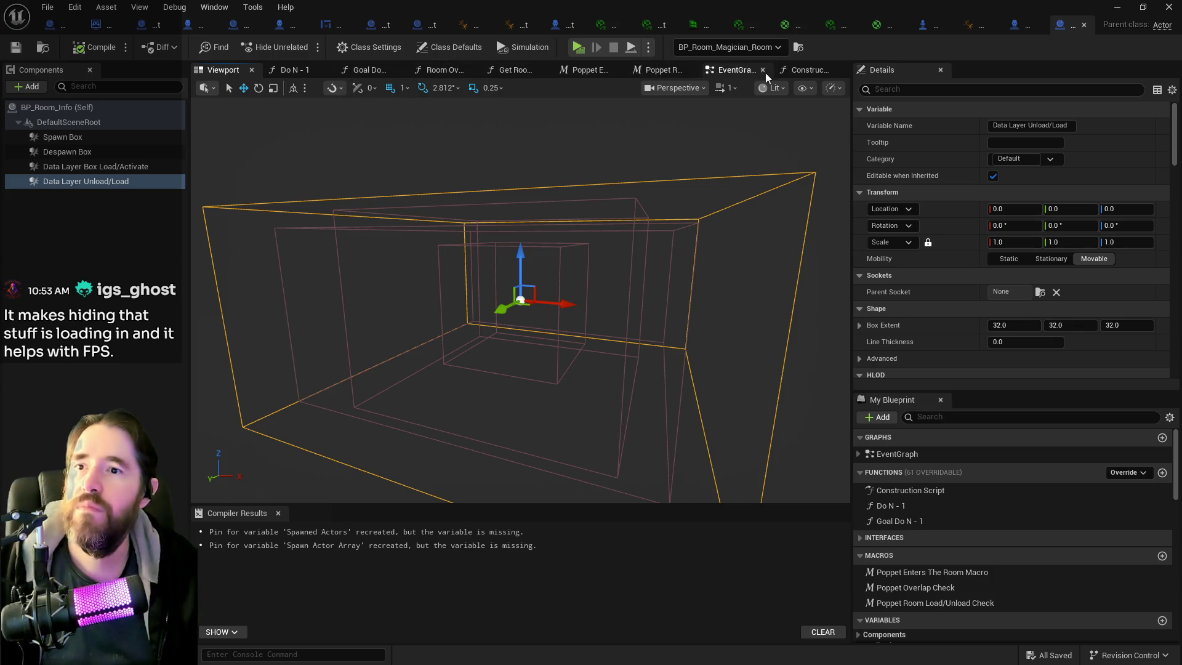
pyautogui.click(788, 70)
pyautogui.scroll(1, 375, 261)
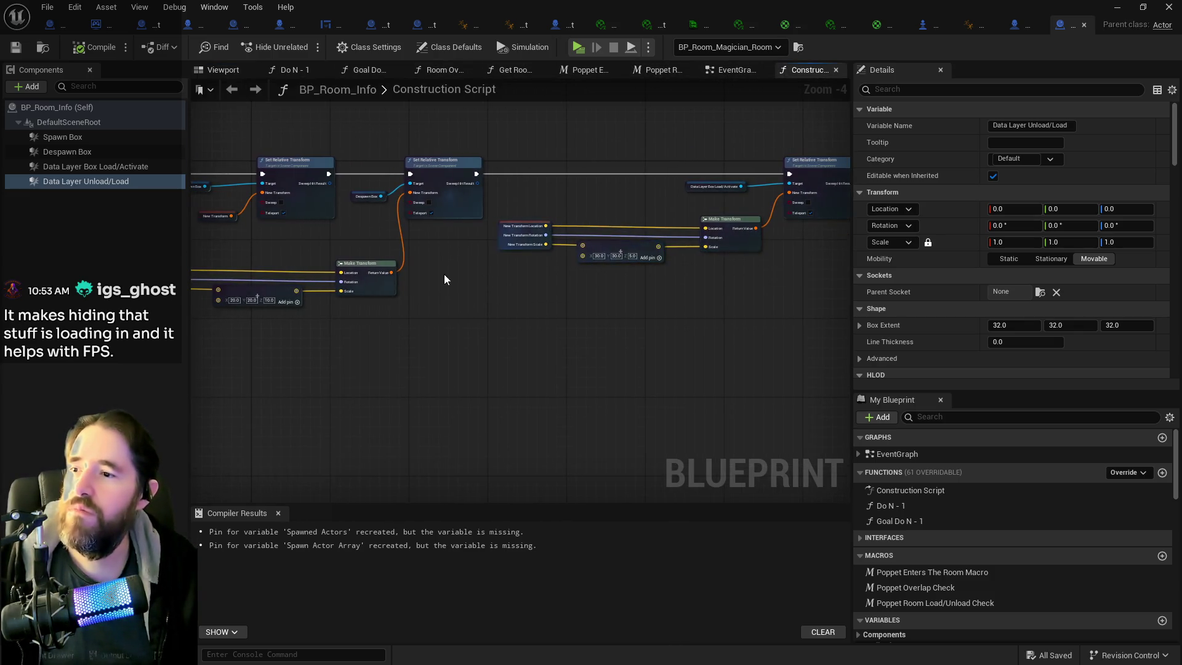
pyautogui.scroll(1, 426, 323)
pyautogui.scroll(-1, 594, 360)
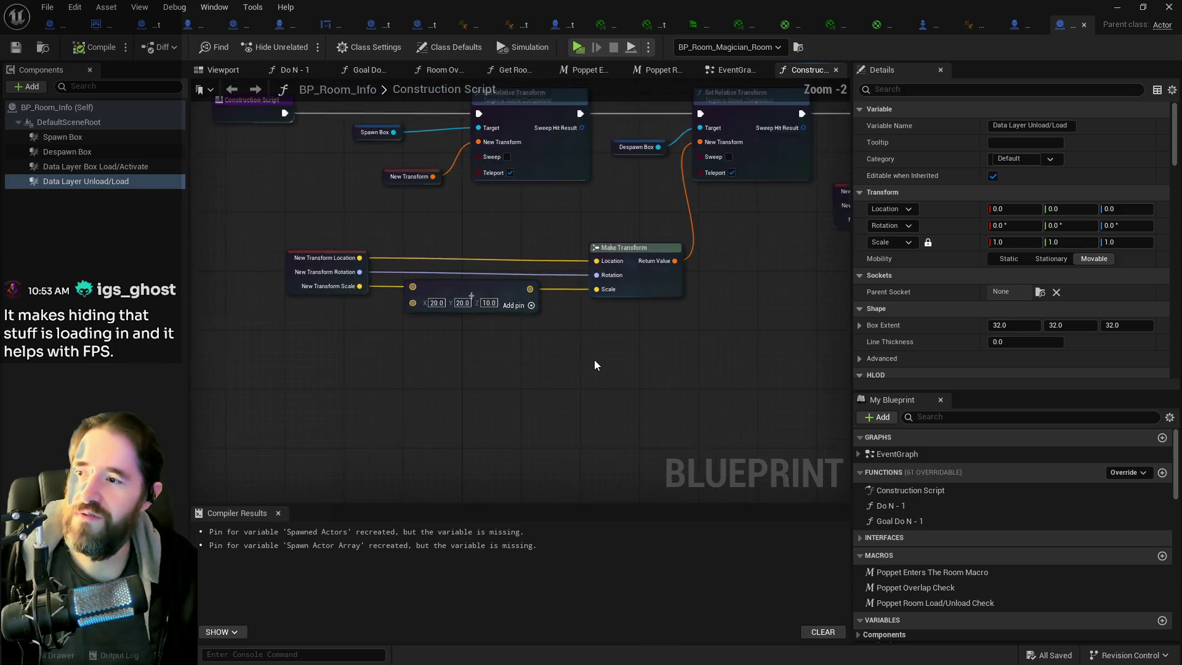
pyautogui.moveTo(572, 318); pyautogui.dragTo(595, 343)
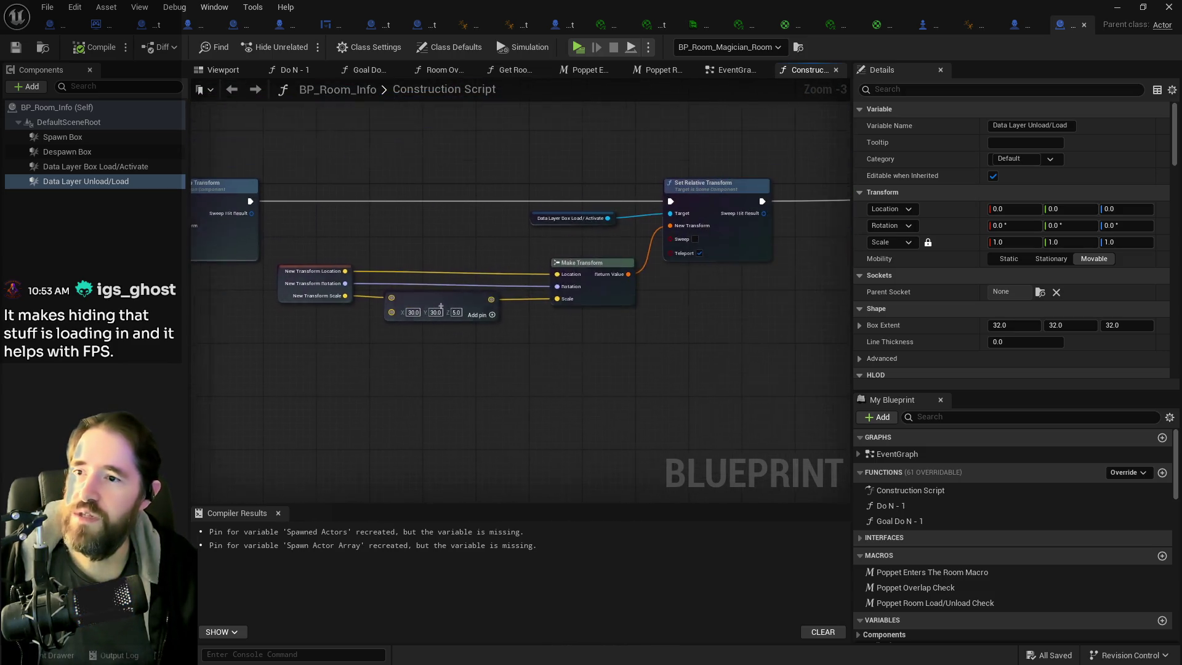
pyautogui.moveTo(544, 370); pyautogui.dragTo(366, 354)
pyautogui.moveTo(590, 364); pyautogui.dragTo(295, 349)
pyautogui.scroll(-1, 369, 363)
pyautogui.moveTo(446, 376); pyautogui.dragTo(833, 374)
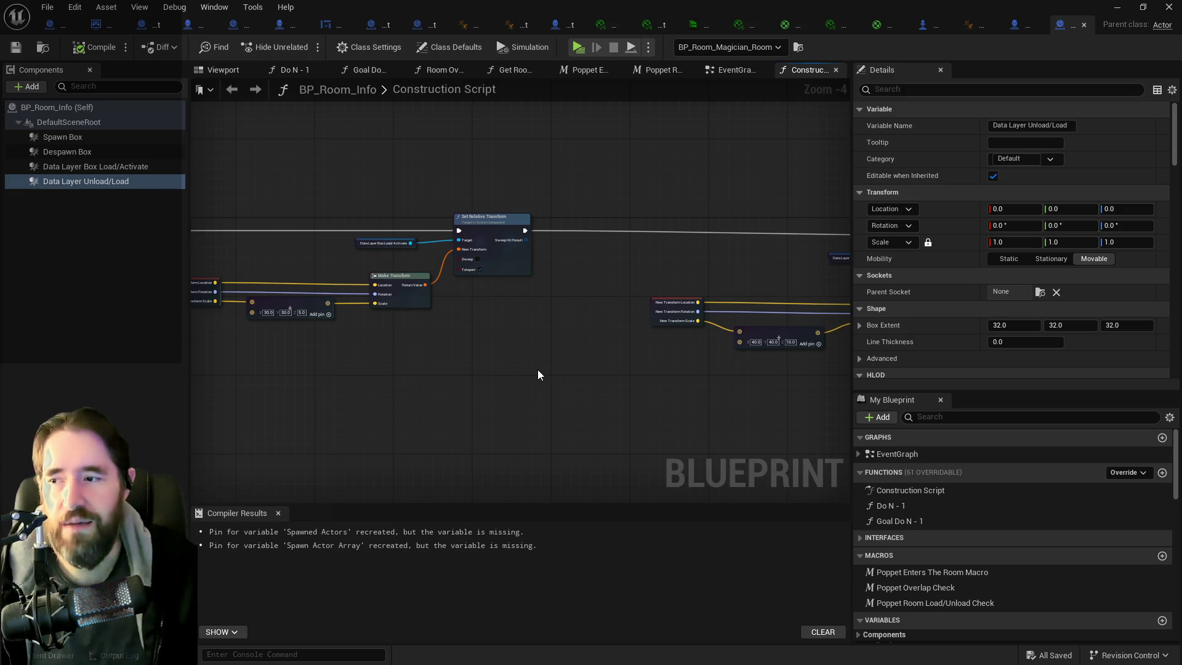
pyautogui.moveTo(537, 369); pyautogui.dragTo(295, 341)
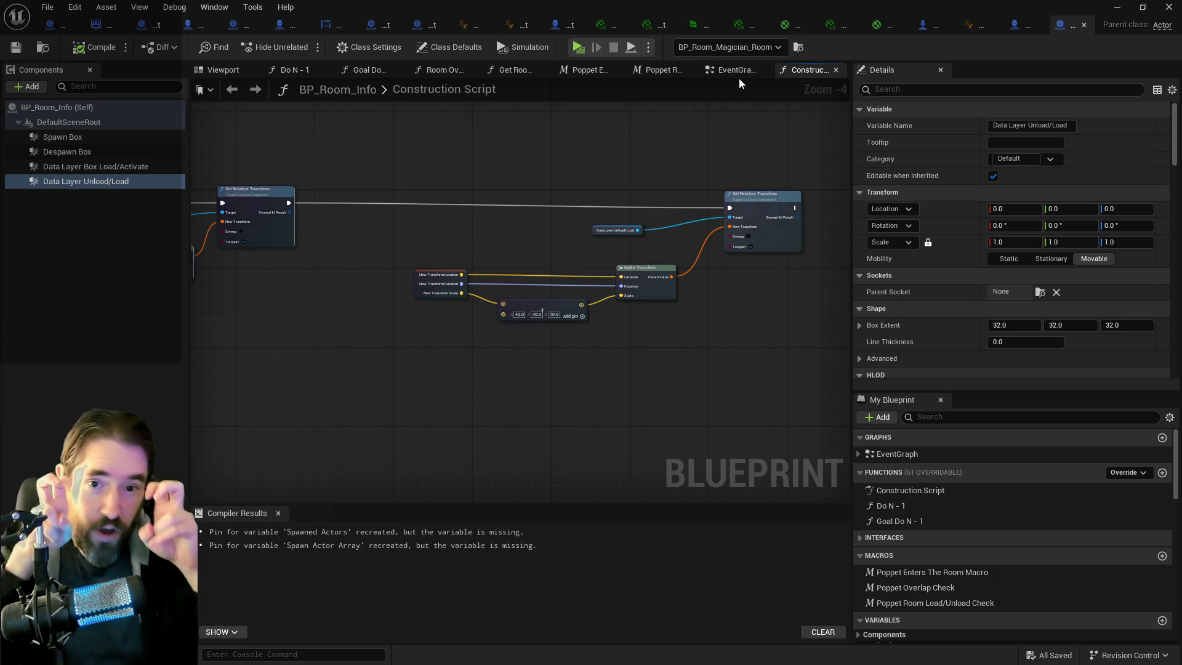
pyautogui.moveTo(847, 2); pyautogui.dragTo(1181, 8)
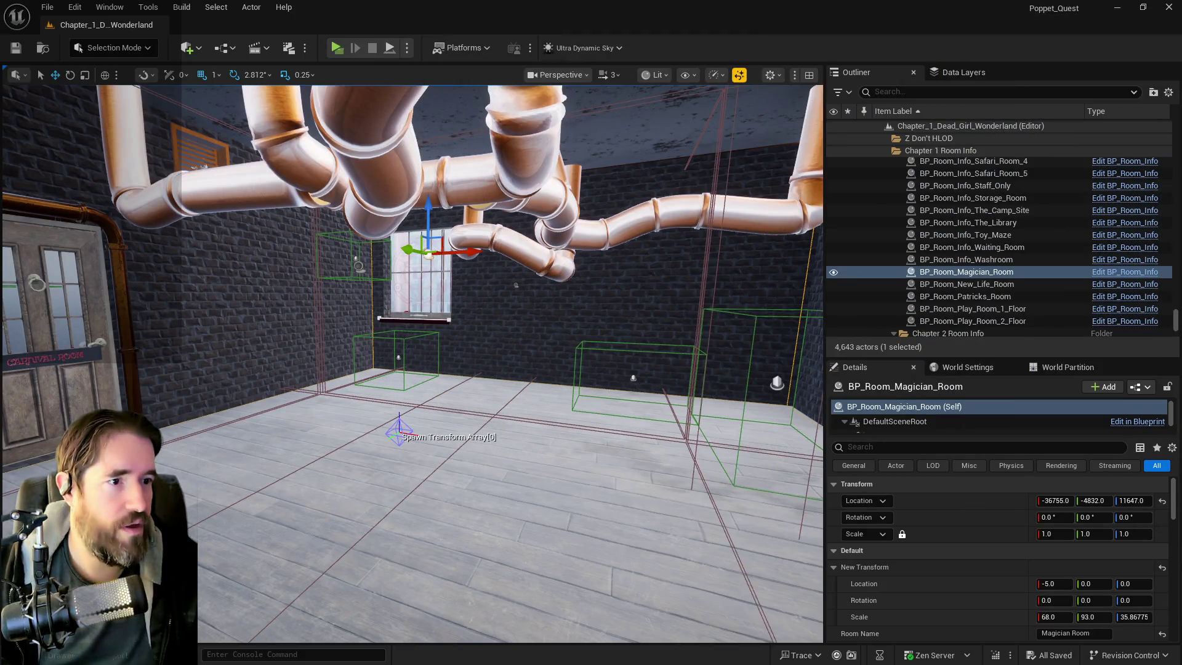
pyautogui.moveTo(1181, 217)
pyautogui.mouseDown()
pyautogui.moveTo(621, 217)
pyautogui.moveTo(700, 222)
pyautogui.moveTo(641, 205)
pyautogui.mouseUp()
pyautogui.doubleClick(642, 204)
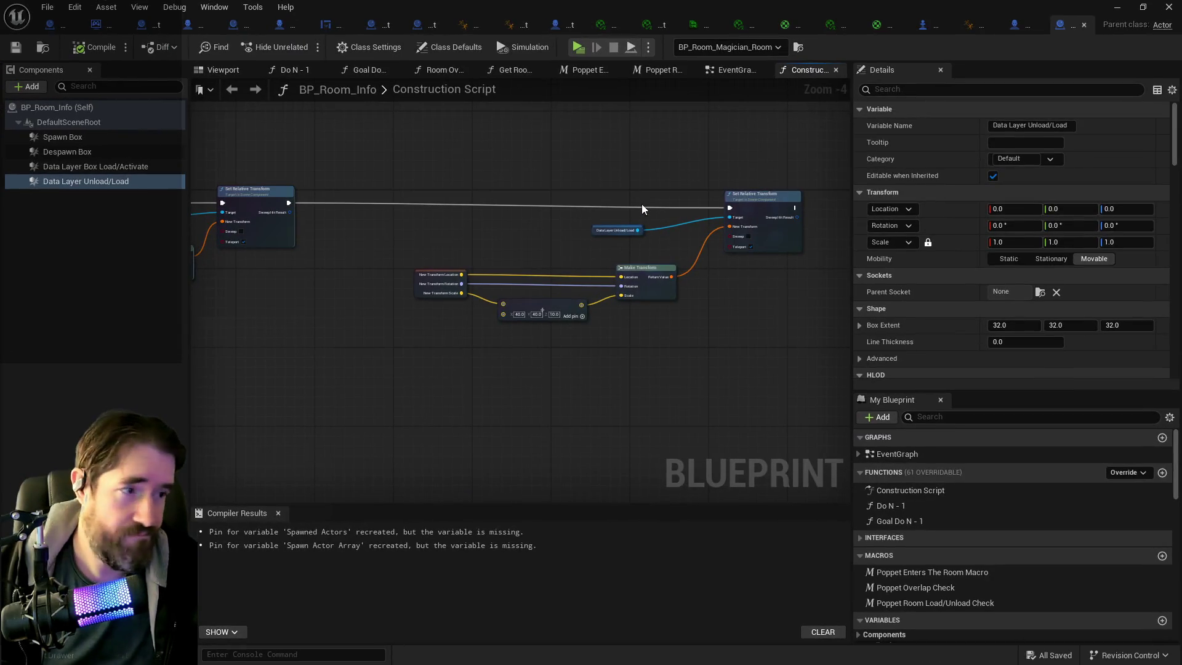
pyautogui.scroll(-2, 616, 350)
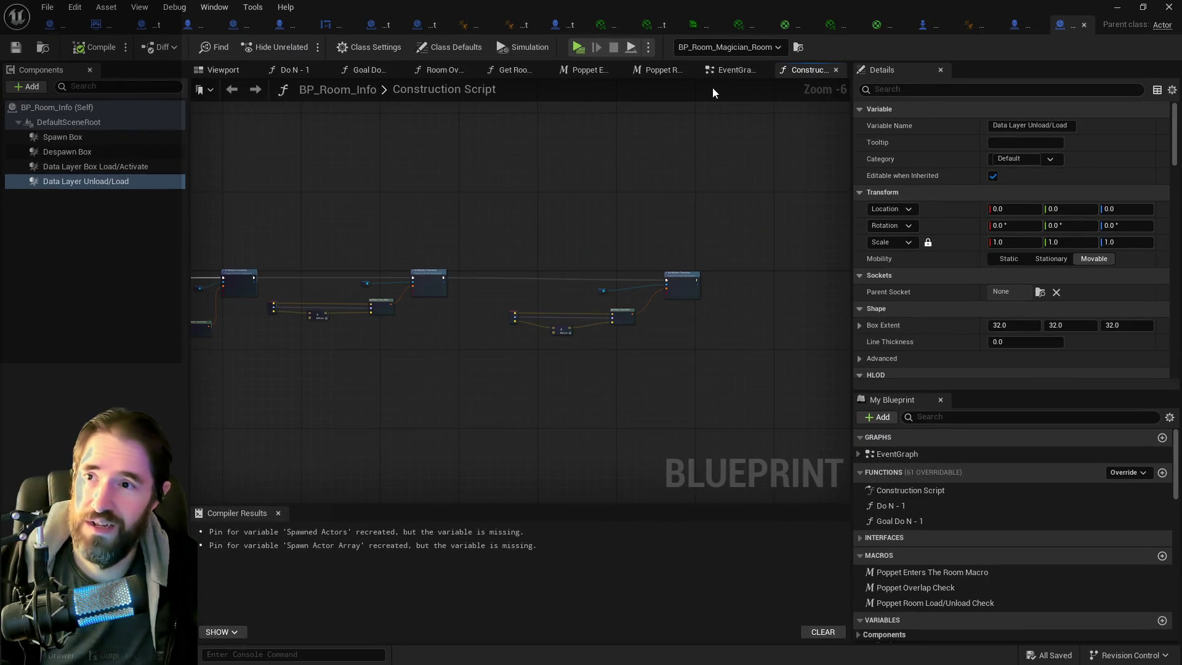
pyautogui.click(727, 71)
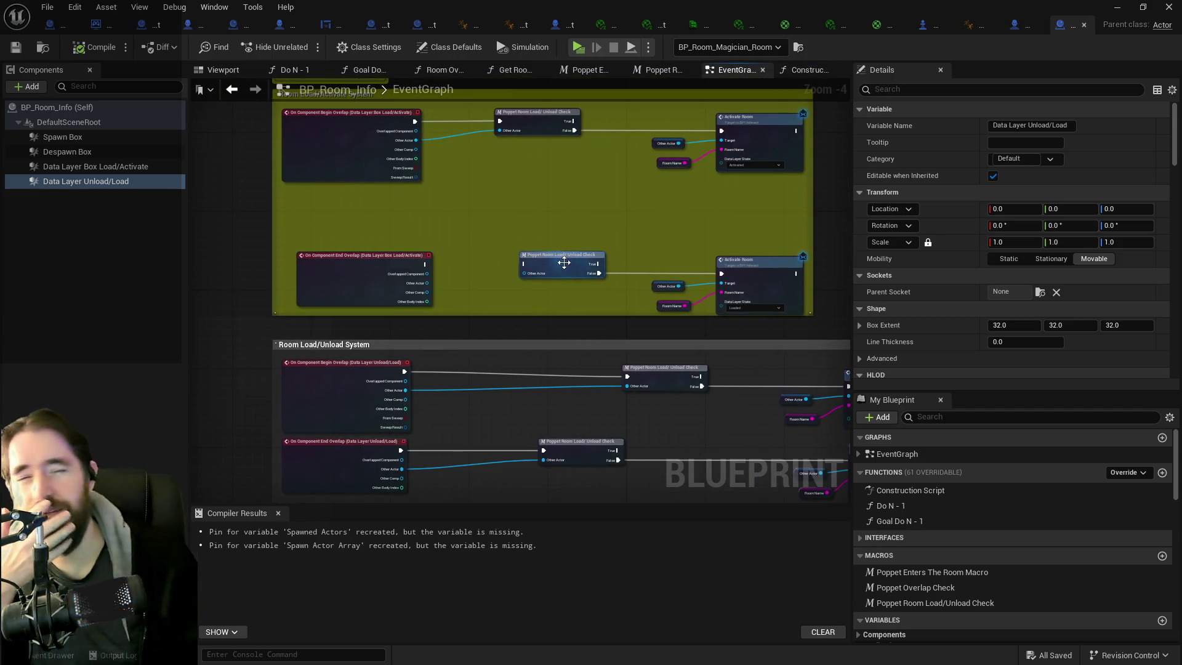
# - Zoom out over the Room Load comment groups, then close the BP_Room_Magician_Room tab
pyautogui.scroll(-2, 665, 206)
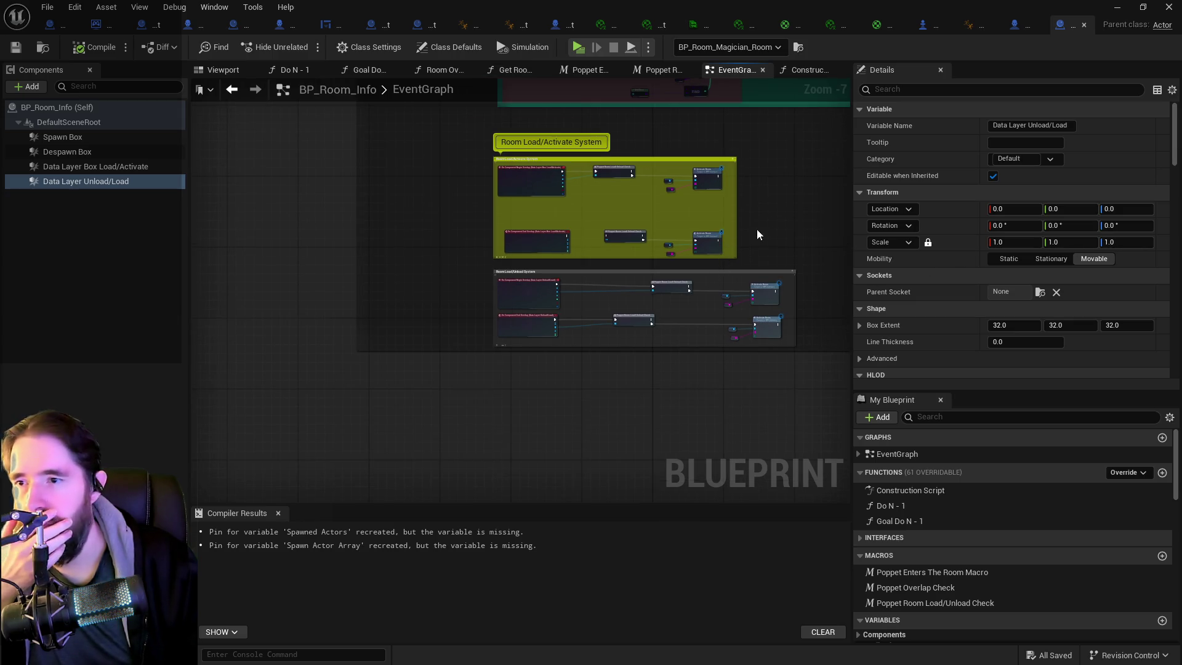
pyautogui.scroll(-1, 766, 222)
pyautogui.moveTo(766, 222); pyautogui.dragTo(567, 382)
pyautogui.scroll(-3, 588, 275)
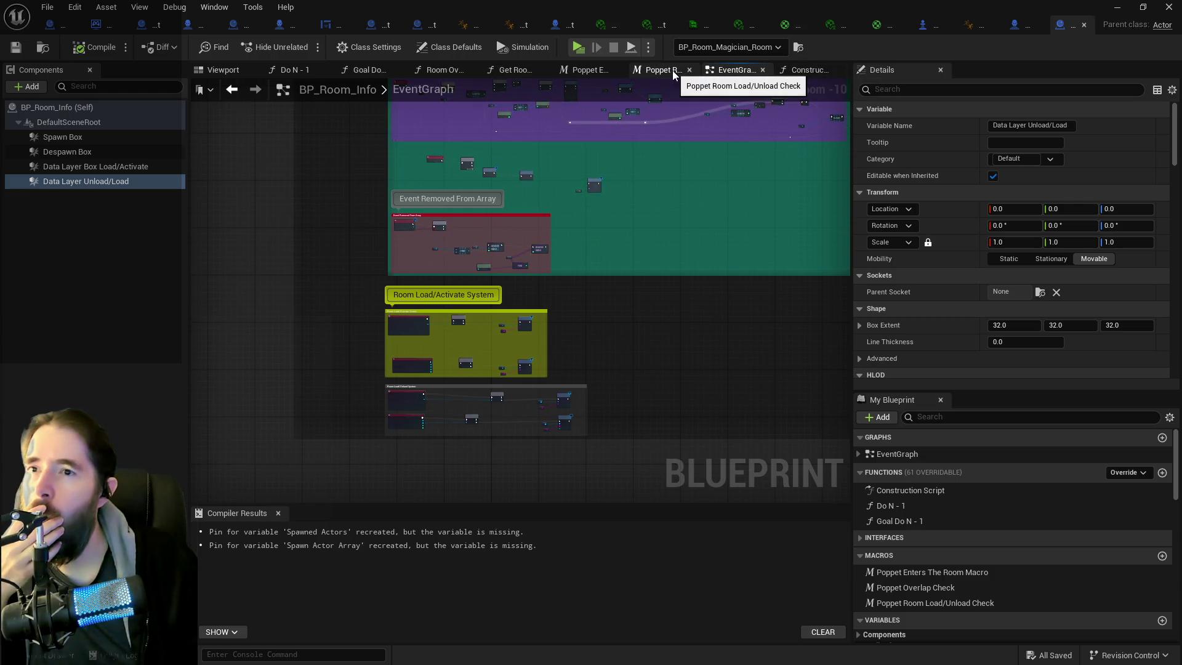
pyautogui.click(1081, 24)
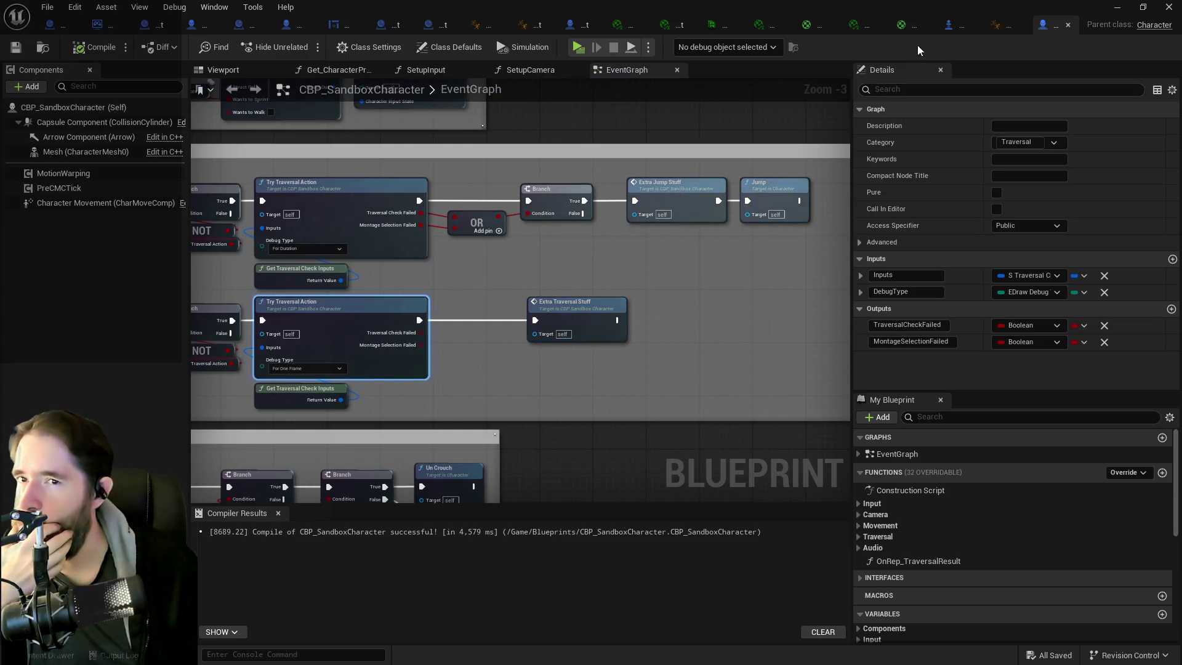
# - Bring up BP_Poppet's Movement Graph at the Has Tag, Branch and Event On Jumped nodes
pyautogui.click(576, 24)
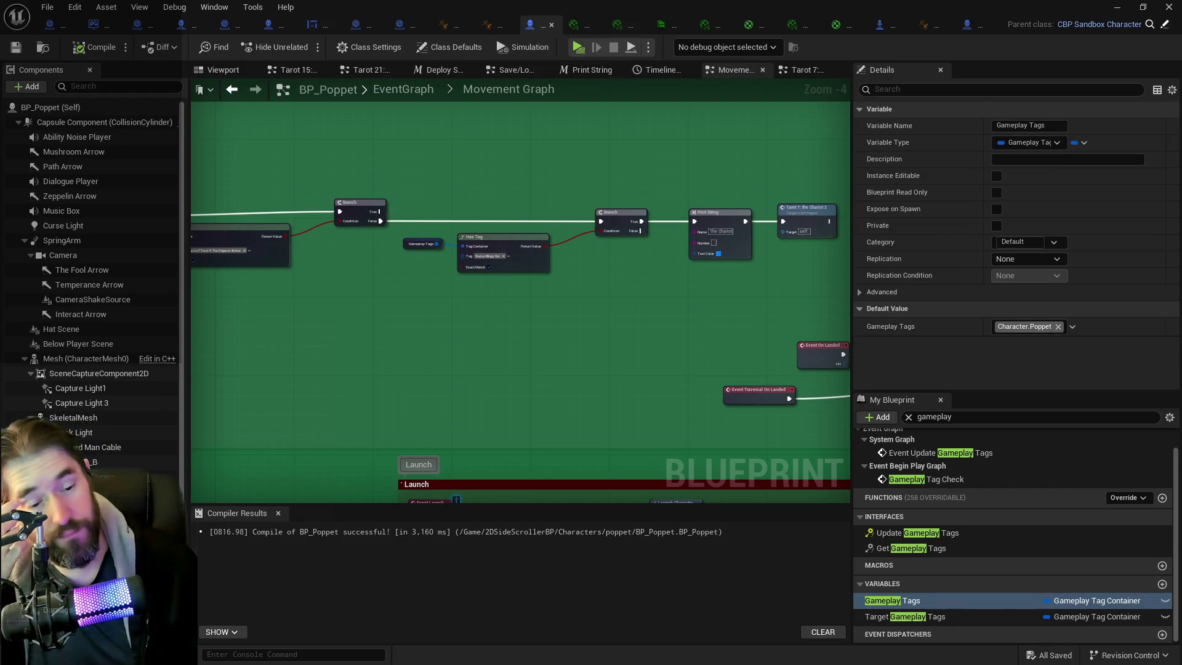
pyautogui.scroll(-2, 574, 302)
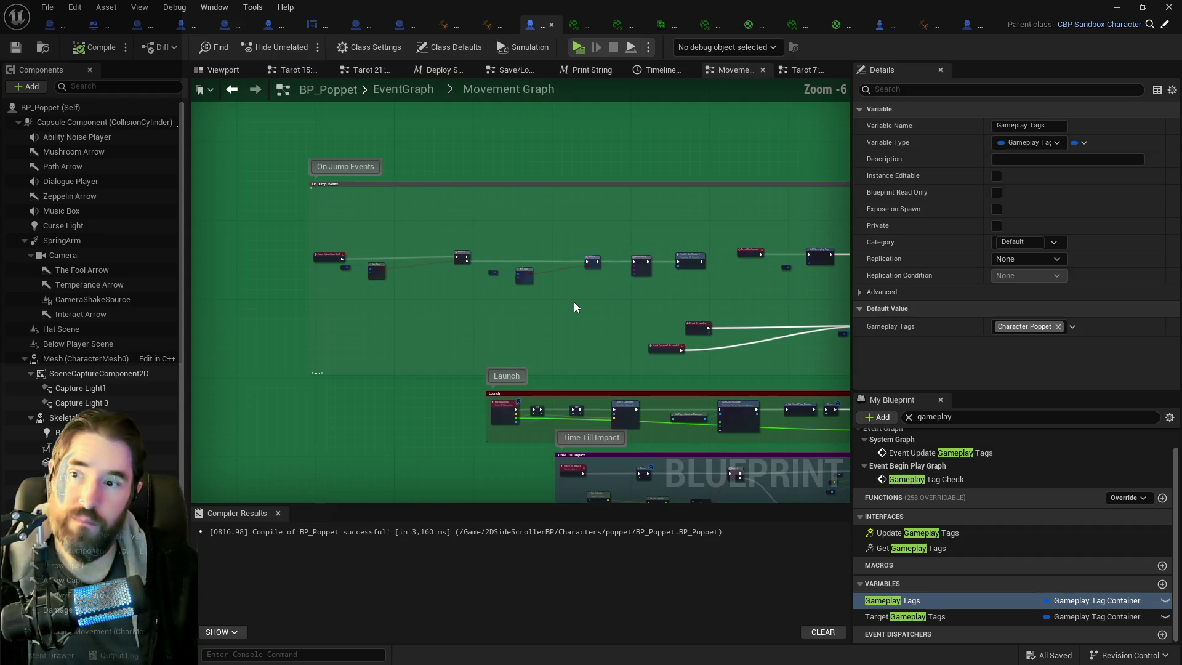
pyautogui.moveTo(573, 306); pyautogui.dragTo(424, 262)
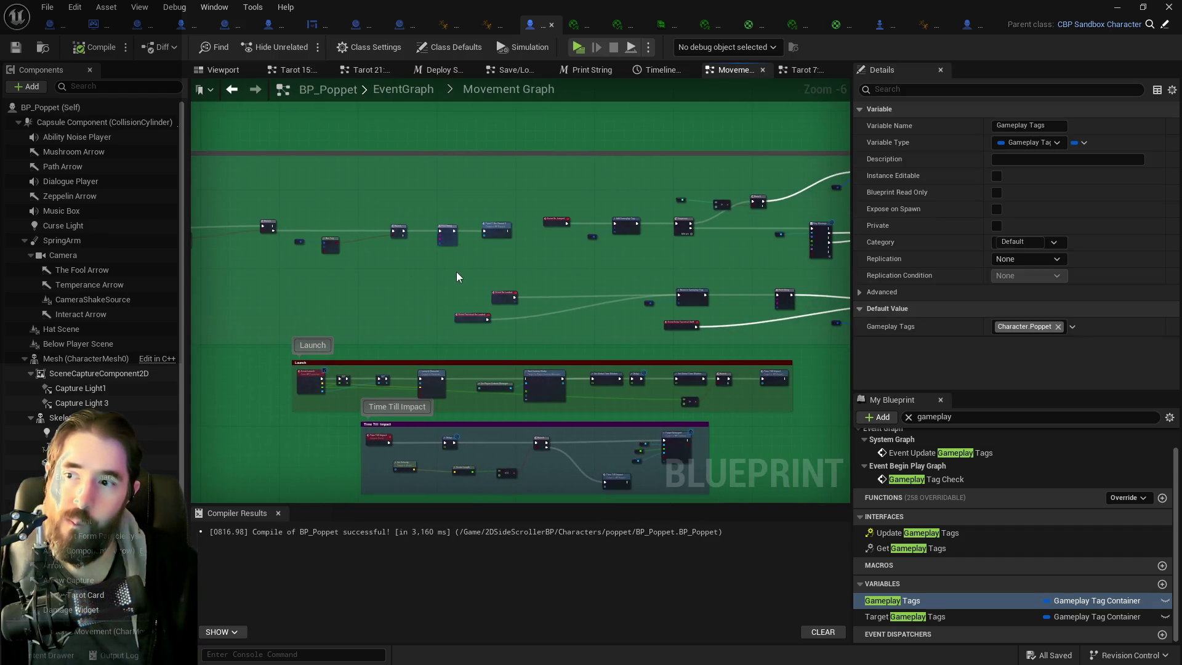
pyautogui.scroll(2, 456, 276)
pyautogui.moveTo(517, 286)
pyautogui.mouseDown()
pyautogui.moveTo(609, 306)
pyautogui.moveTo(720, 295)
pyautogui.mouseUp()
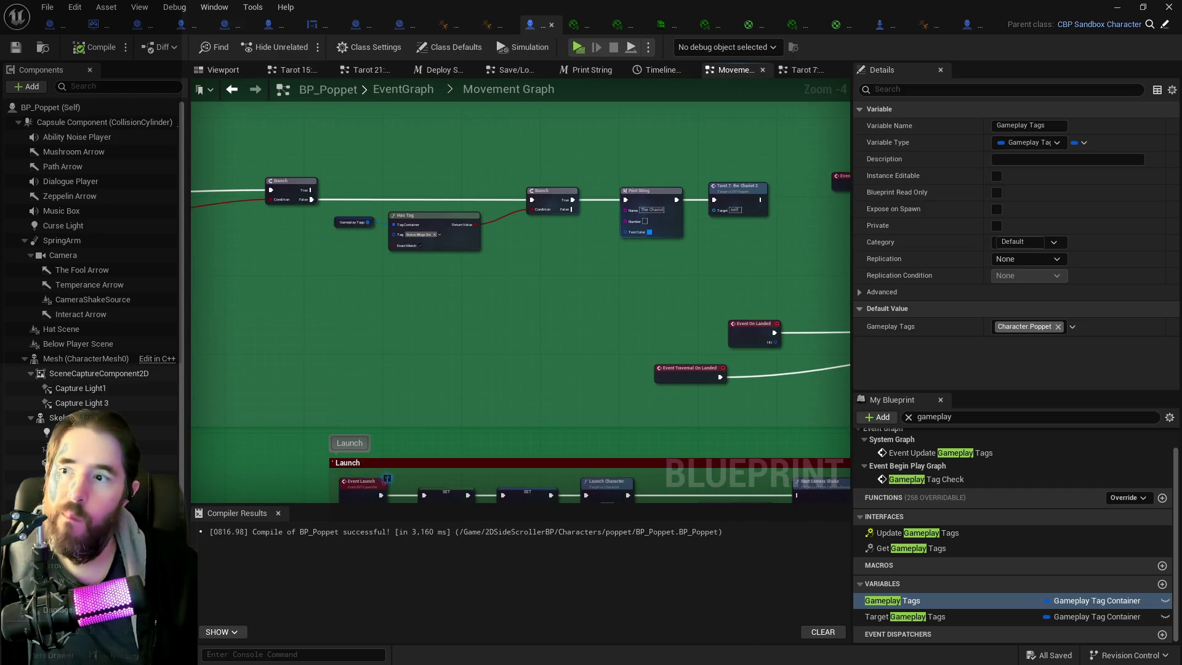
pyautogui.moveTo(583, 260); pyautogui.dragTo(438, 252)
pyautogui.moveTo(575, 260); pyautogui.dragTo(499, 248)
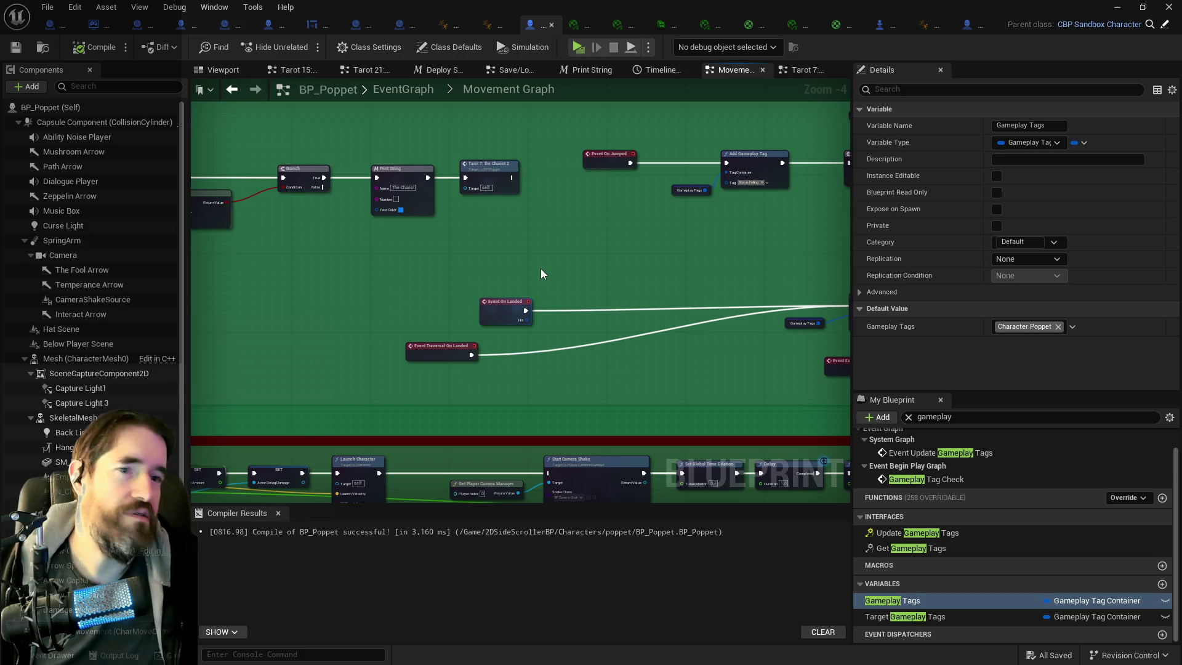
# - Locate the Print String that follows the tag check
pyautogui.scroll(-1, 542, 269)
pyautogui.scroll(-1, 648, 279)
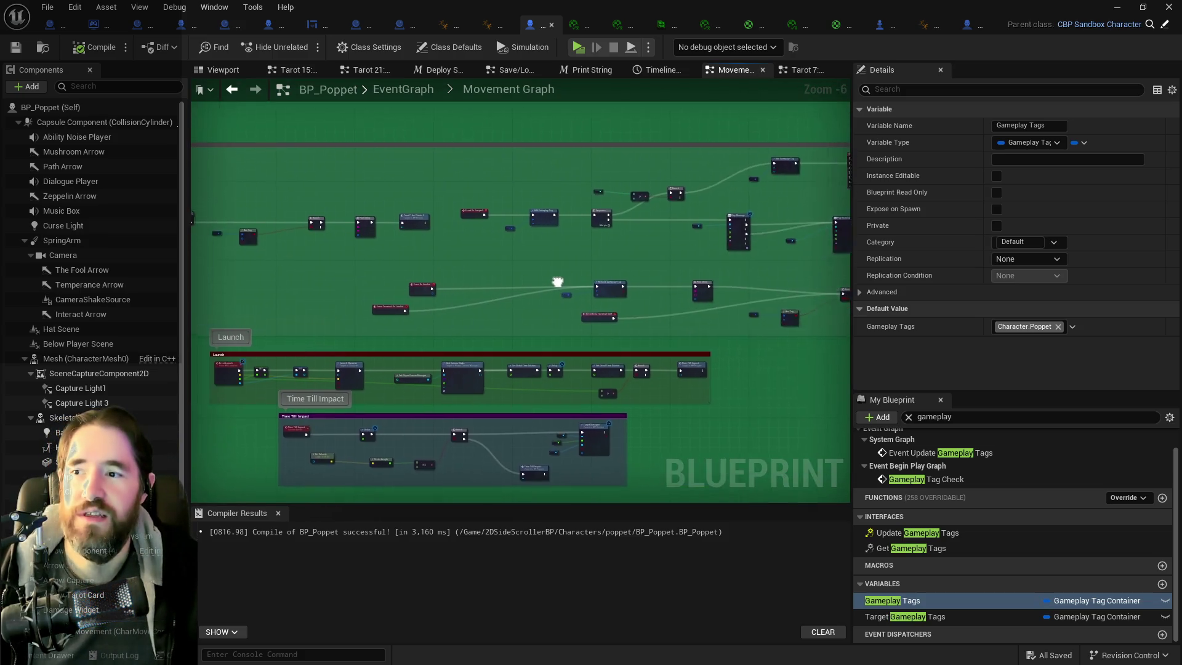
pyautogui.scroll(2, 439, 249)
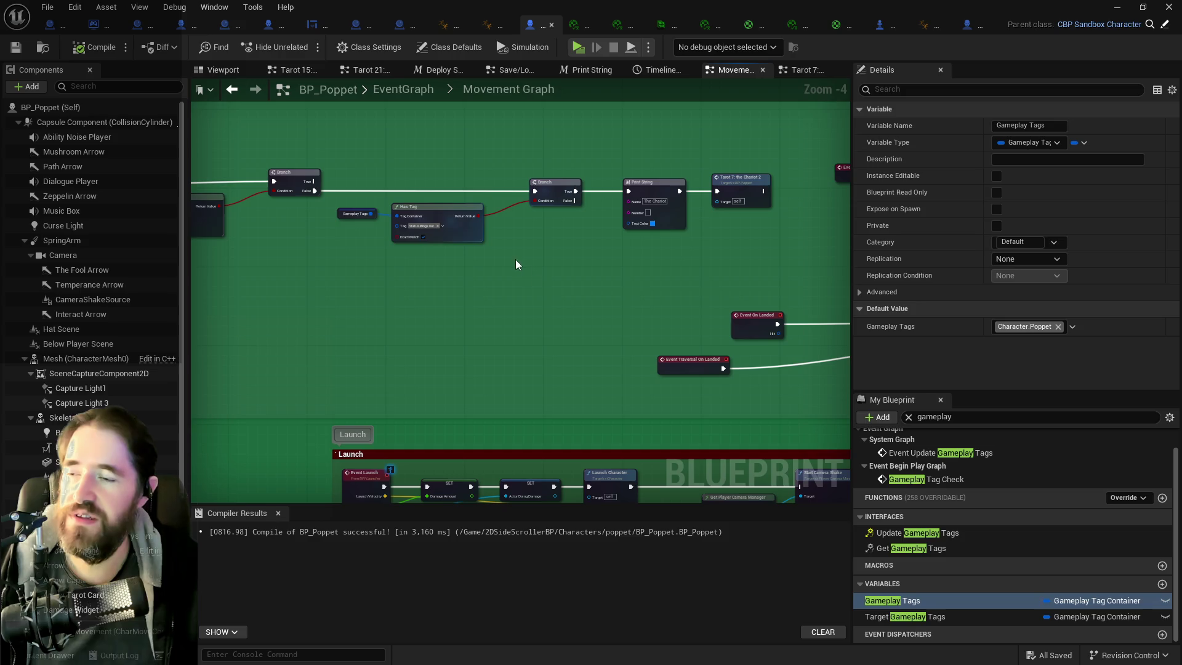
pyautogui.moveTo(596, 284)
pyautogui.mouseDown()
pyautogui.moveTo(554, 297)
pyautogui.moveTo(471, 187)
pyautogui.mouseUp()
# - Duplicate the Print String after the tag check and wire the copy into the chain toward the second Branch
pyautogui.click(551, 184)
pyautogui.hotkey('ctrl', 'c')
pyautogui.hotkey('ctrl', 'v')
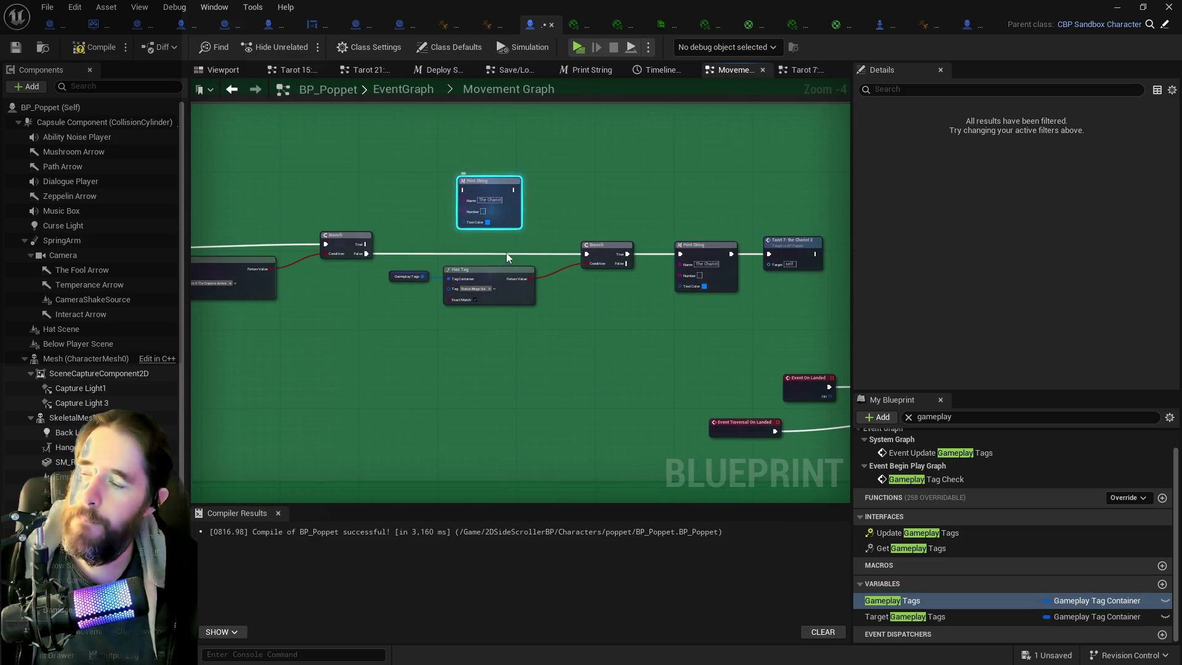
pyautogui.moveTo(528, 278)
pyautogui.mouseDown()
pyautogui.moveTo(430, 209)
pyautogui.moveTo(466, 214)
pyautogui.moveTo(462, 189)
pyautogui.moveTo(522, 192)
pyautogui.moveTo(498, 179)
pyautogui.moveTo(586, 254)
pyautogui.mouseUp()
pyautogui.click(357, 252)
pyautogui.click(606, 245)
pyautogui.click(491, 178)
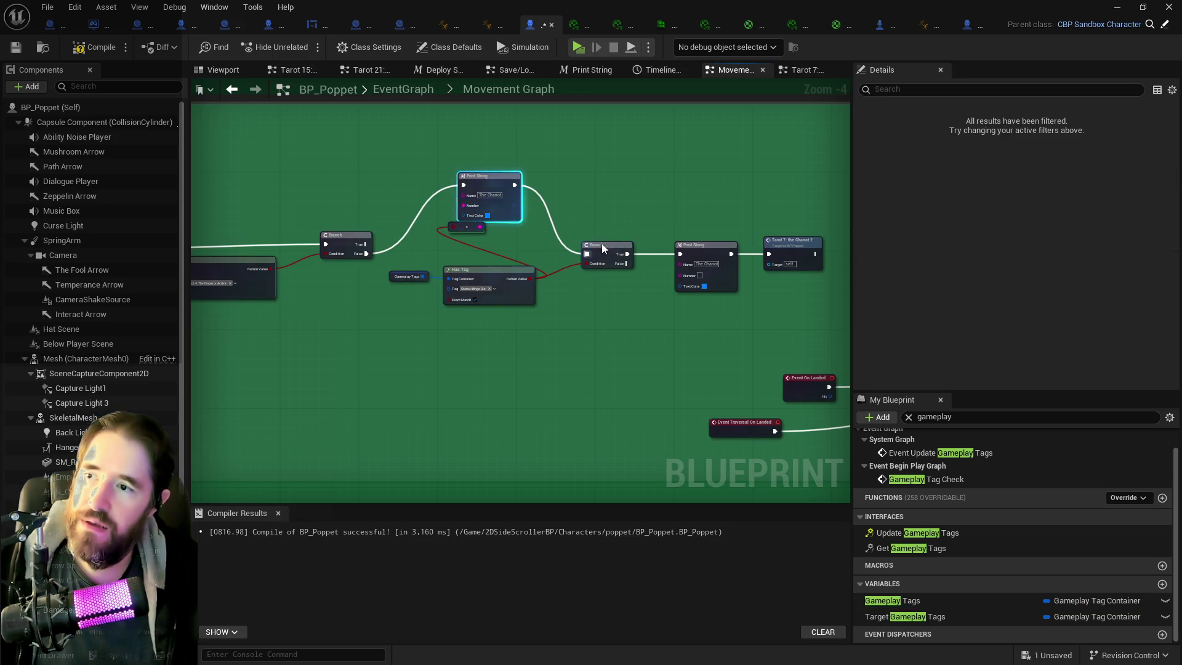
# - Shift Timeline_16 and its Set Scalar Parameter Value node right, and place the Print String before them
pyautogui.moveTo(730, 253)
pyautogui.mouseDown()
pyautogui.moveTo(438, 221)
pyautogui.moveTo(461, 238)
pyautogui.mouseUp()
pyautogui.moveTo(651, 248)
pyautogui.mouseDown()
pyautogui.moveTo(607, 199)
pyautogui.moveTo(594, 309)
pyautogui.mouseUp()
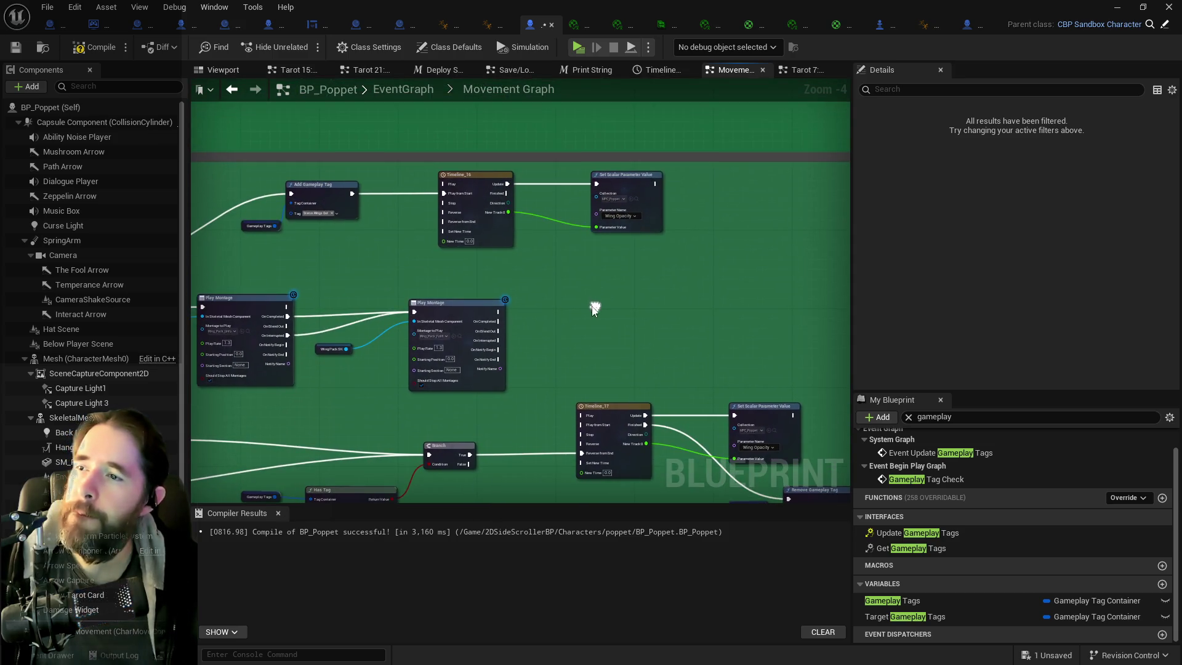
pyautogui.click(648, 200)
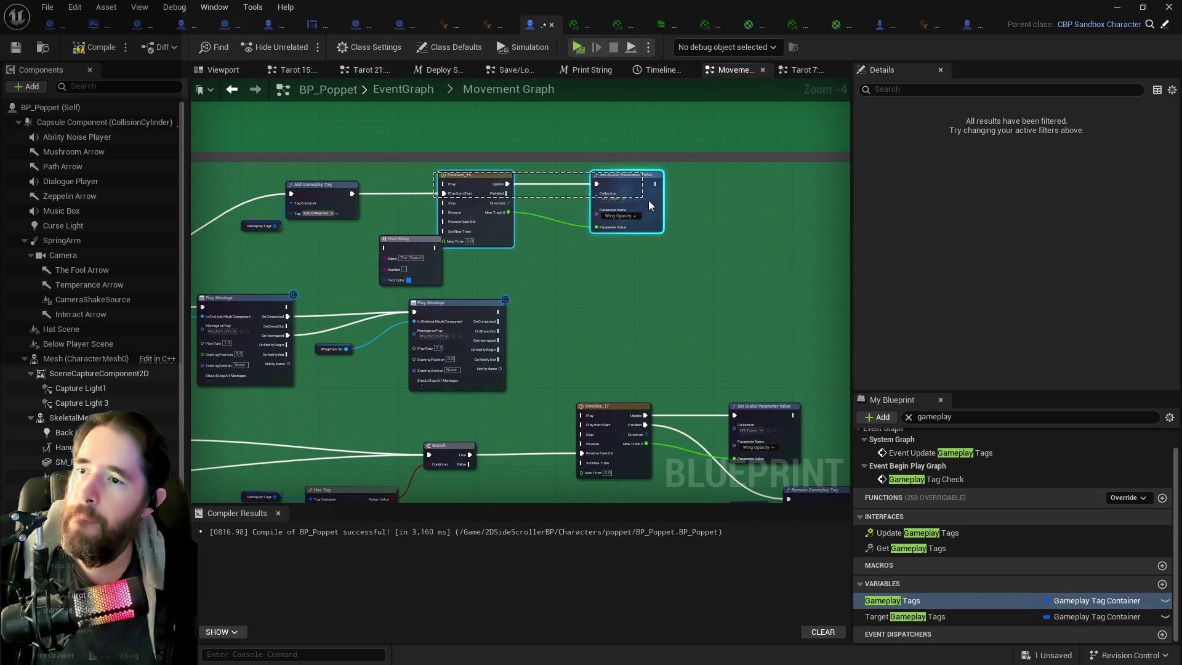
pyautogui.keyDown('ctrl'); pyautogui.click(474, 175); pyautogui.keyUp('ctrl')
pyautogui.moveTo(474, 175); pyautogui.dragTo(535, 175)
pyautogui.moveTo(408, 245); pyautogui.dragTo(431, 205)
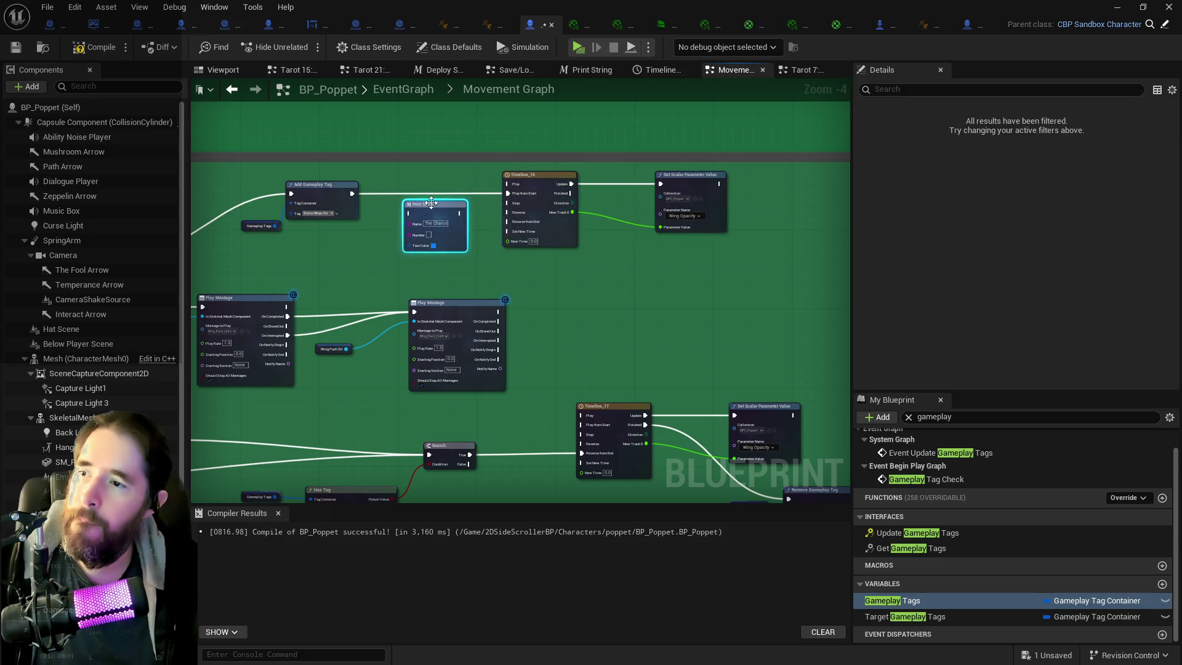
pyautogui.scroll(2, 426, 226)
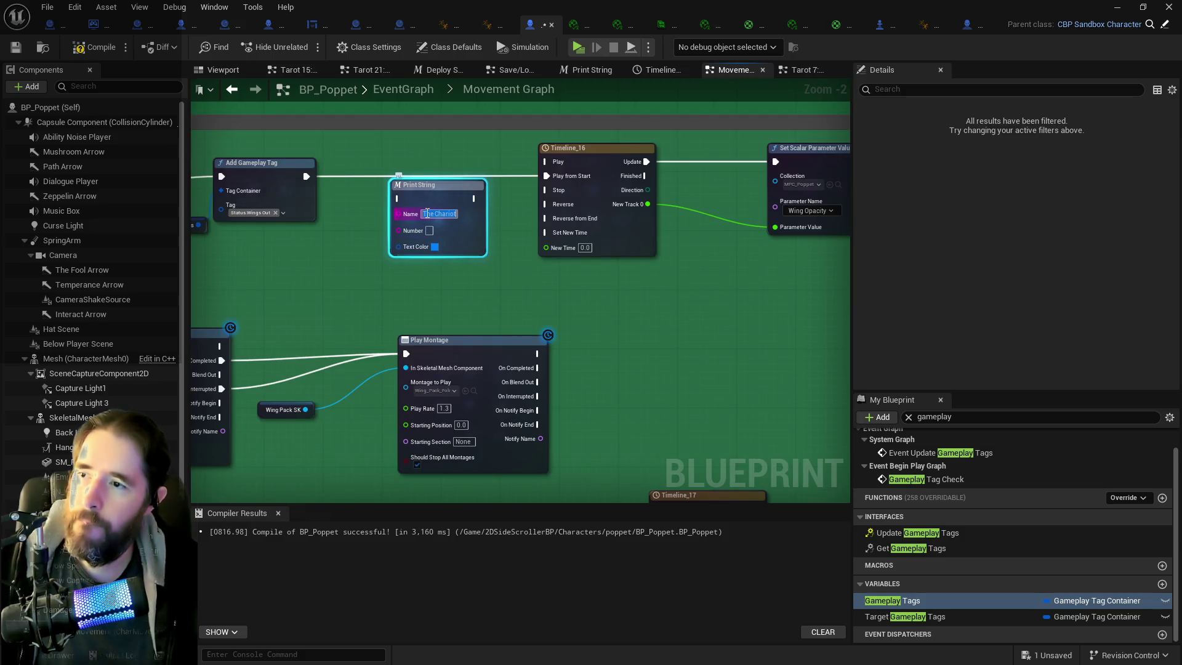
# - Enter 'Double Jump' and 'Wings Out' in the Print String and wire it between Add Gameplay Tag and Timeline_16
pyautogui.click(431, 213)
pyautogui.write('Double Jump')
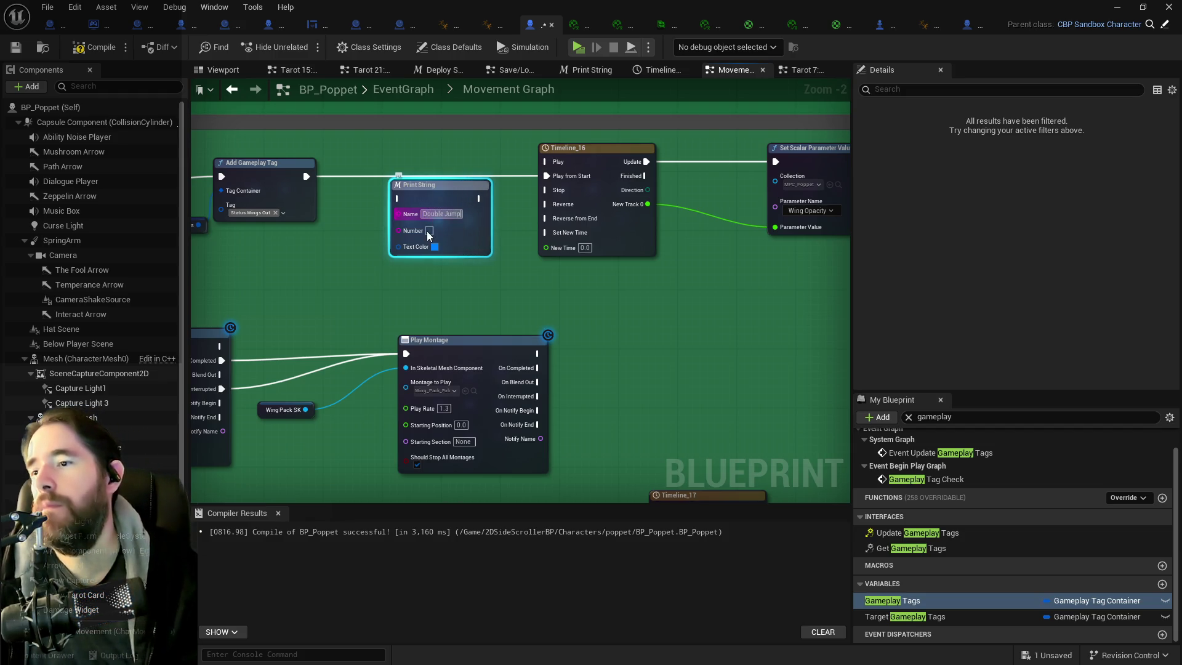
pyautogui.click(429, 230)
pyautogui.write('Wings Out')
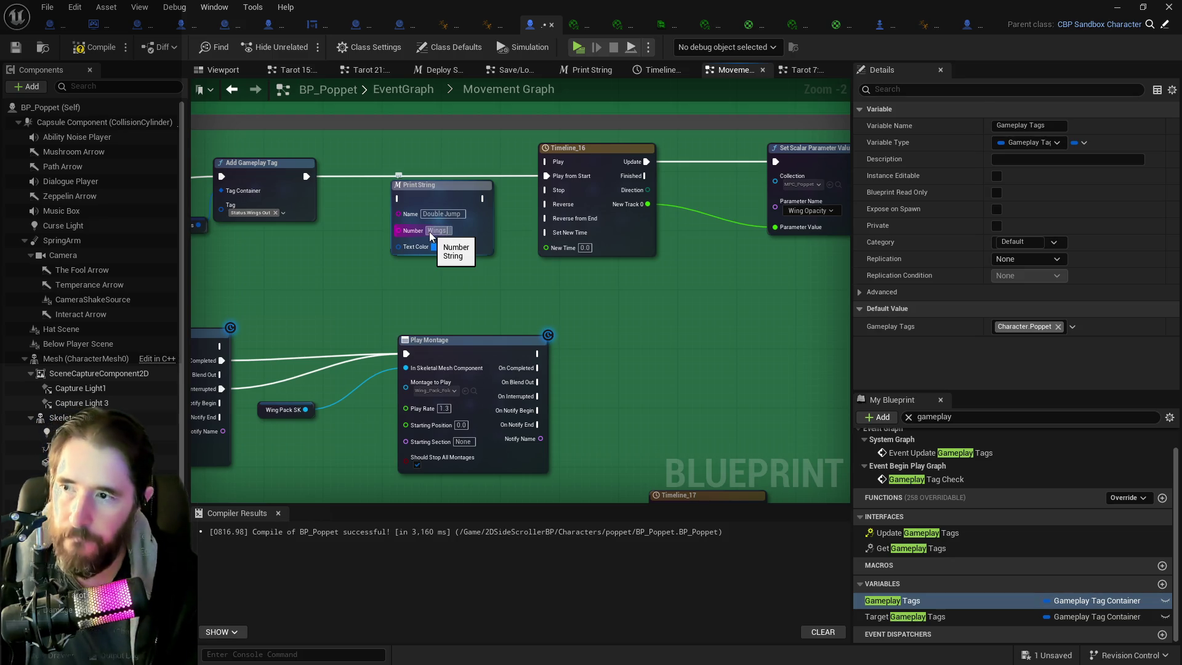
pyautogui.moveTo(306, 176); pyautogui.dragTo(399, 198)
pyautogui.moveTo(483, 199)
pyautogui.mouseDown()
pyautogui.moveTo(546, 176)
pyautogui.moveTo(449, 178)
pyautogui.mouseUp()
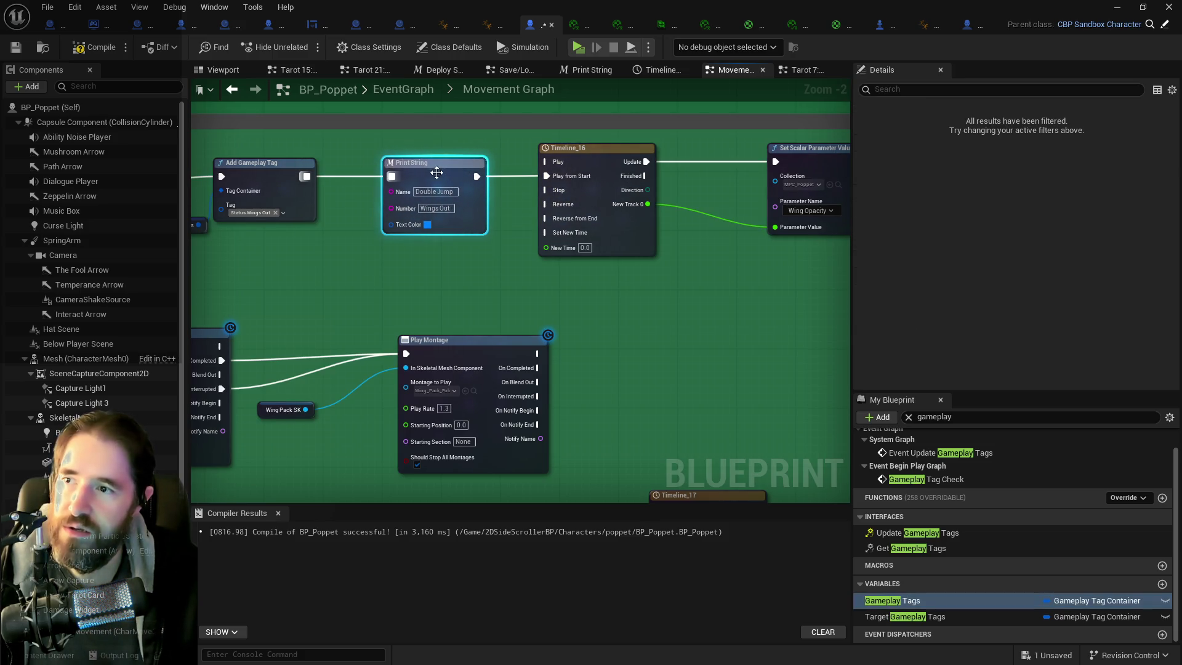
# - Paste another Print String beside the Remove Gameplay Tag node near Timeline_17
pyautogui.scroll(-2, 542, 283)
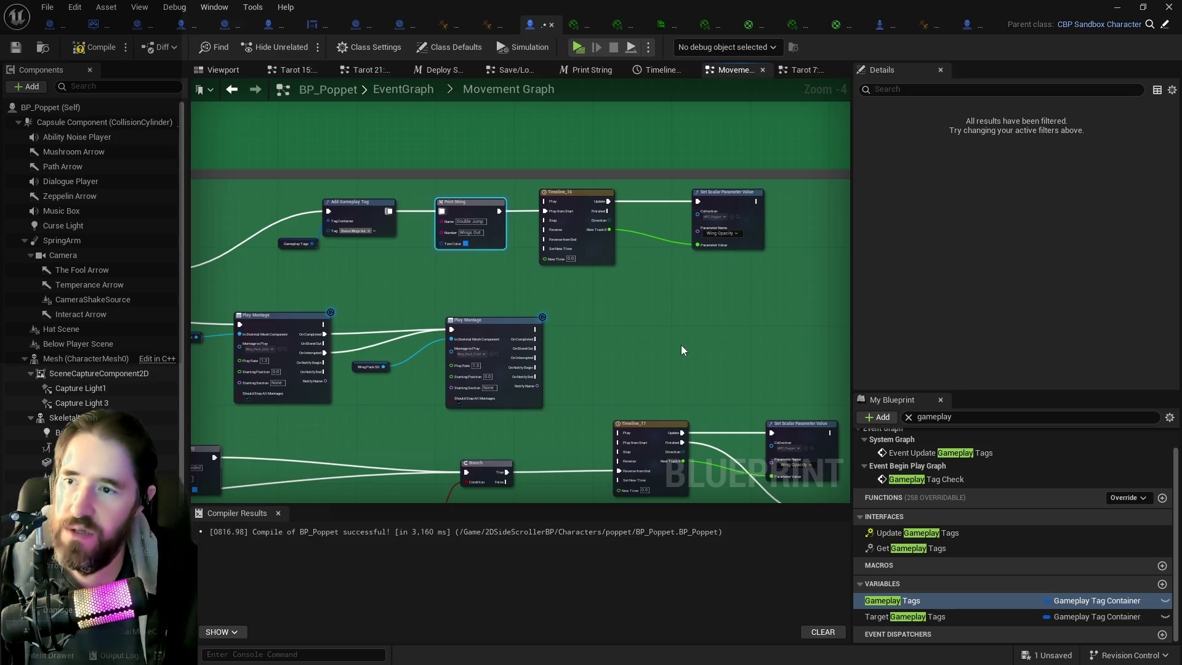
pyautogui.moveTo(681, 345); pyautogui.dragTo(544, 250)
pyautogui.scroll(-2, 556, 273)
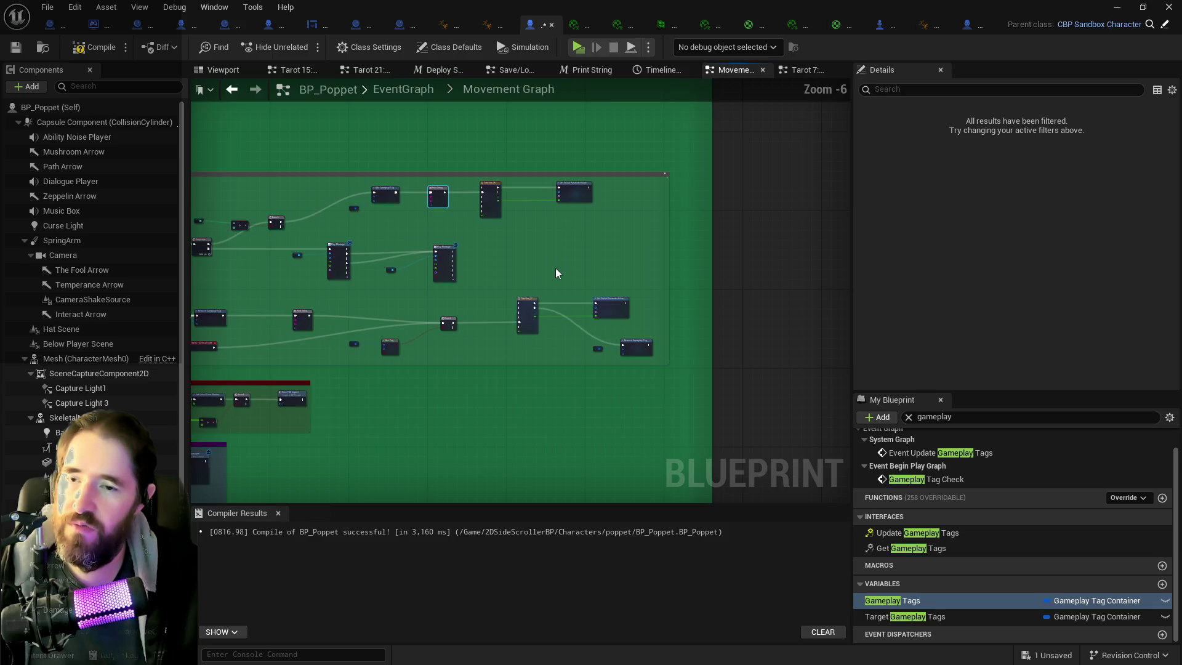
pyautogui.scroll(2, 525, 305)
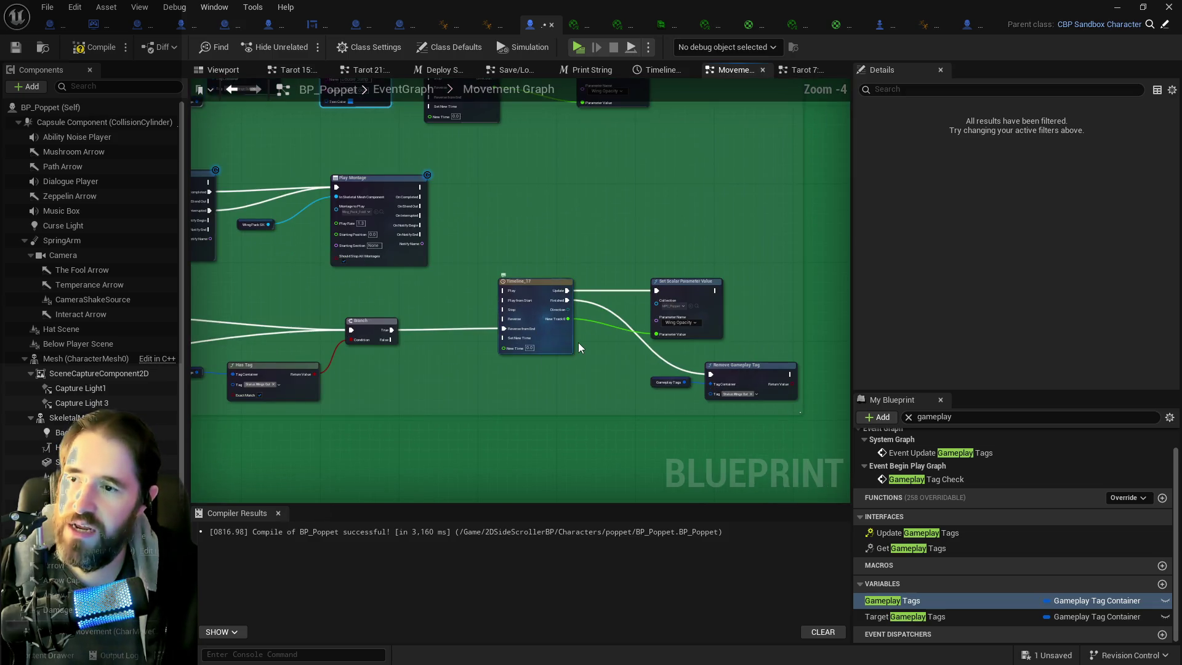
pyautogui.moveTo(591, 349); pyautogui.dragTo(670, 269)
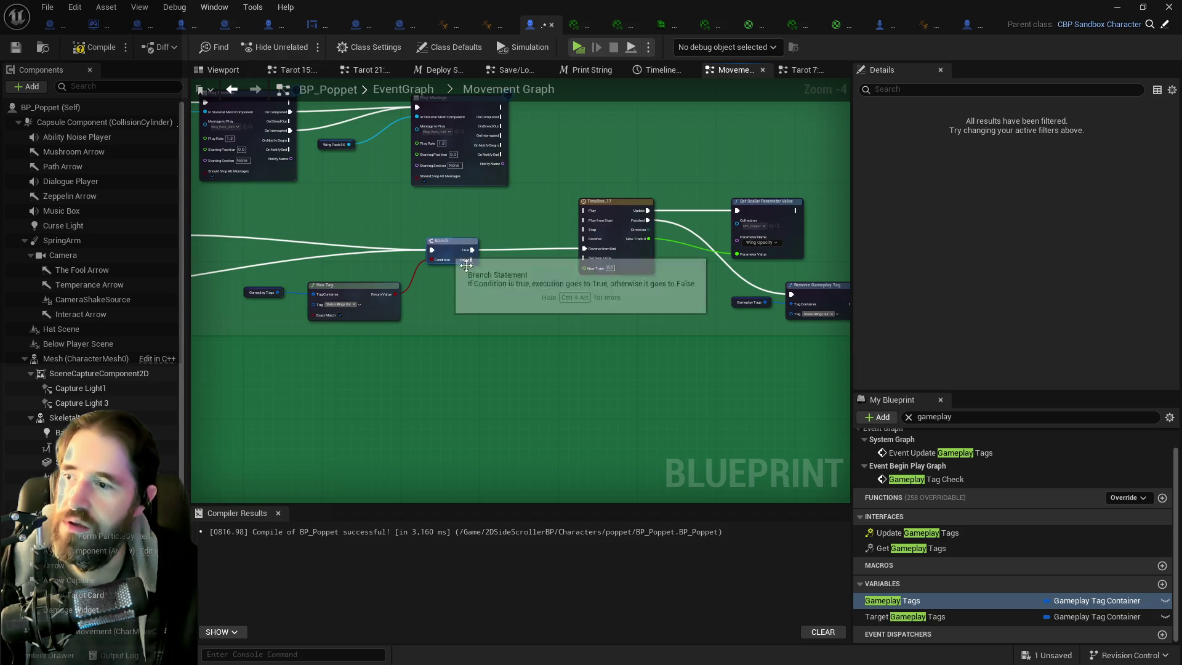
pyautogui.moveTo(516, 281)
pyautogui.mouseDown()
pyautogui.moveTo(686, 283)
pyautogui.moveTo(444, 288)
pyautogui.mouseUp()
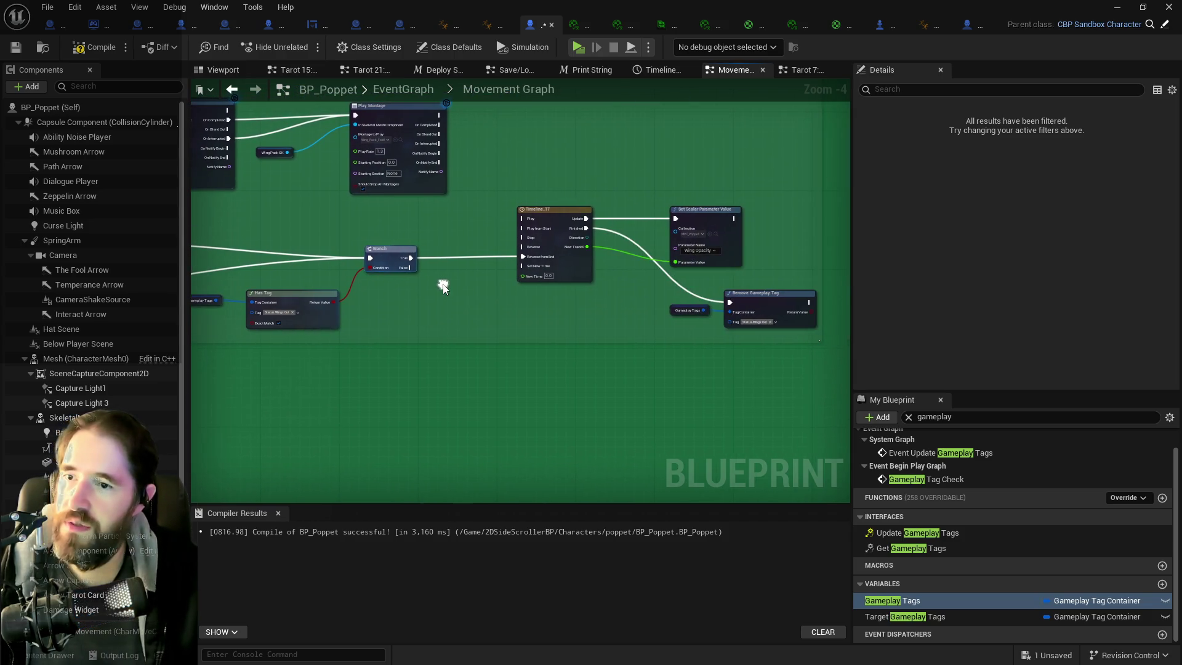
pyautogui.moveTo(580, 312); pyautogui.dragTo(563, 312)
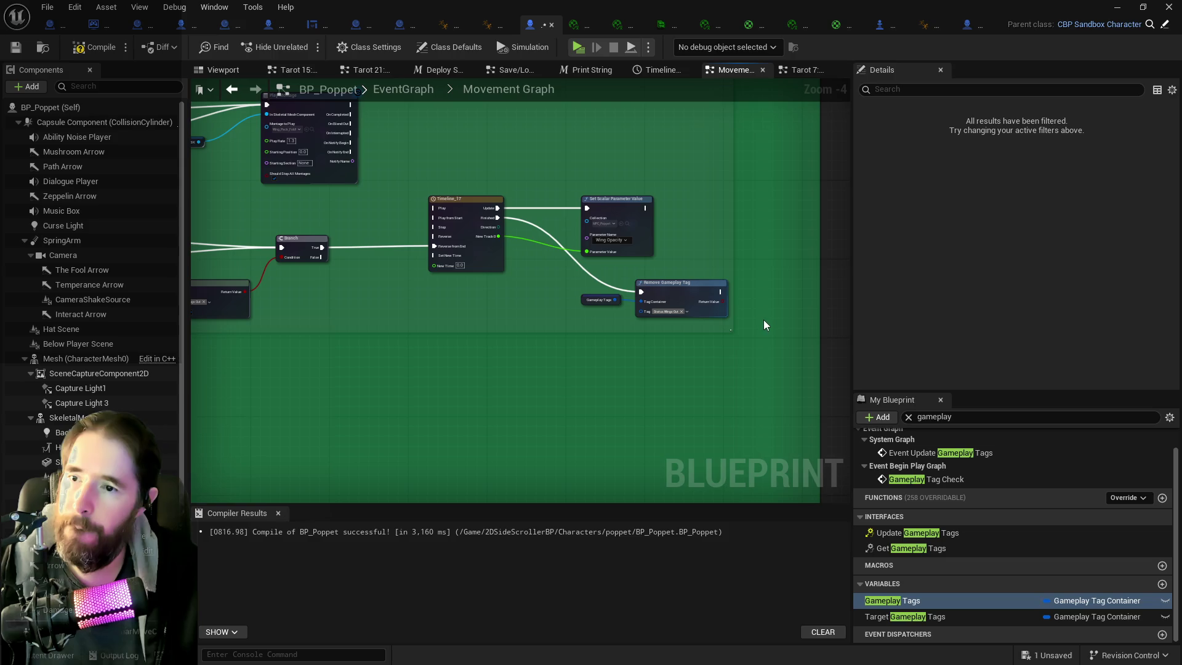
pyautogui.hotkey('ctrl', 'v')
# - Make the new Print String's text yellow and wire Remove Gameplay Tag into it
pyautogui.click(798, 351)
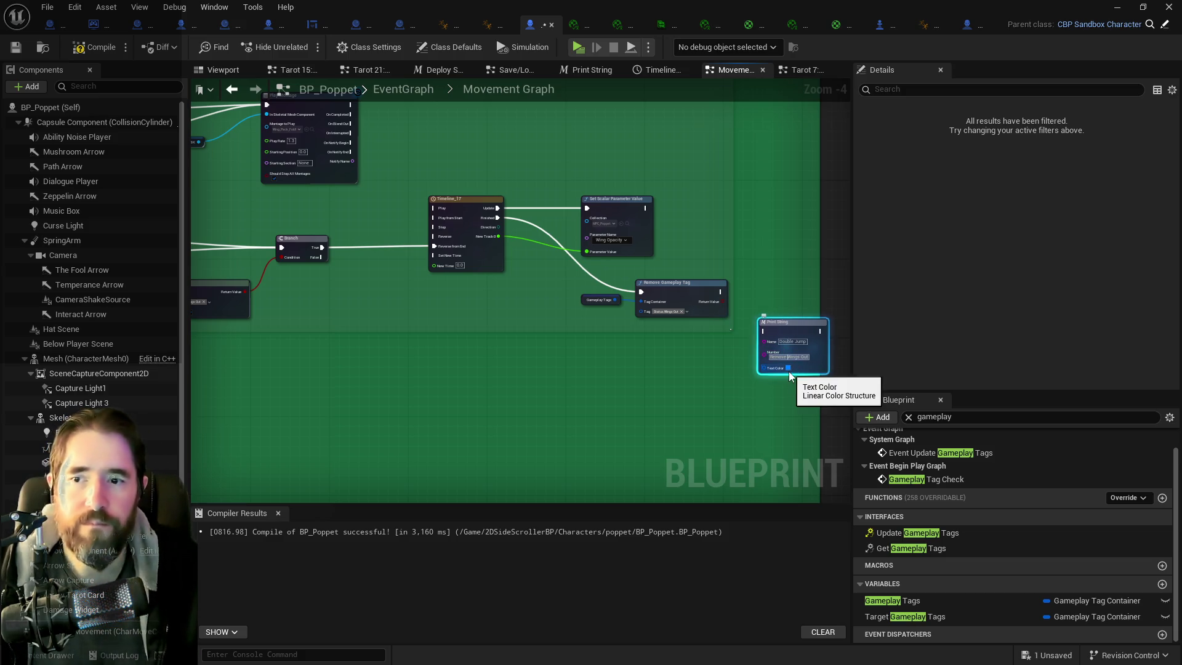
pyautogui.click(788, 367)
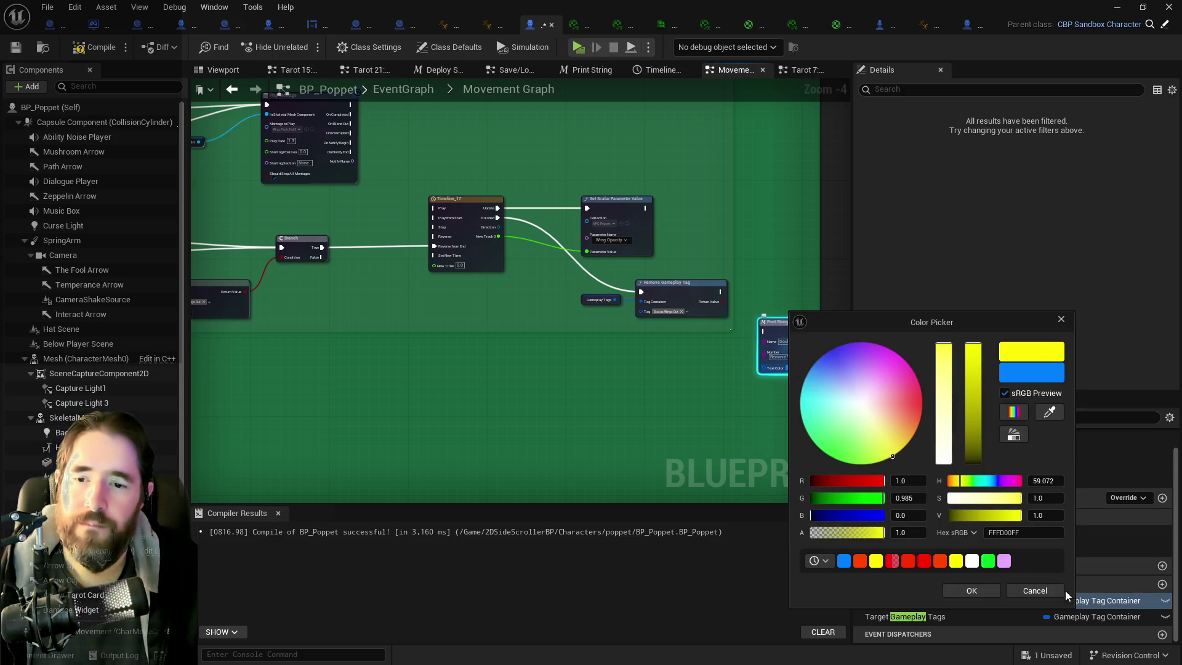
pyautogui.click(971, 591)
pyautogui.moveTo(720, 291); pyautogui.dragTo(768, 333)
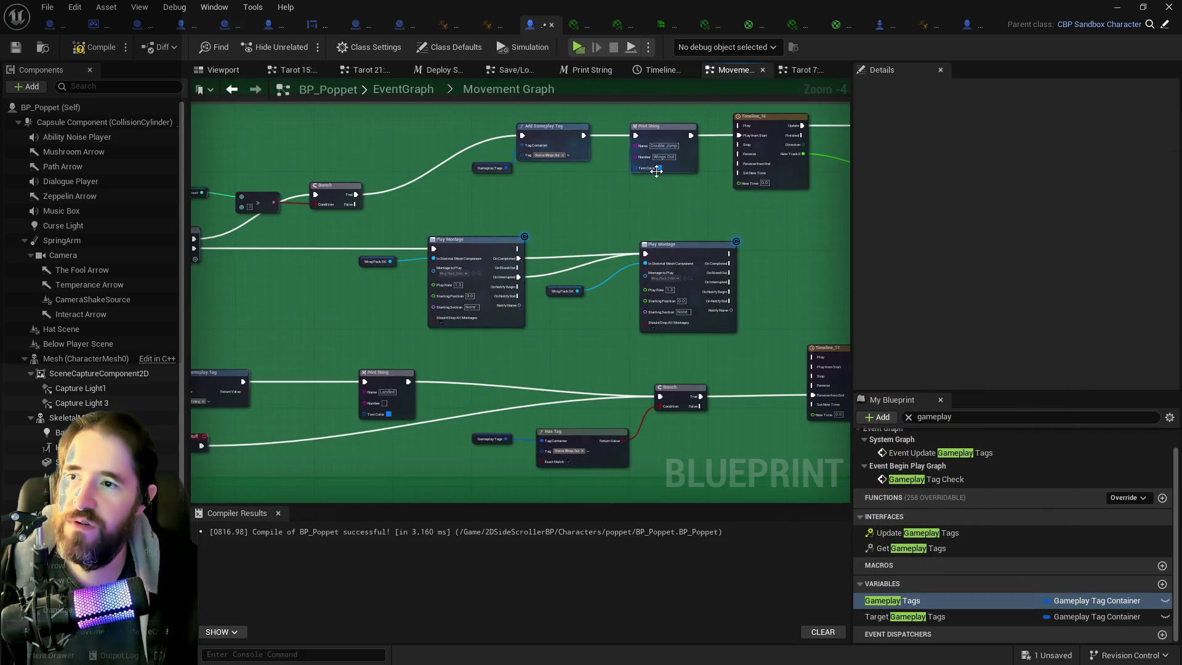
# - Set the wings-out message's text colour to yellow and save BP_Poppet
pyautogui.click(658, 169)
pyautogui.click(757, 306)
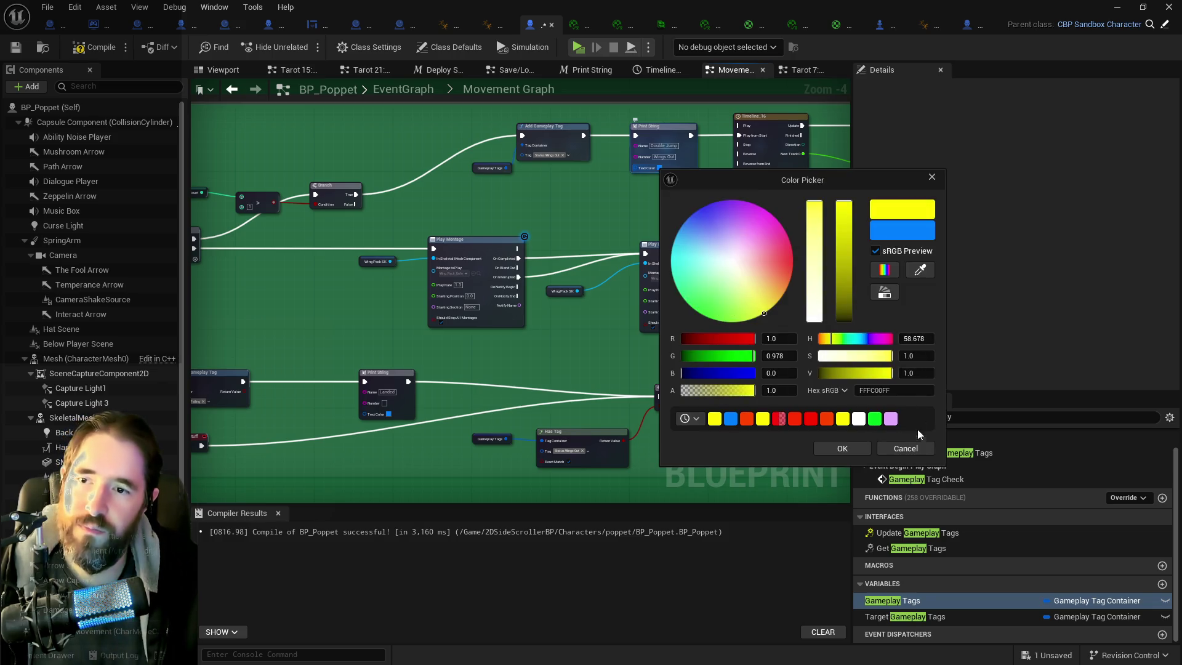
pyautogui.click(848, 452)
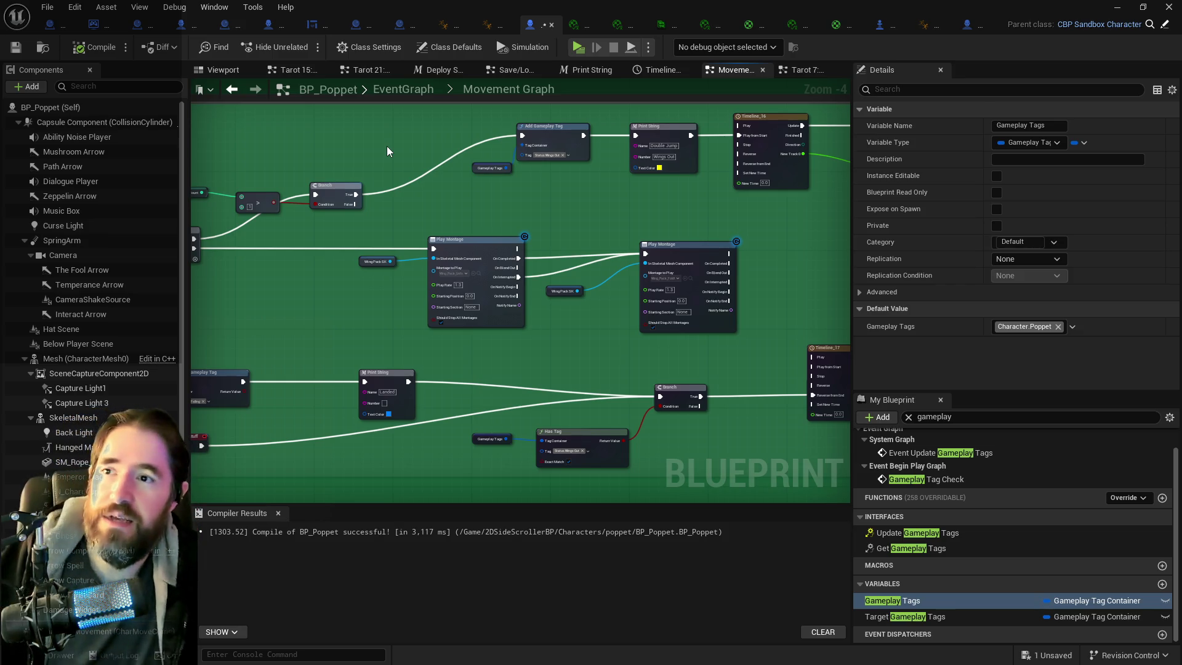
pyautogui.hotkey('ctrl', 's')
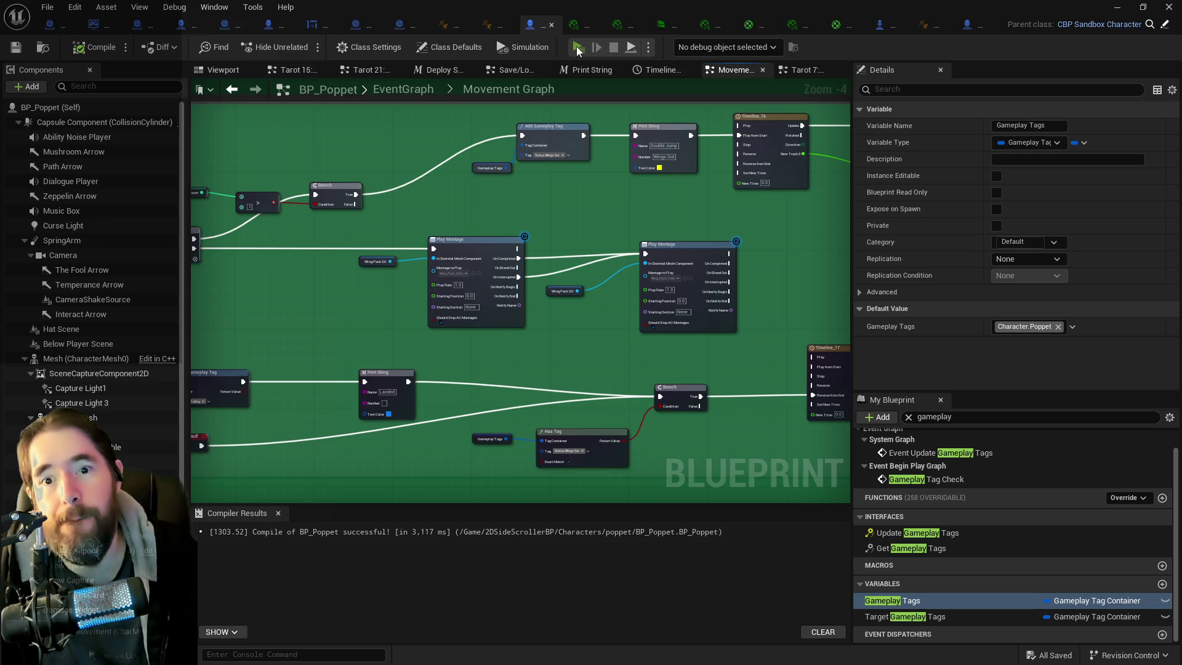
# - Play the Magician Room, activate The Chariot and double-jump to bring out the wings, then leave the preview
pyautogui.click(579, 49)
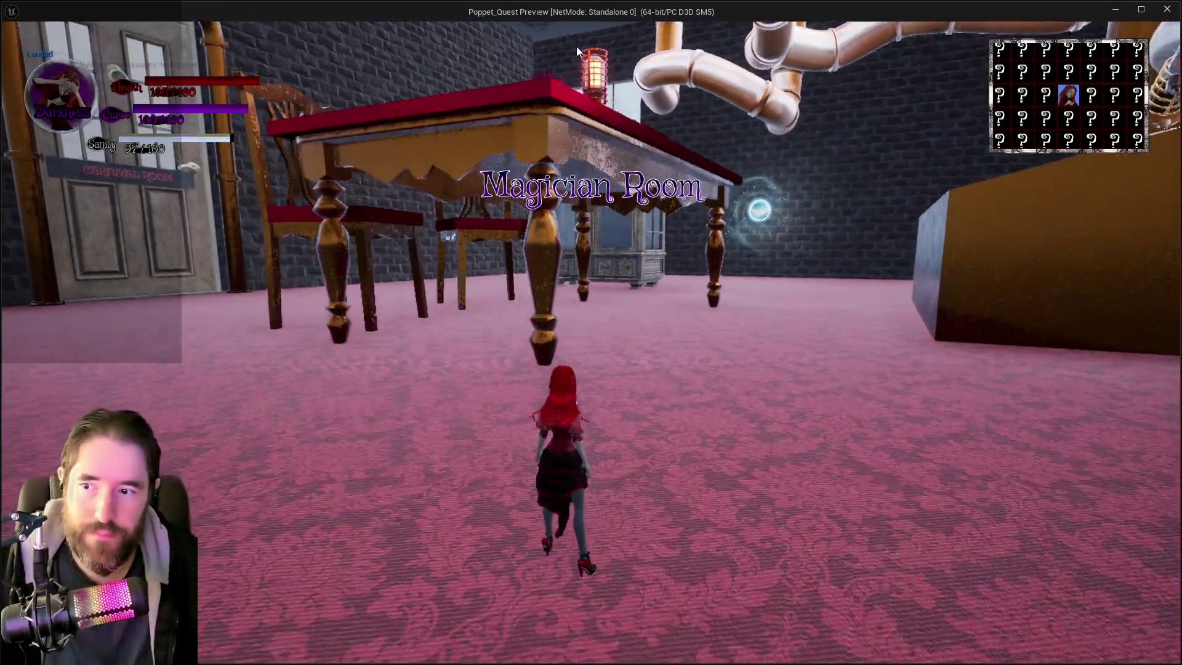
pyautogui.press('w')
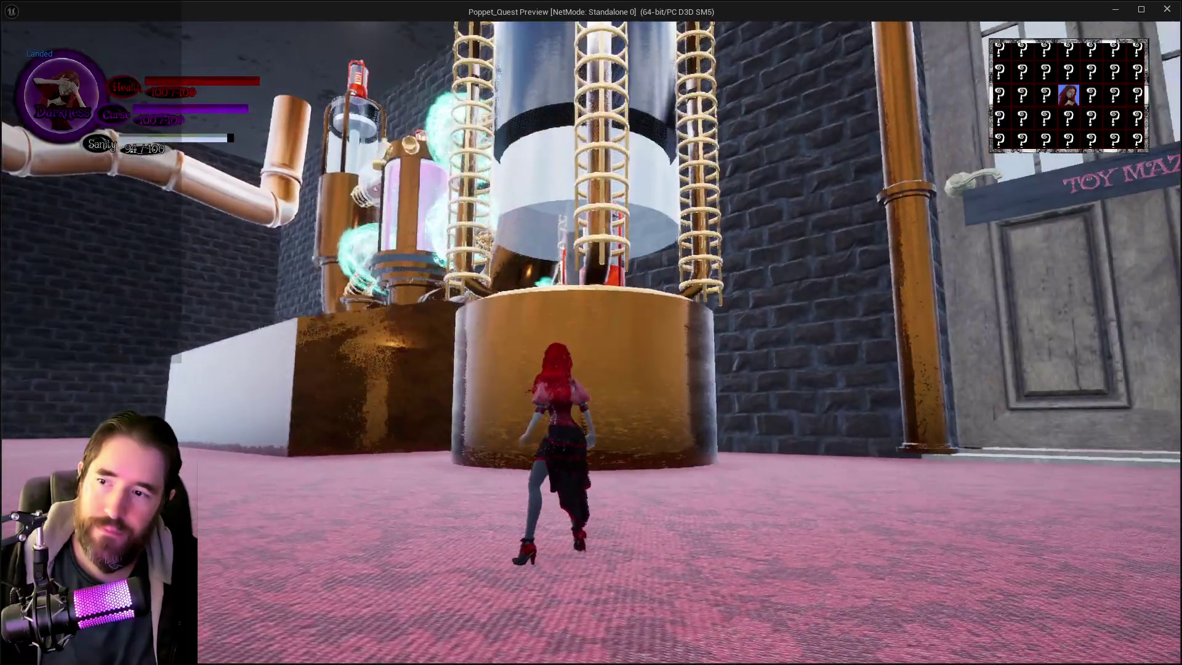
pyautogui.press('w')
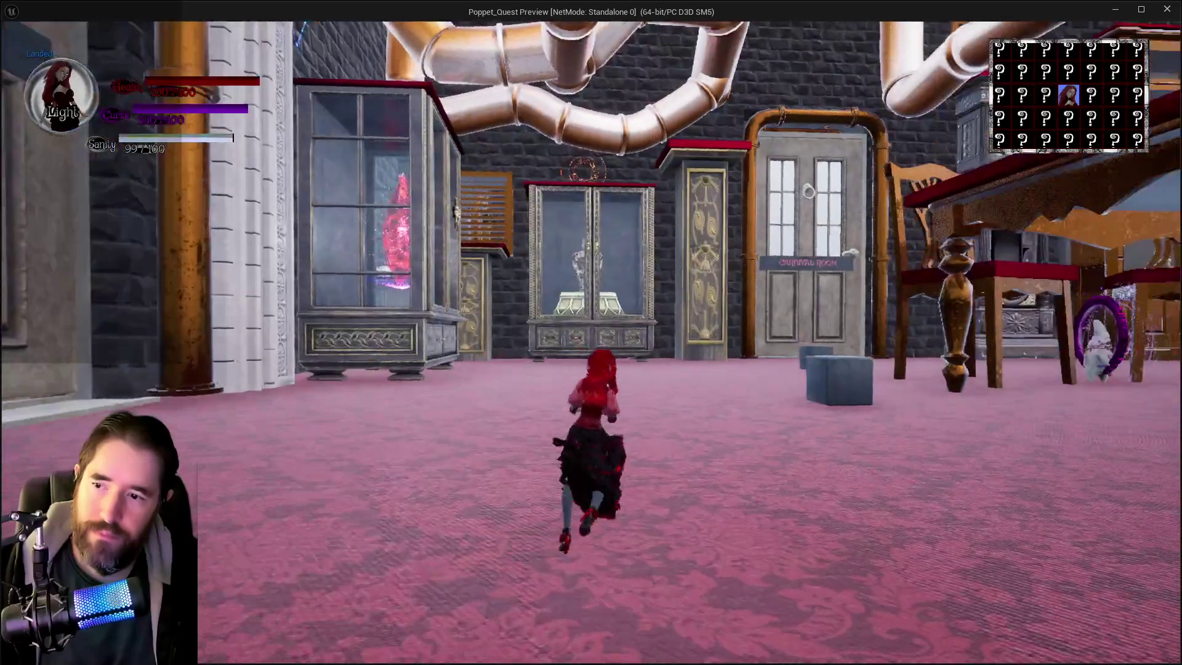
pyautogui.press('w')
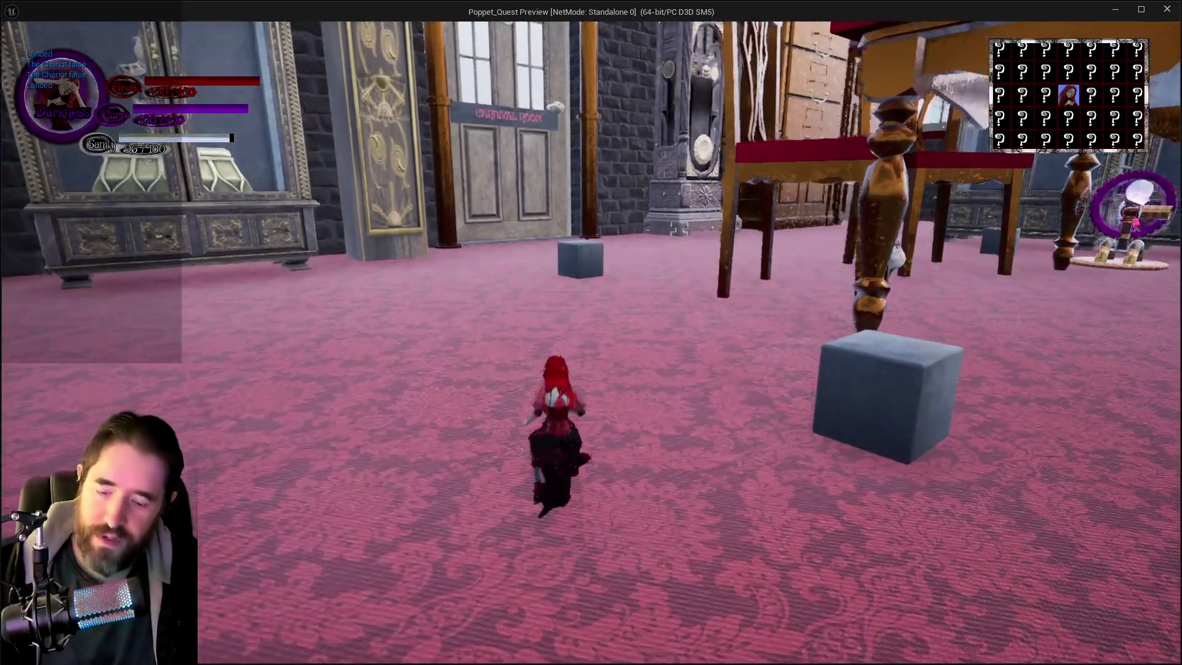
pyautogui.press('w')
pyautogui.press('space')
pyautogui.press('space')
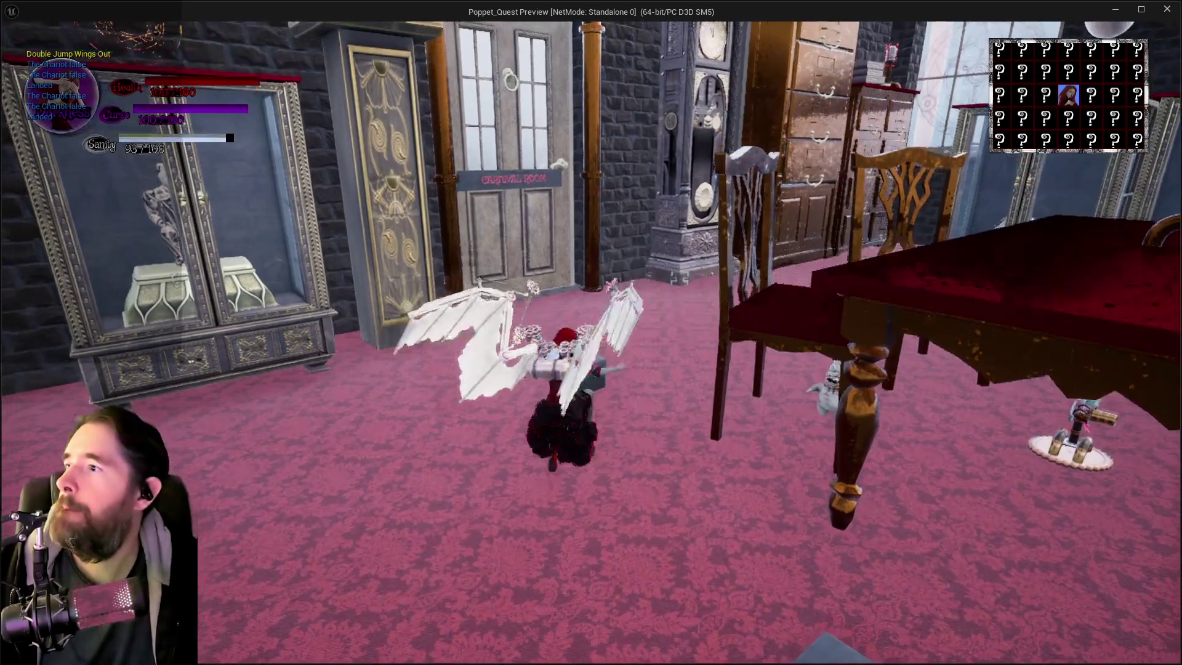
pyautogui.press('w')
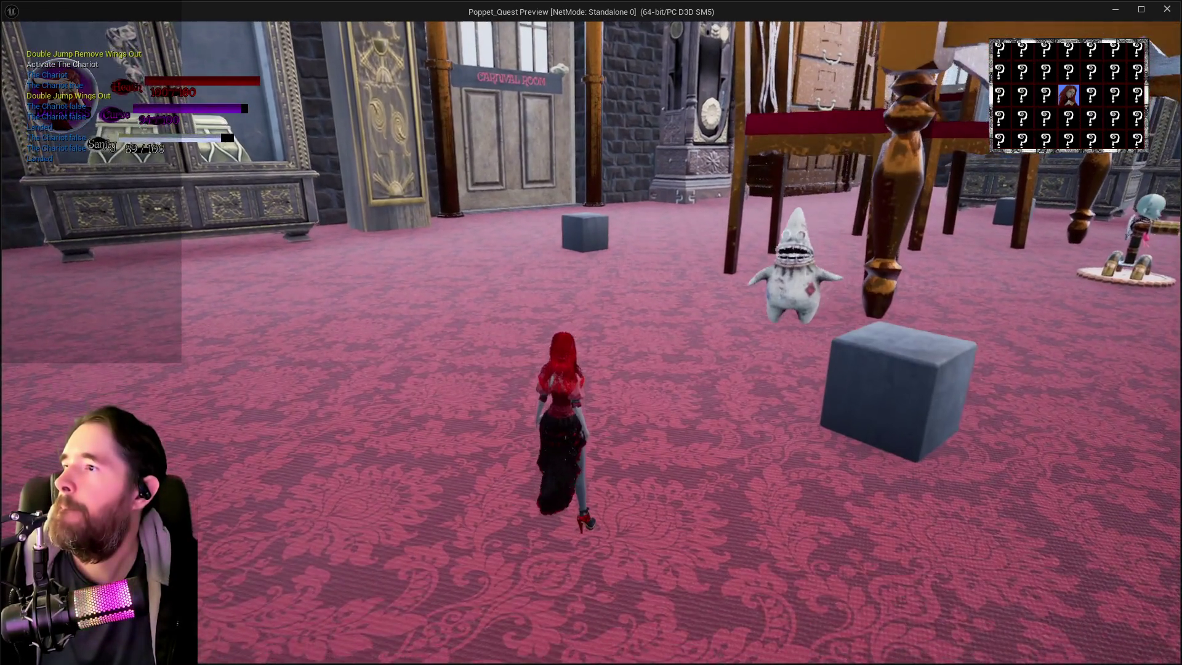
pyautogui.press('w')
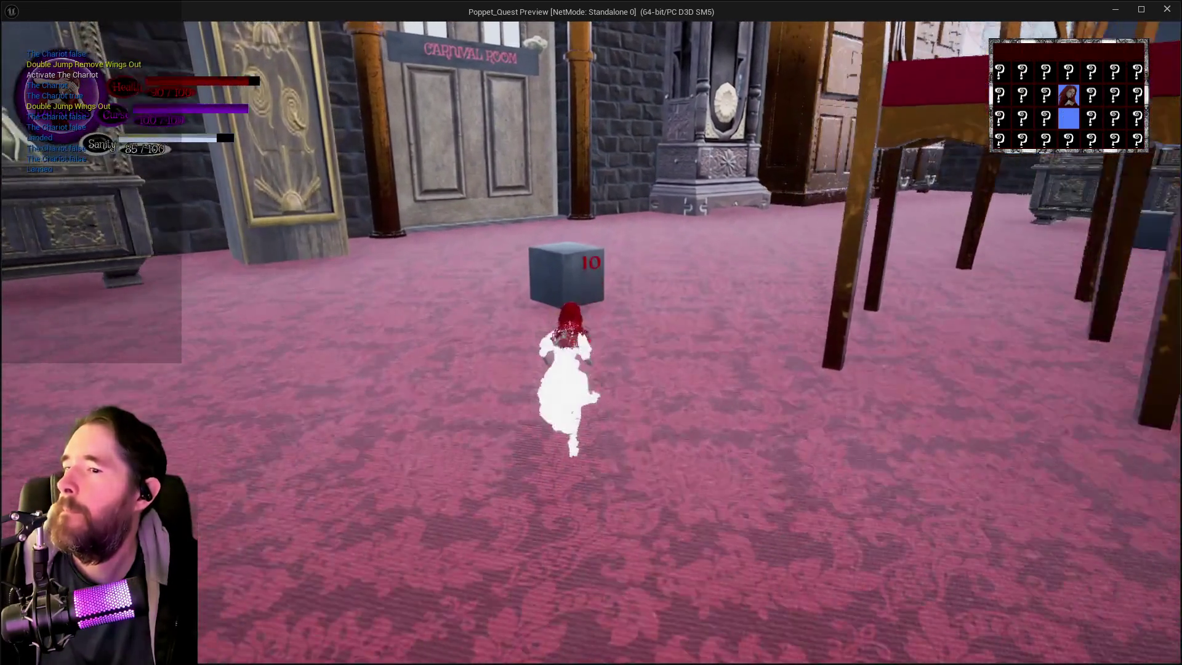
pyautogui.press('w')
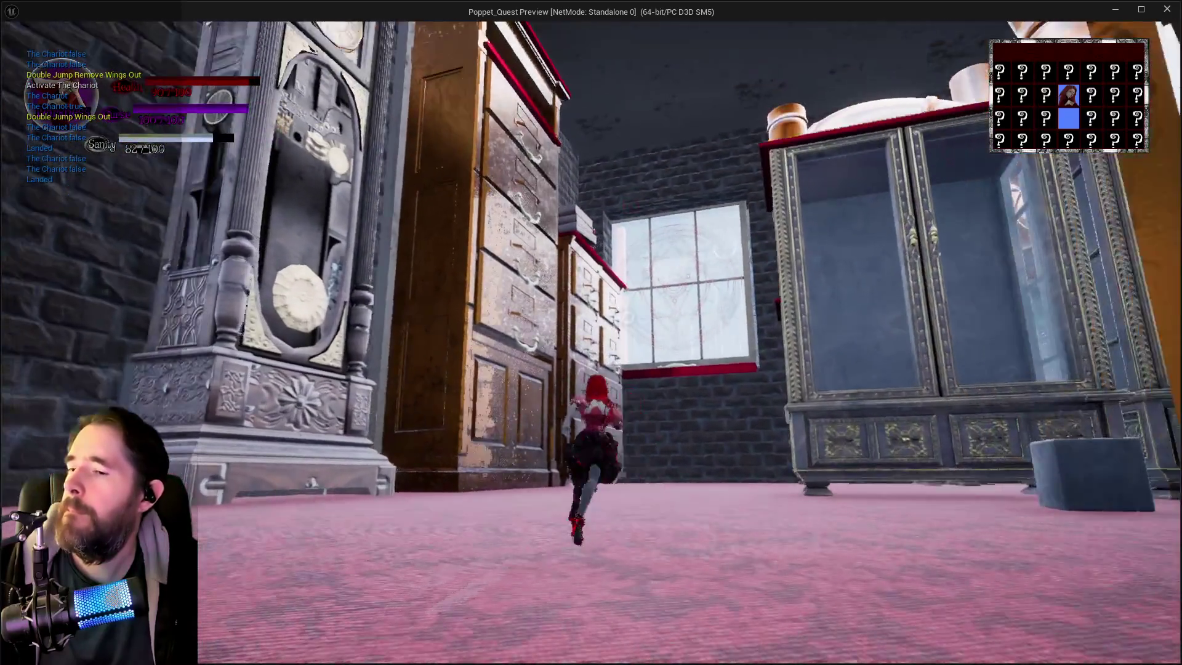
pyautogui.press('w')
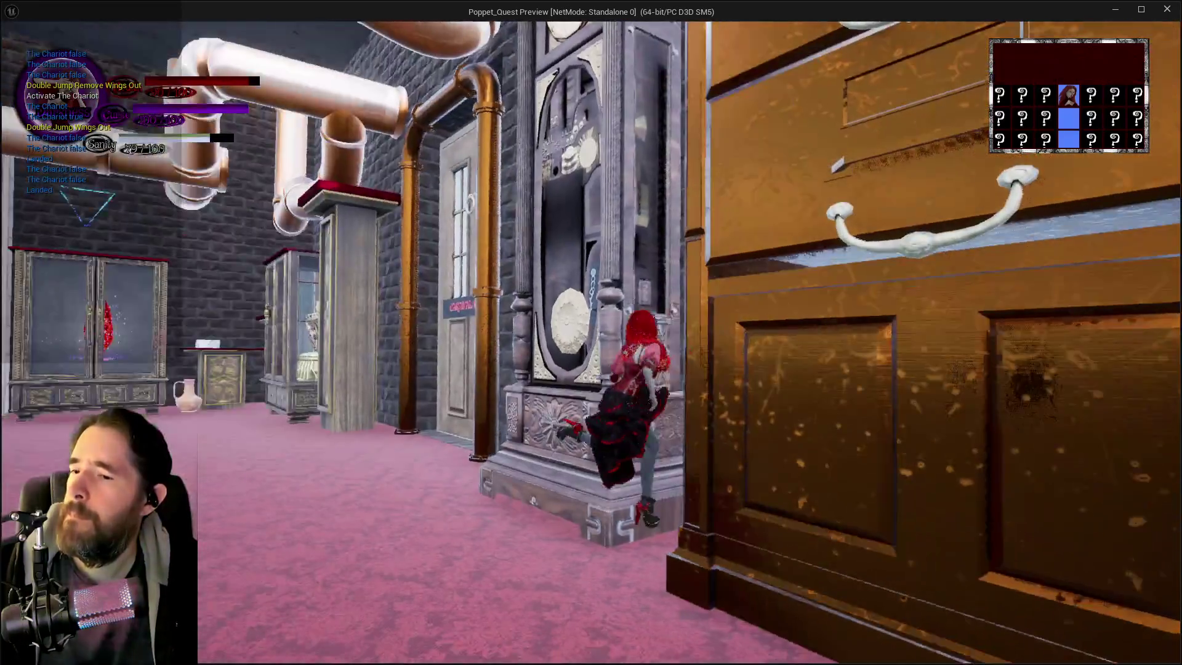
pyautogui.press('w')
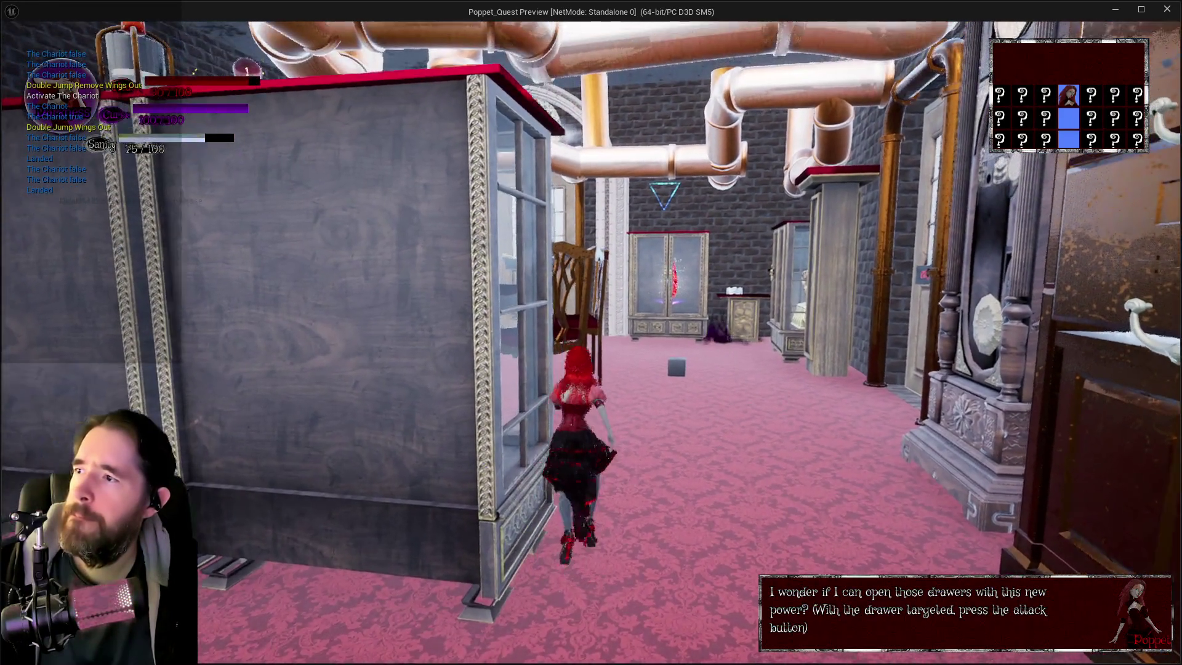
pyautogui.press('w')
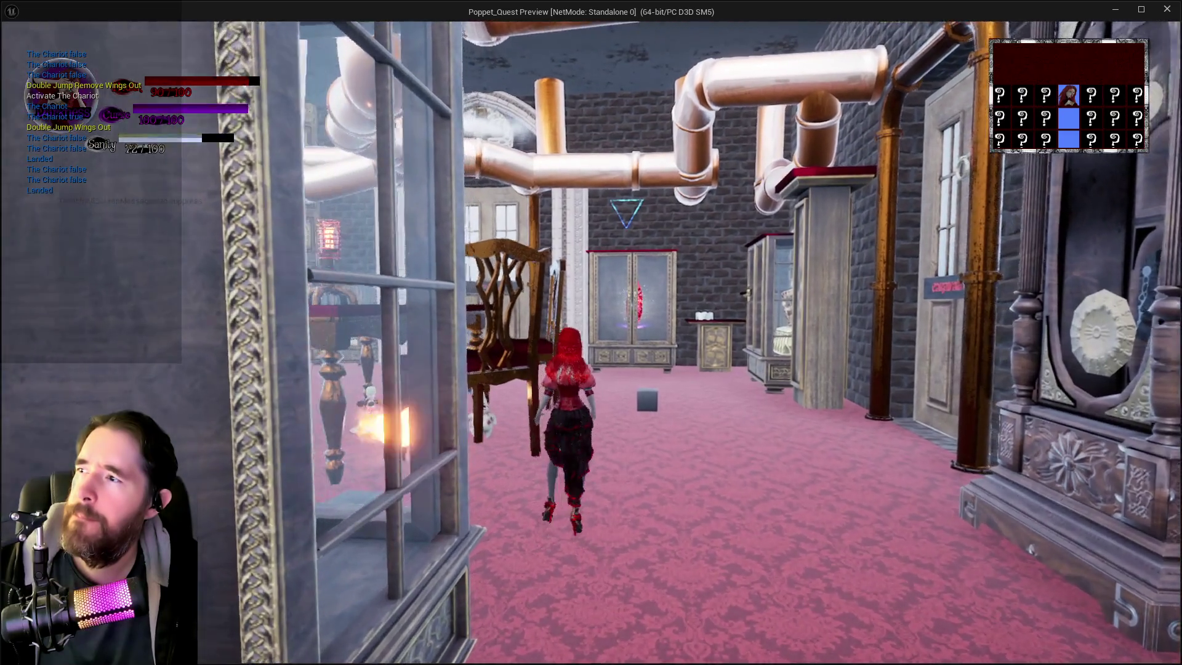
pyautogui.hotkey('alt', 'Tab')
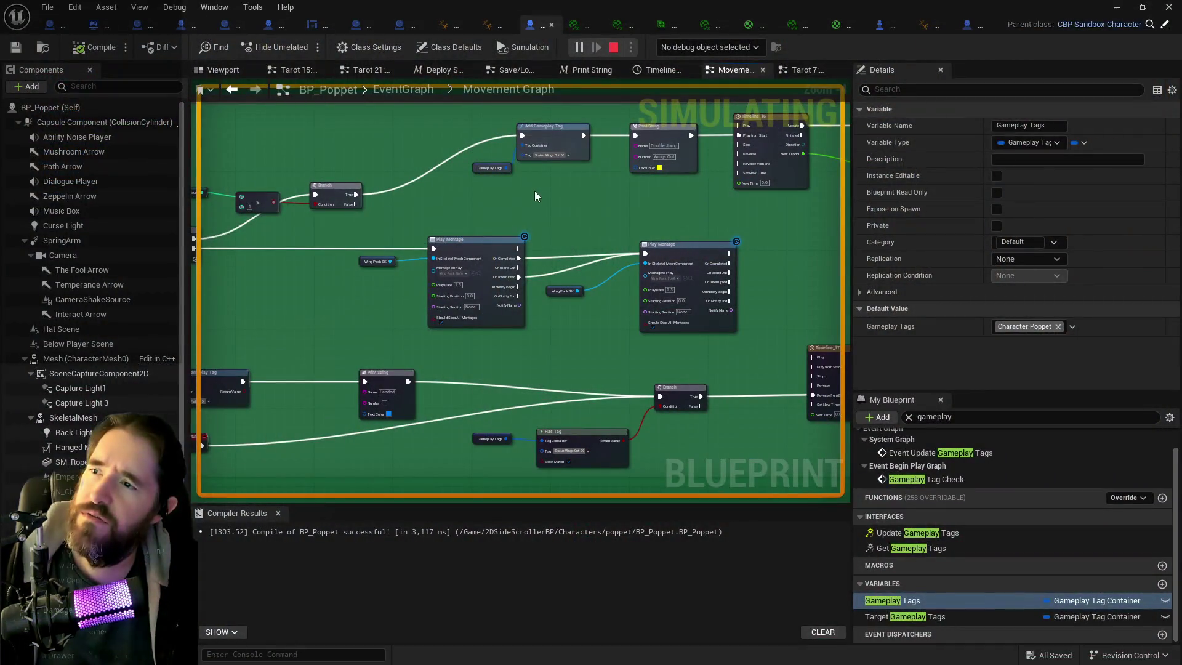
# - Stop the play session, review the Tarot 7: The Chariot Graph's tag and timeline nodes, then return to Movement Graph
pyautogui.press('Escape')
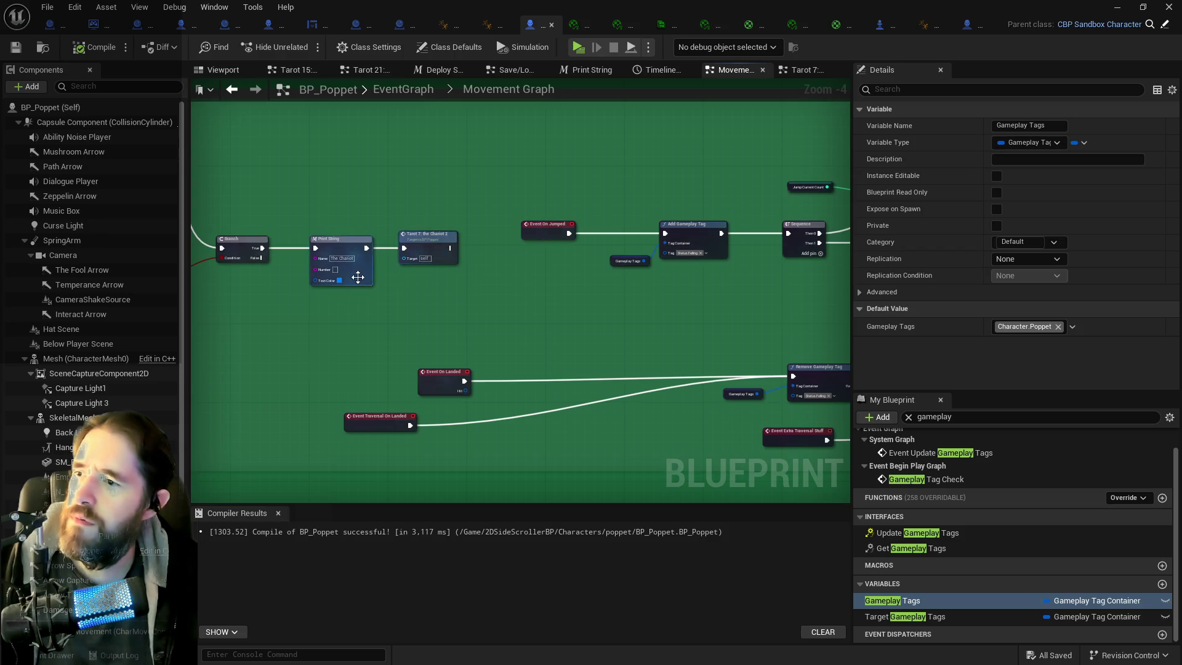
pyautogui.moveTo(357, 278); pyautogui.dragTo(535, 277)
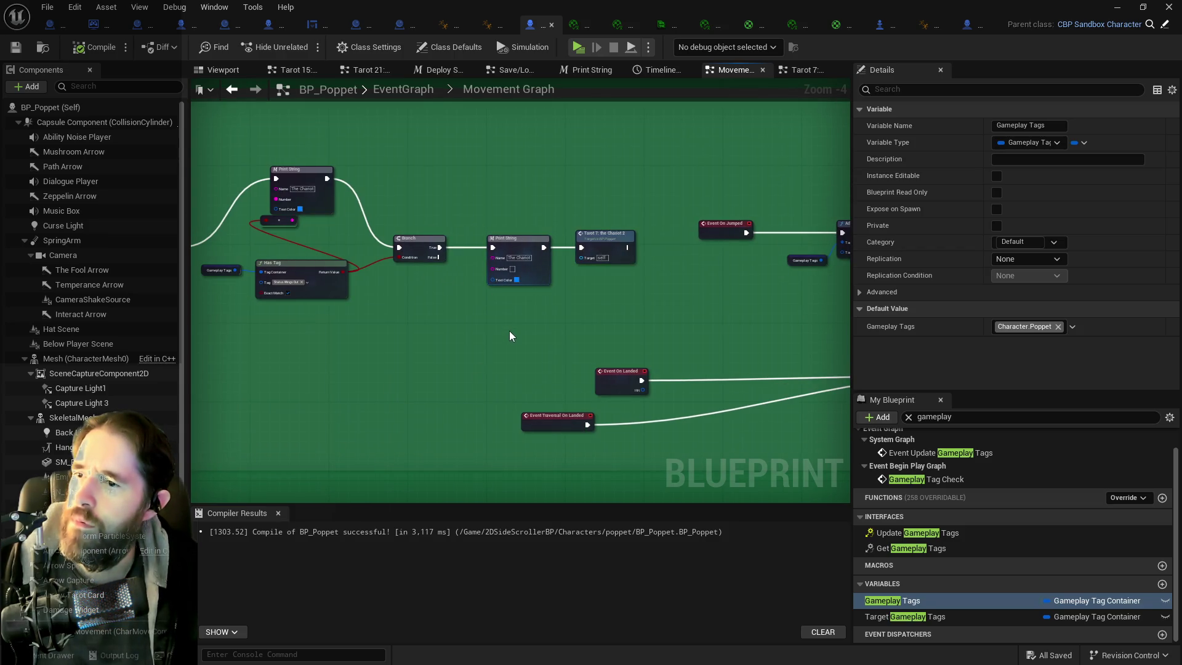
pyautogui.click(800, 71)
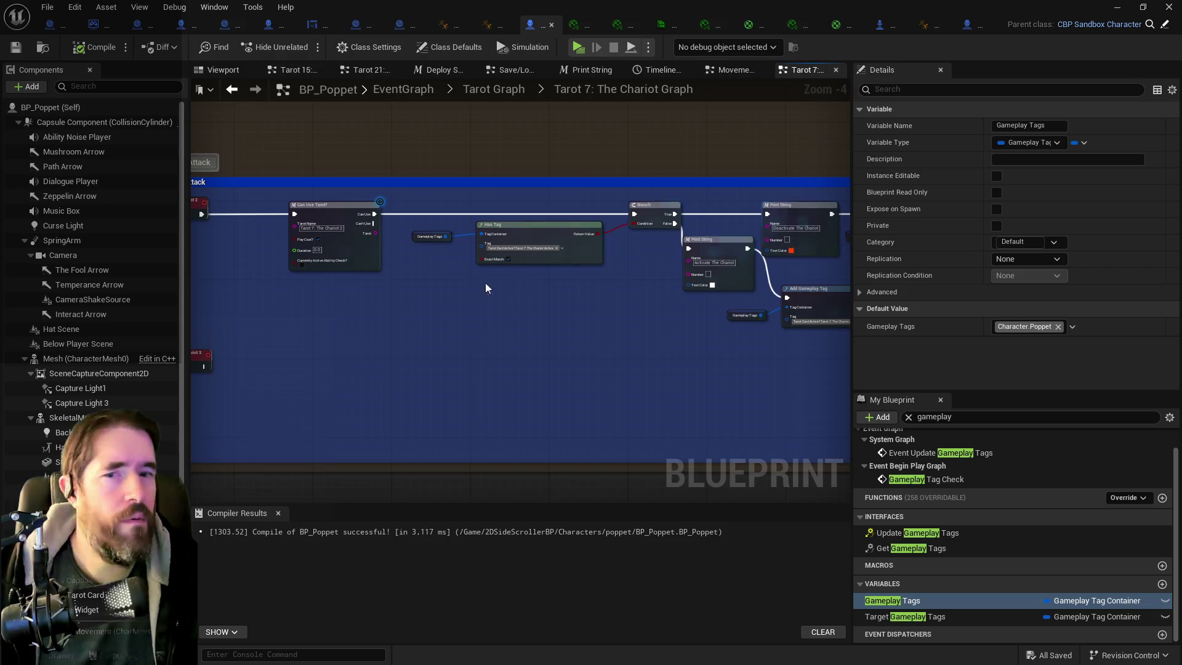
pyautogui.moveTo(529, 291); pyautogui.dragTo(345, 250)
pyautogui.moveTo(559, 261); pyautogui.dragTo(303, 286)
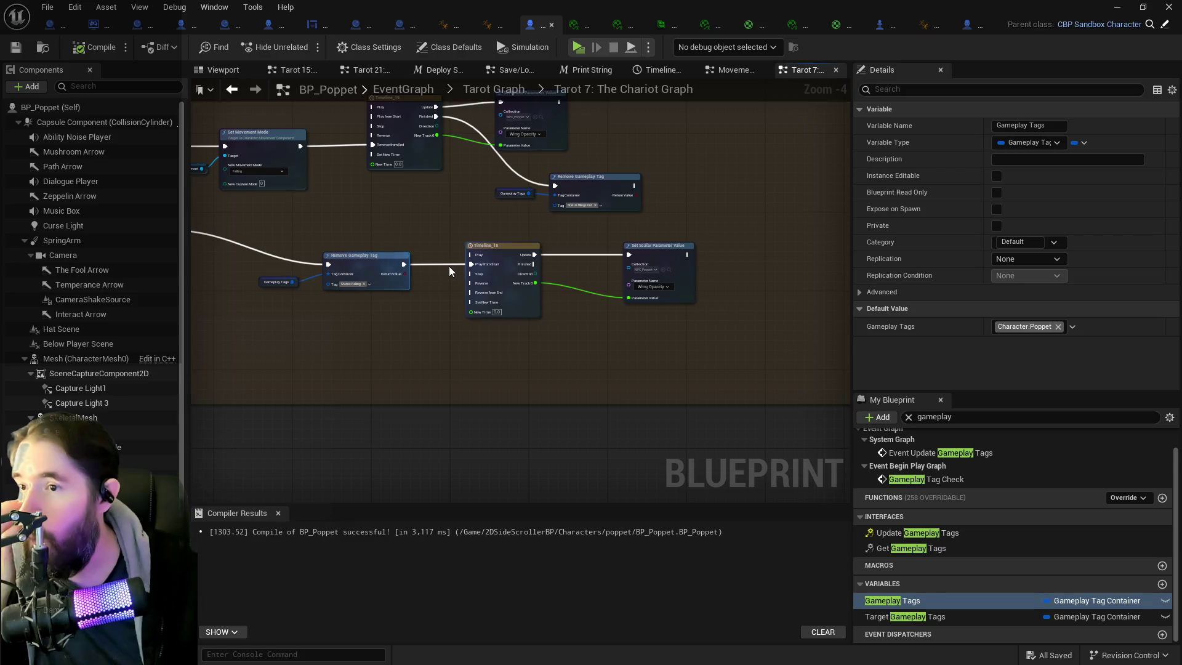
pyautogui.moveTo(203, 203); pyautogui.dragTo(784, 352)
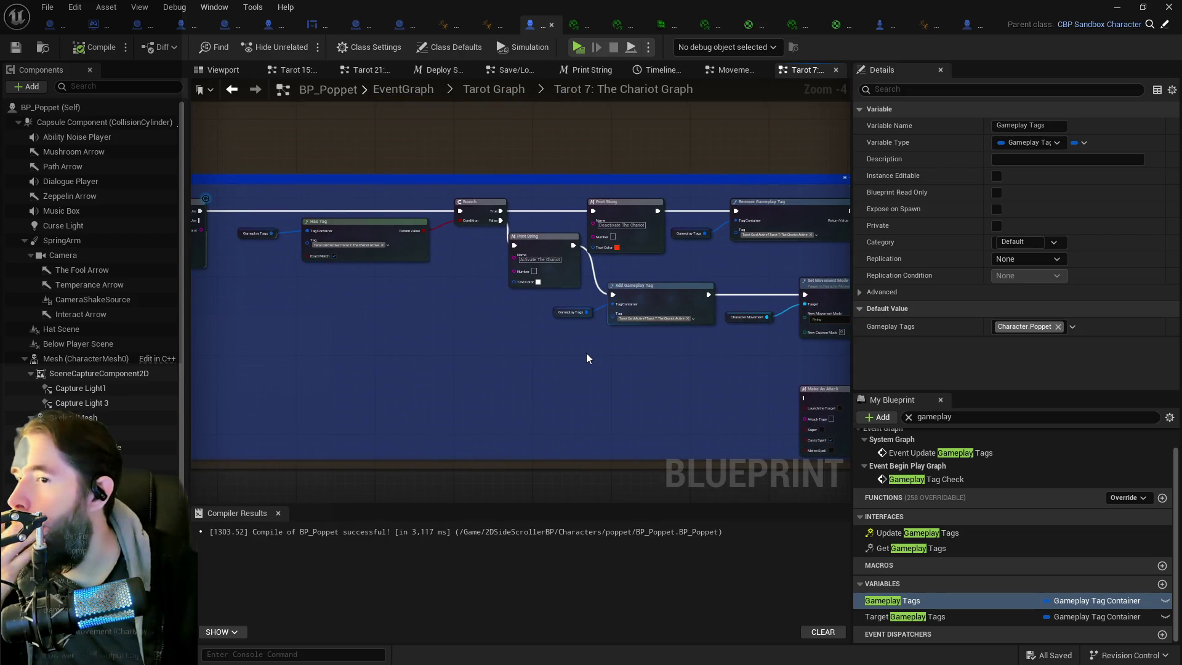
pyautogui.moveTo(586, 356); pyautogui.dragTo(501, 300)
pyautogui.moveTo(615, 301); pyautogui.dragTo(490, 289)
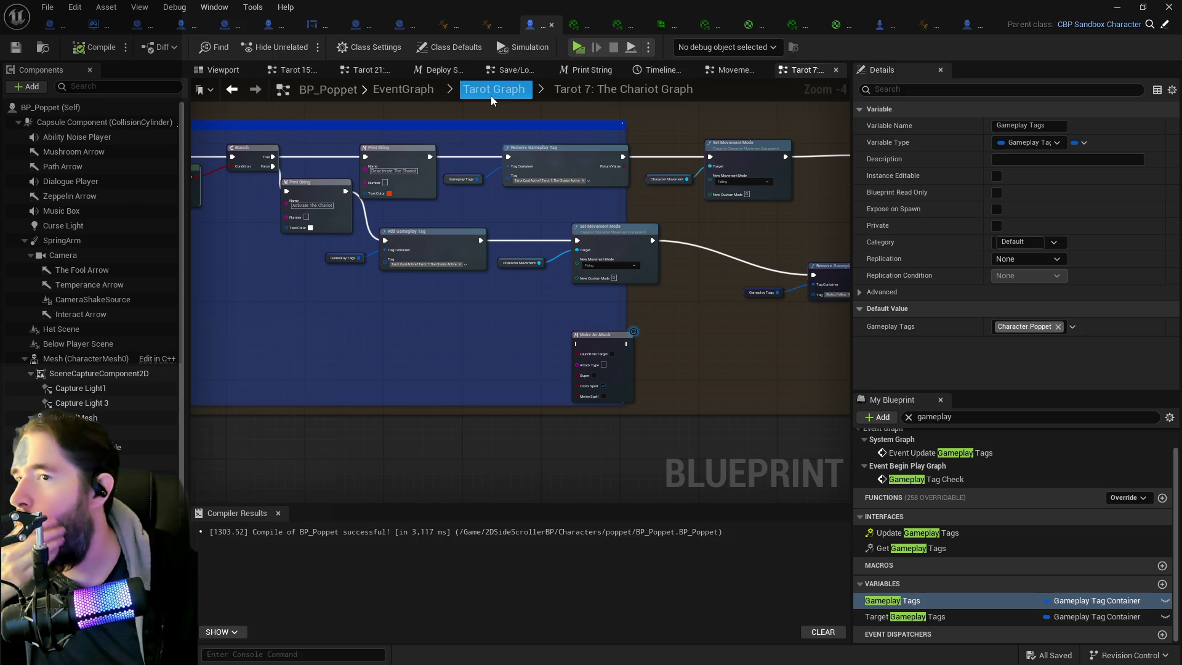
pyautogui.click(731, 70)
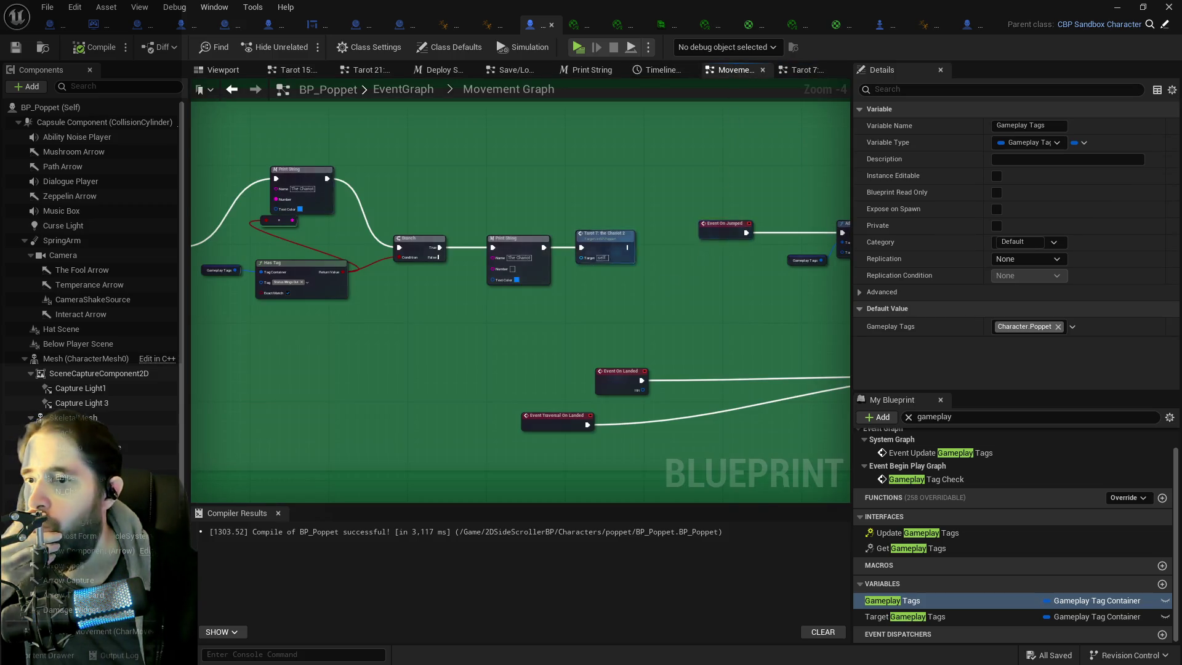
# - Shift the Timeline and Set Scalar nodes right and duplicate the Gameplay Tags, Has Tag and Branch nodes
pyautogui.moveTo(727, 314); pyautogui.dragTo(613, 299)
pyautogui.moveTo(594, 207)
pyautogui.mouseDown()
pyautogui.moveTo(838, 289)
pyautogui.moveTo(833, 343)
pyautogui.moveTo(431, 235)
pyautogui.moveTo(765, 359)
pyautogui.moveTo(794, 388)
pyautogui.mouseUp()
pyautogui.moveTo(642, 262); pyautogui.dragTo(745, 257)
pyautogui.moveTo(418, 294); pyautogui.dragTo(582, 354)
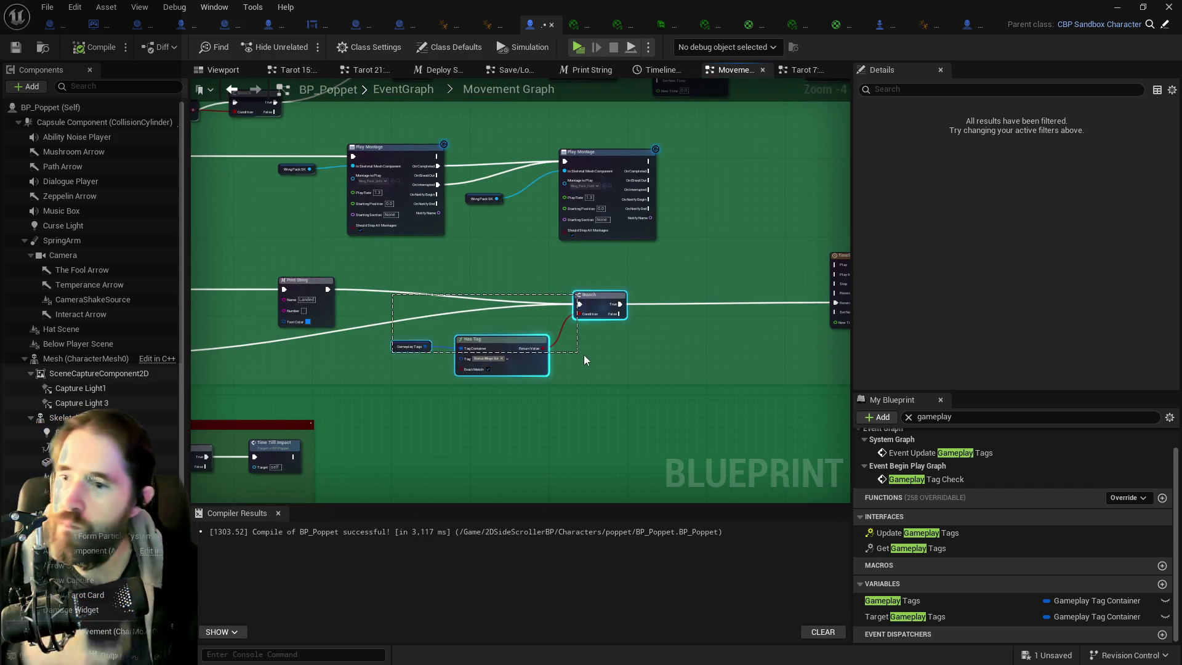
pyautogui.hotkey('ctrl', 'c')
pyautogui.hotkey('ctrl', 'v')
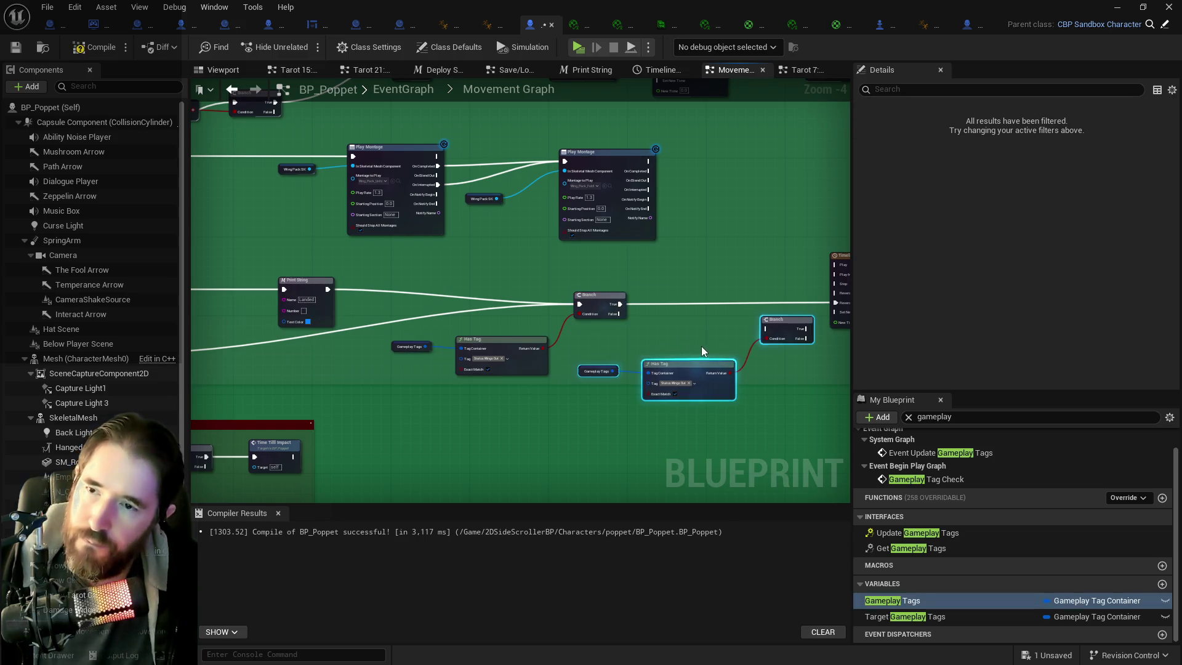
# - Set the copied Has Tag to Tarot 7: The Chariot Active and feed the first Branch's True into it
pyautogui.click(551, 394)
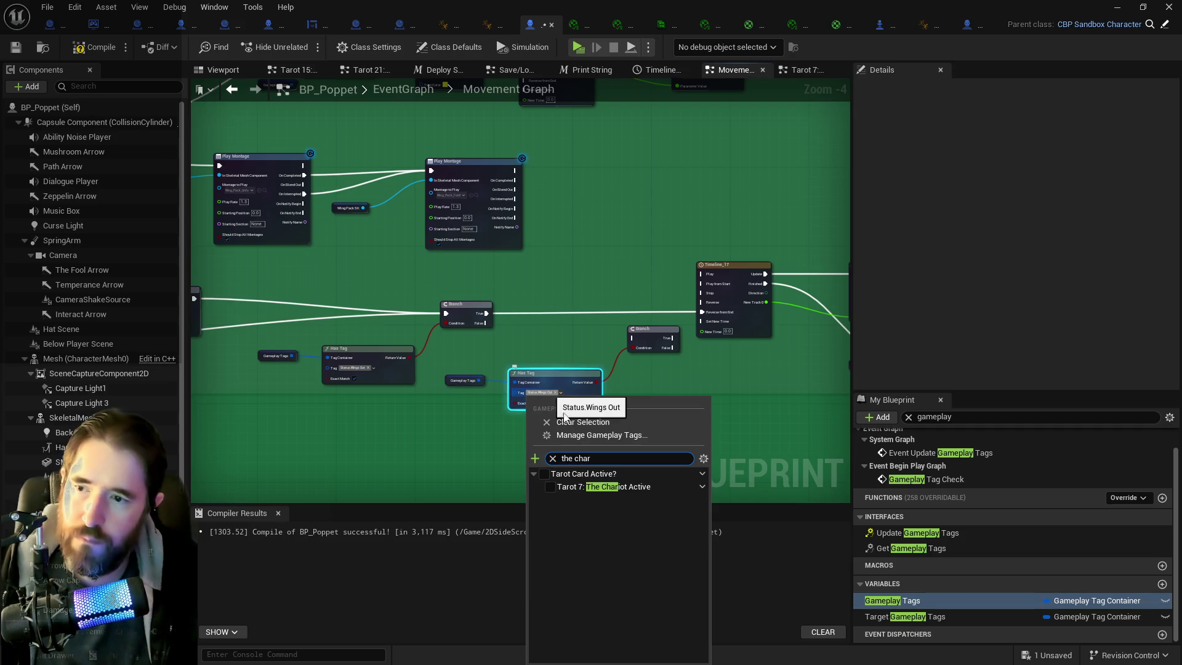
pyautogui.click(550, 487)
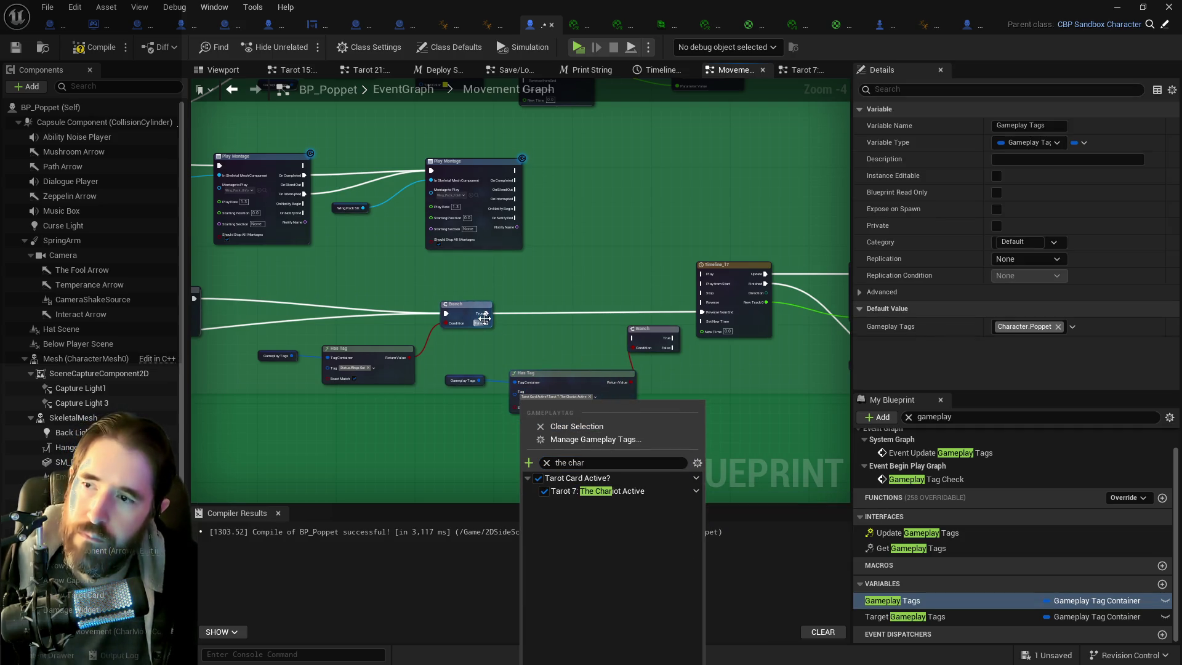
pyautogui.click(484, 317)
pyautogui.moveTo(485, 314)
pyautogui.mouseDown()
pyautogui.moveTo(585, 343)
pyautogui.moveTo(634, 339)
pyautogui.moveTo(645, 285)
pyautogui.moveTo(648, 308)
pyautogui.moveTo(404, 309)
pyautogui.mouseUp()
pyautogui.click(633, 274)
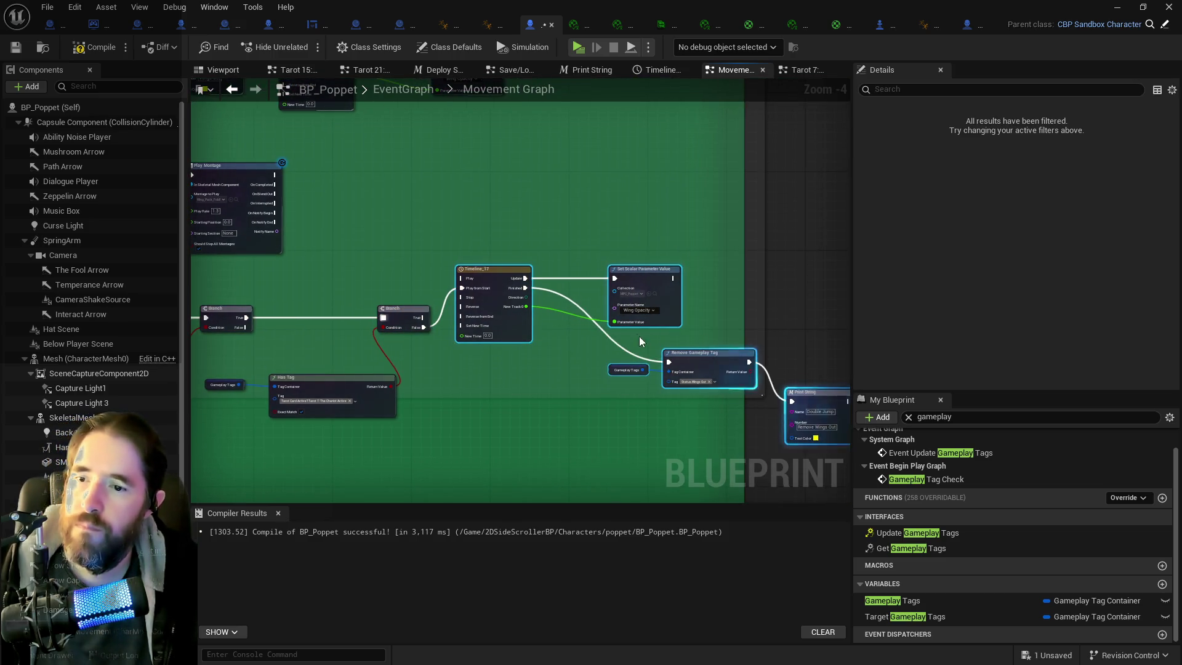
pyautogui.moveTo(633, 273)
pyautogui.mouseDown()
pyautogui.moveTo(708, 309)
pyautogui.moveTo(640, 271)
pyautogui.mouseUp()
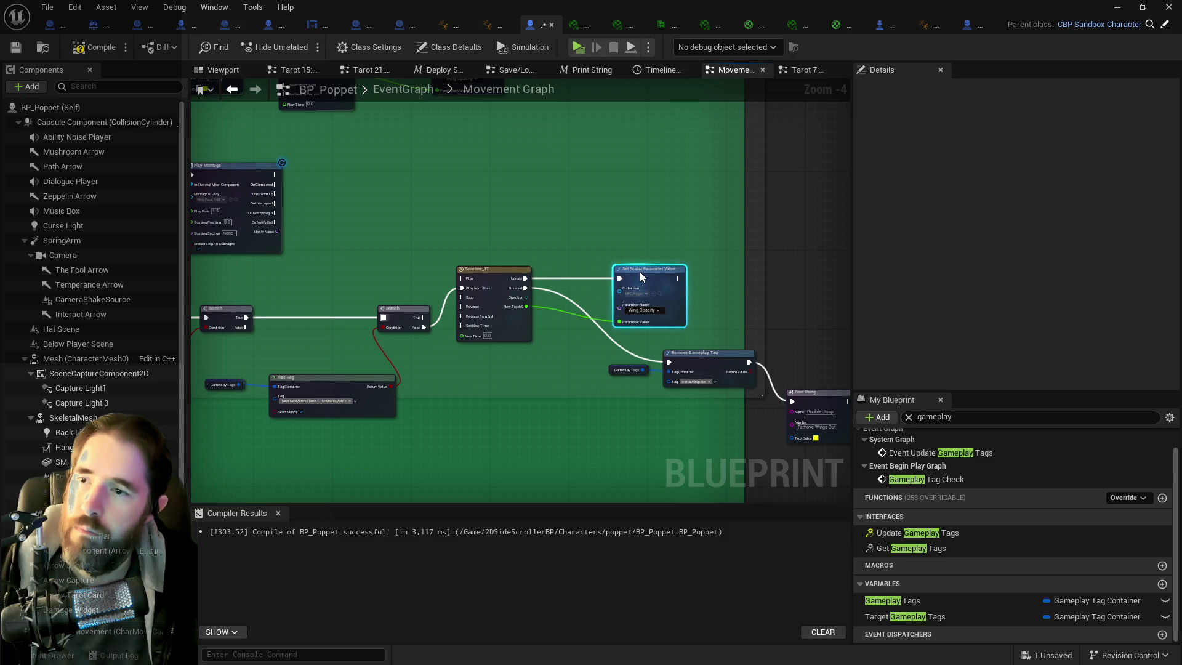
# - Compile BP_Poppet, shift the Branch and Timeline nodes right, line up the Chariot Has Tag check, and save
pyautogui.click(16, 52)
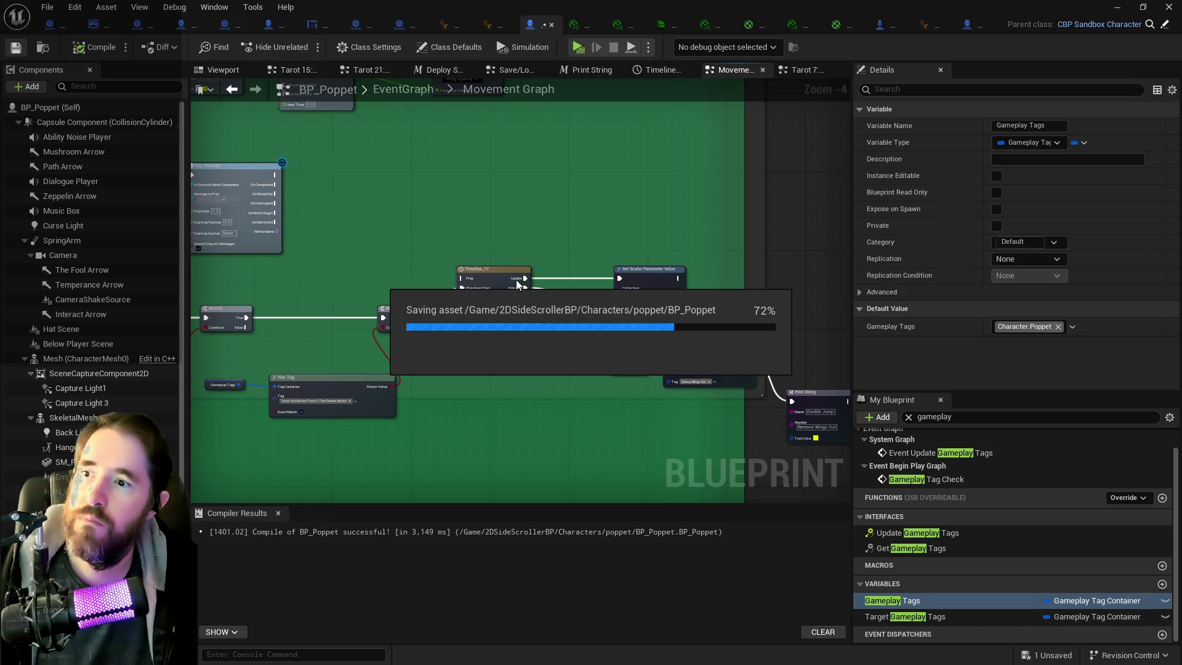
pyautogui.moveTo(420, 249)
pyautogui.mouseDown()
pyautogui.moveTo(678, 363)
pyautogui.moveTo(794, 400)
pyautogui.mouseUp()
pyautogui.moveTo(656, 271); pyautogui.dragTo(788, 270)
pyautogui.moveTo(197, 363)
pyautogui.mouseDown()
pyautogui.moveTo(290, 400)
pyautogui.moveTo(401, 325)
pyautogui.moveTo(420, 346)
pyautogui.mouseUp()
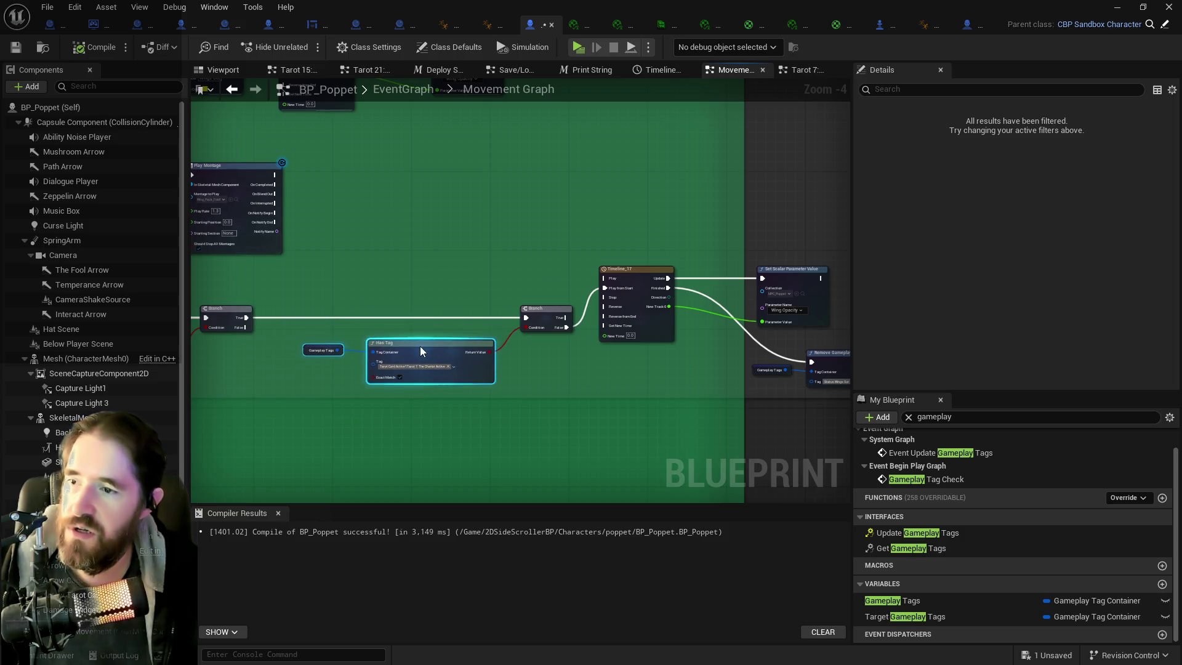
pyautogui.click(20, 50)
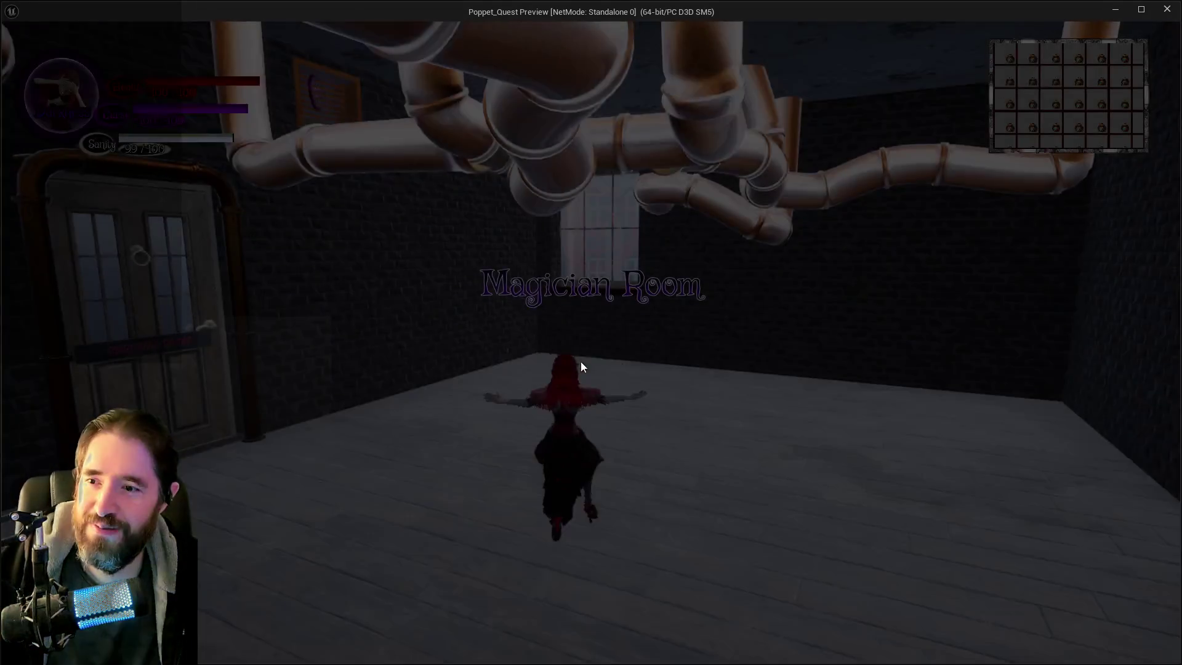
# - Run through the room and double-jump repeatedly with wings spread, landing on the glass cabinet
pyautogui.press('w')
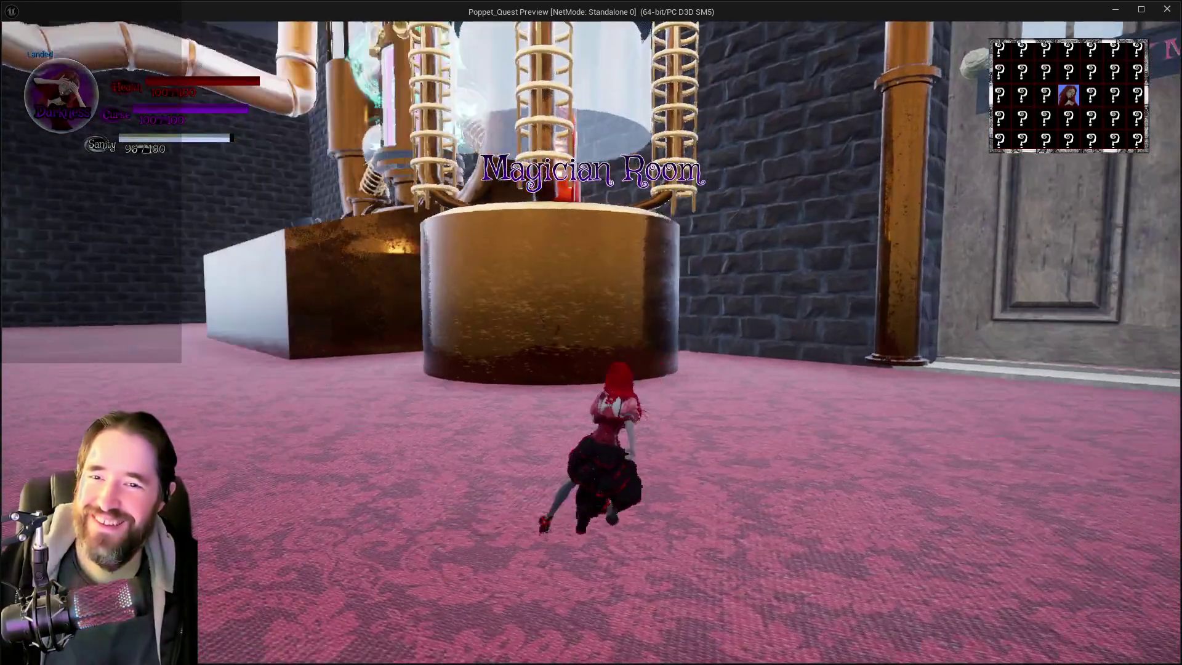
pyautogui.press('w')
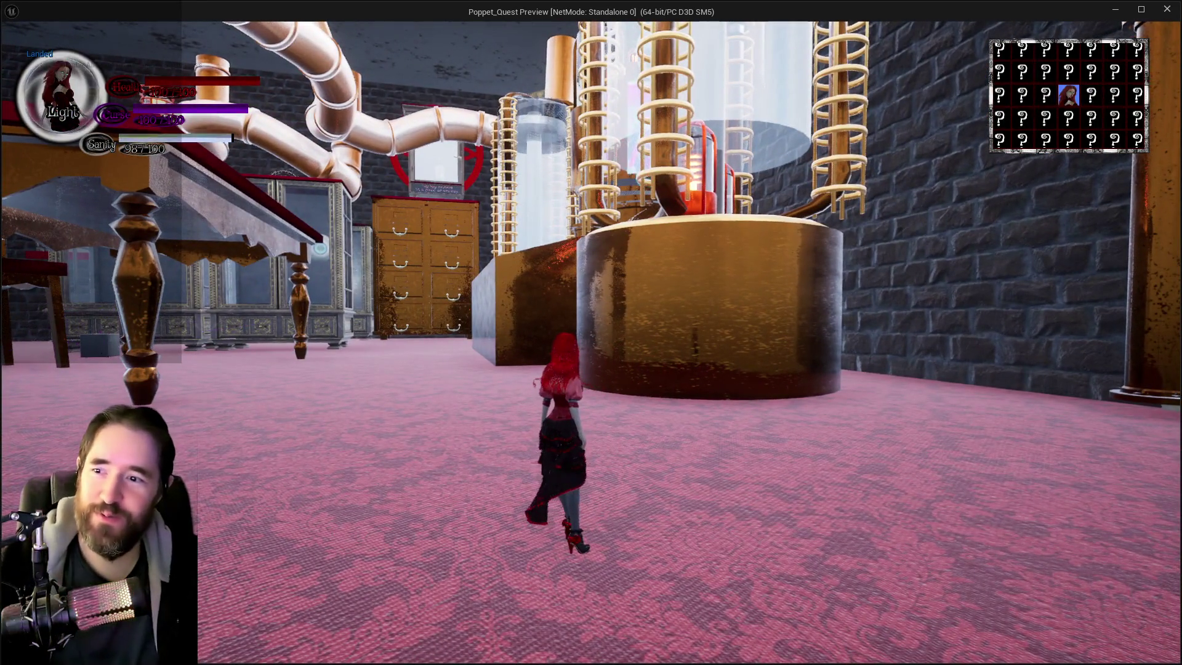
pyautogui.press('w')
pyautogui.press('w')
pyautogui.press('w')
pyautogui.press('space')
pyautogui.press('space')
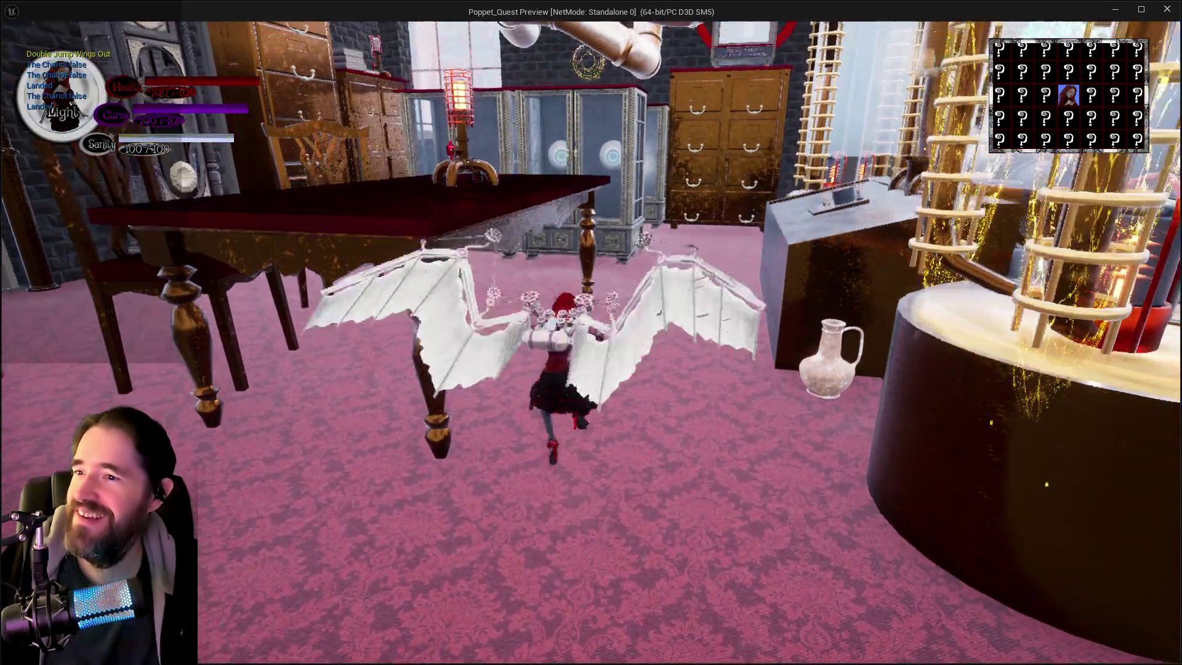
pyautogui.press('w')
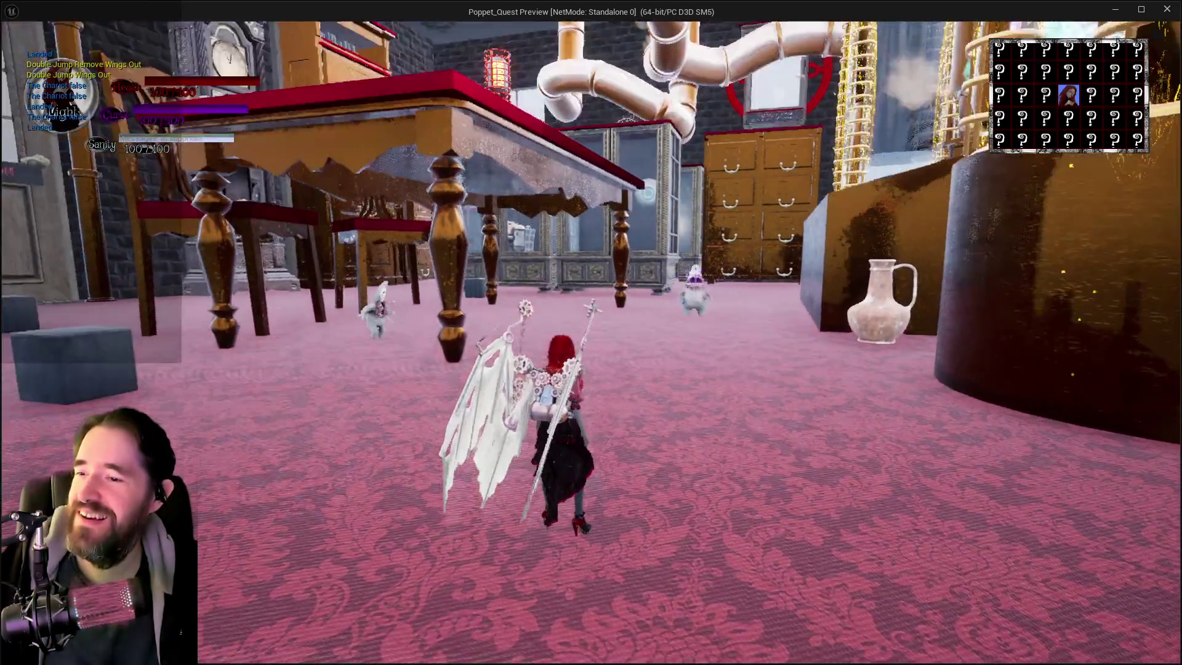
pyautogui.press('w')
pyautogui.press('space')
pyautogui.press('space')
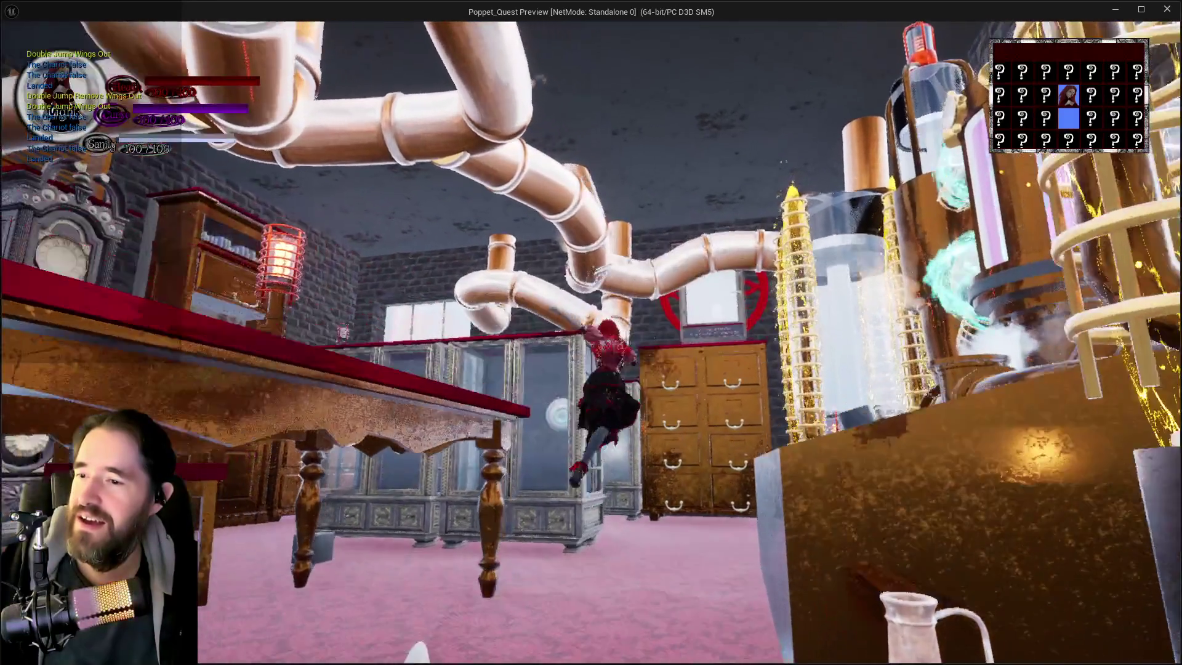
pyautogui.press('w')
pyautogui.press('space')
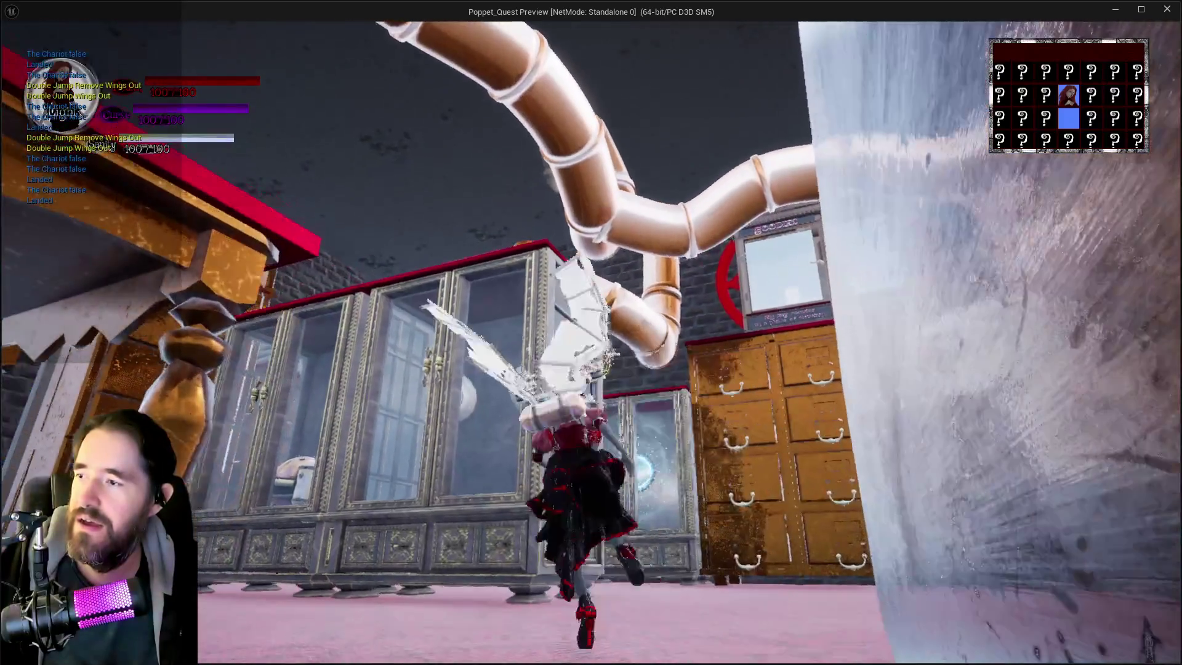
pyautogui.press('w')
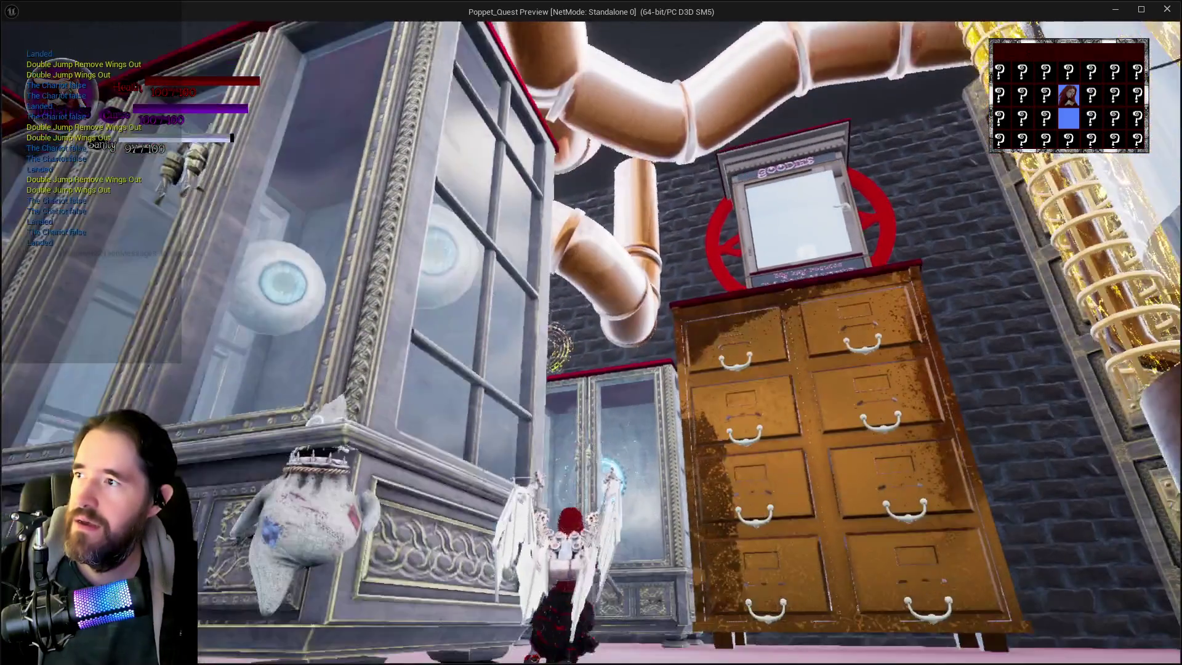
pyautogui.press('space')
pyautogui.press('space')
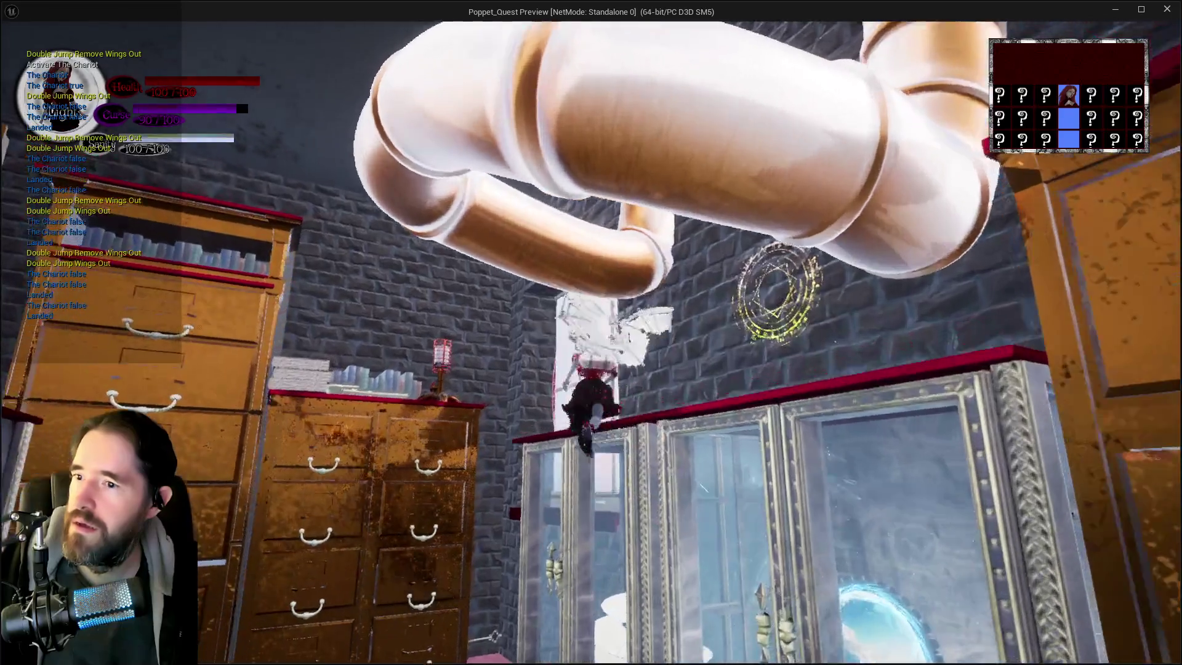
# - Glide onto the pink floor, run toward the Chapel door and up the wall, then return to the editor
pyautogui.press('w')
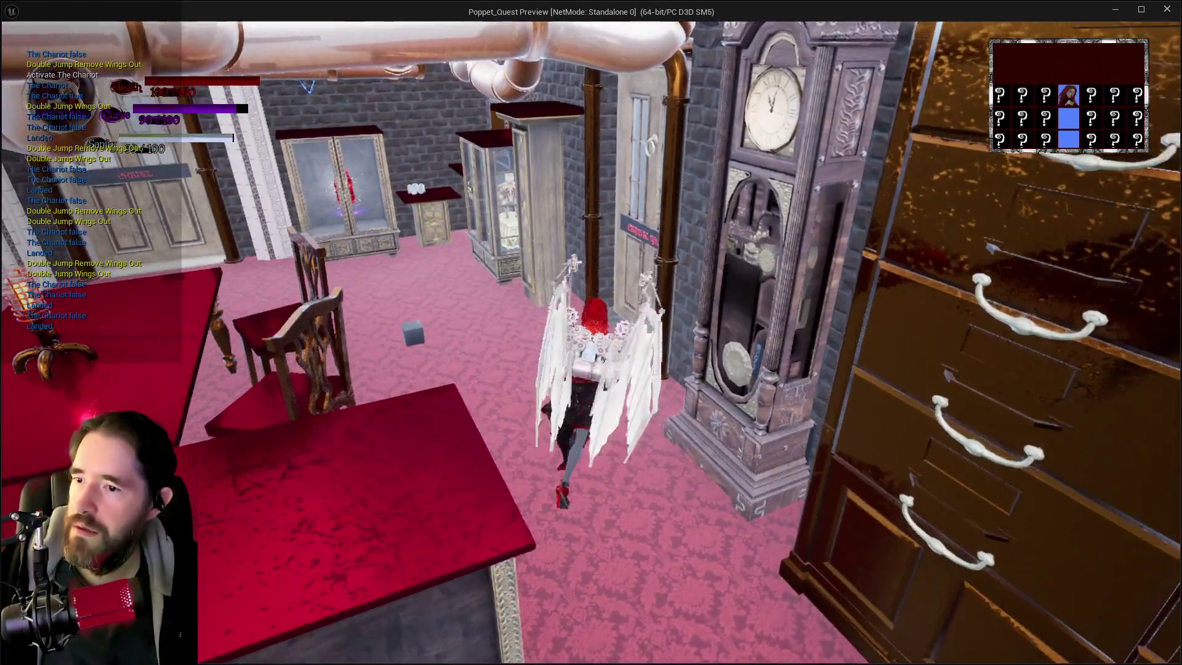
pyautogui.press('w')
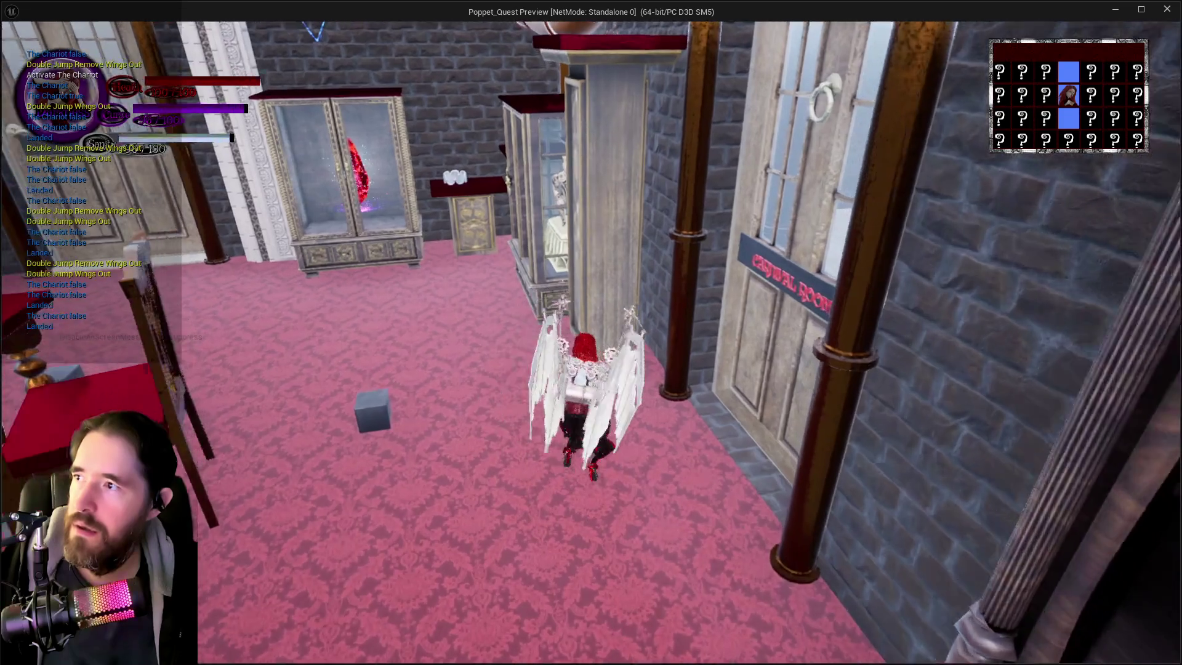
pyautogui.press('w')
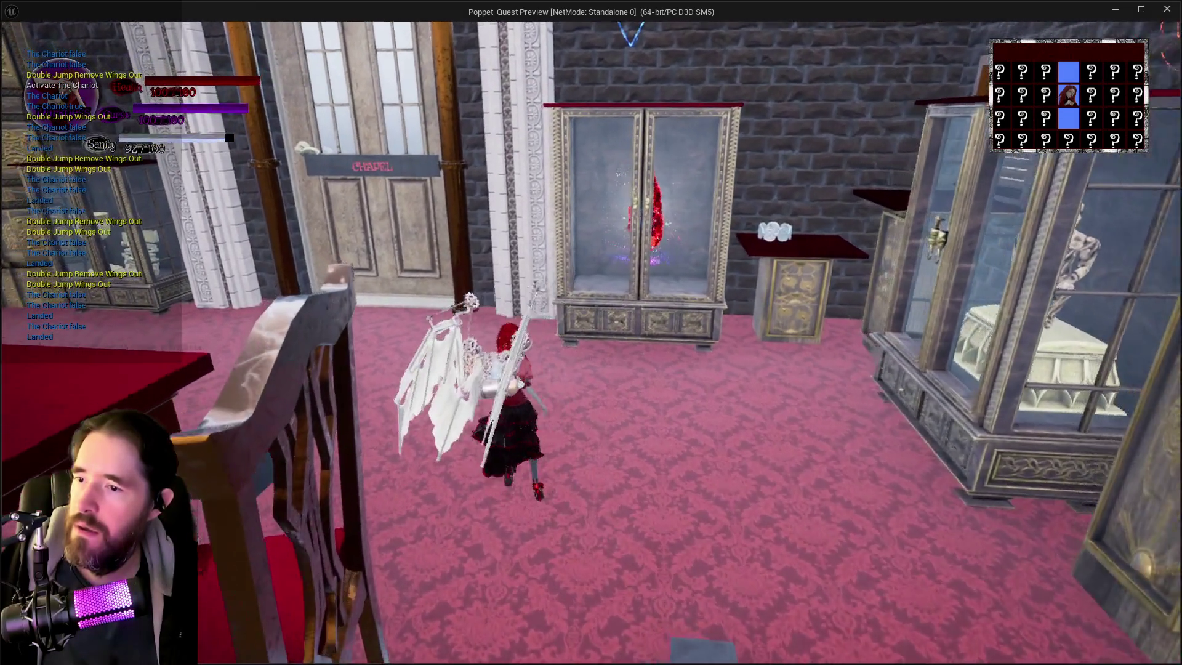
pyautogui.press('w')
pyautogui.press('w')
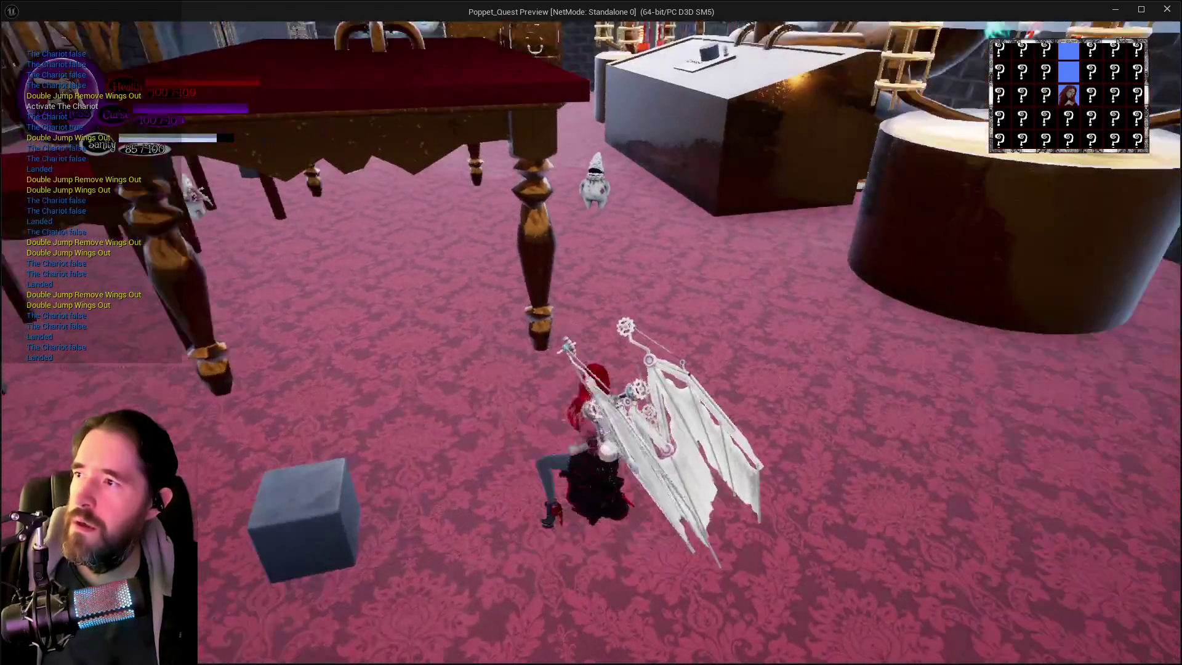
pyautogui.press('w')
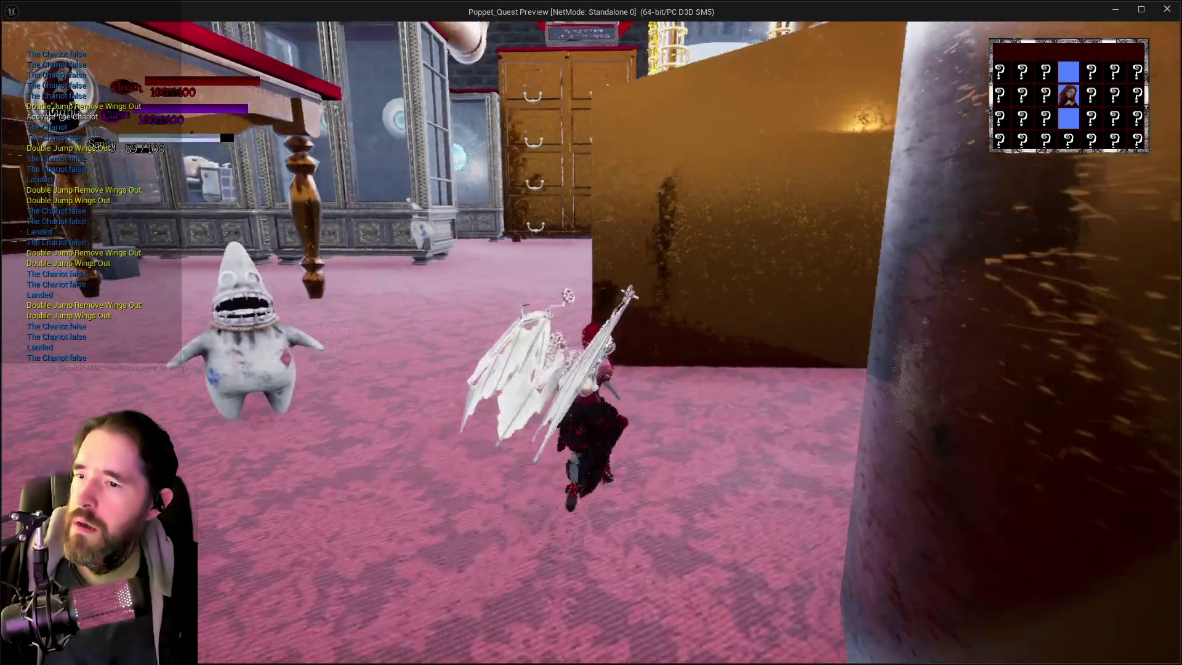
pyautogui.press('w')
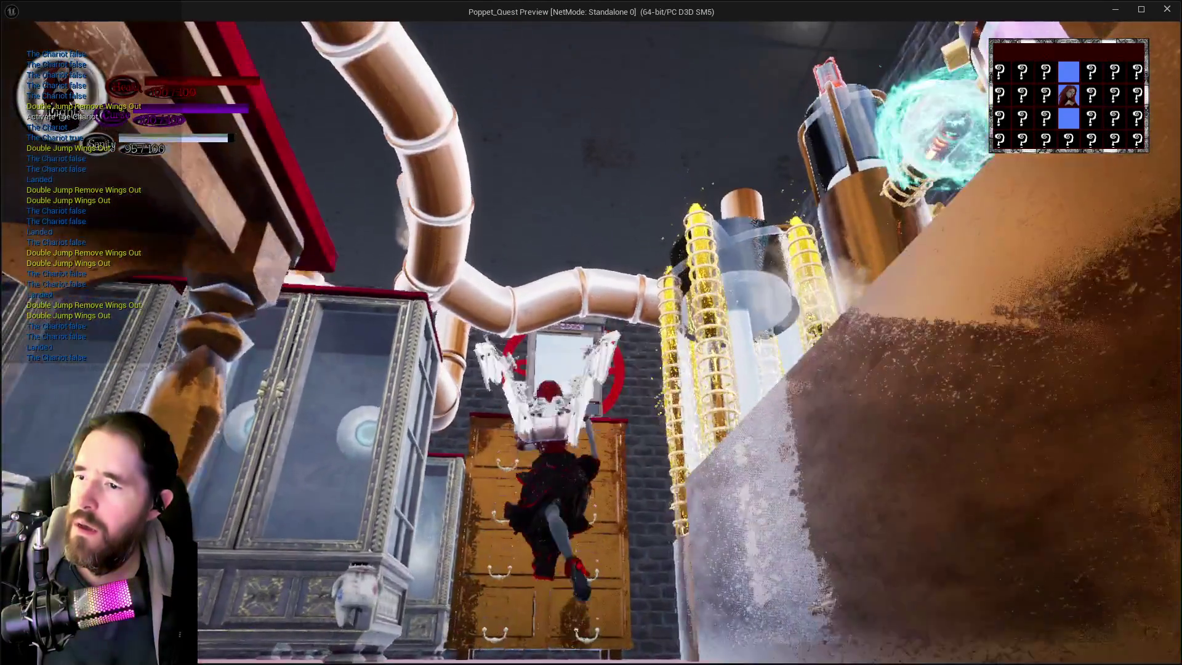
pyautogui.press('w')
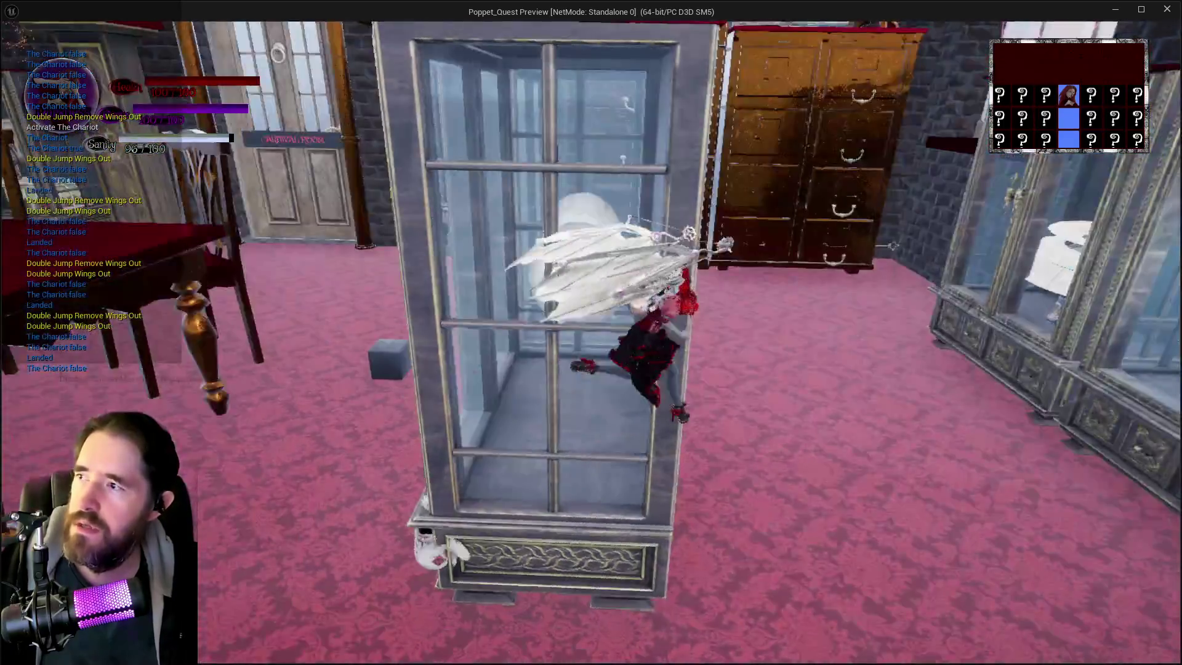
pyautogui.hotkey('alt', 'Tab')
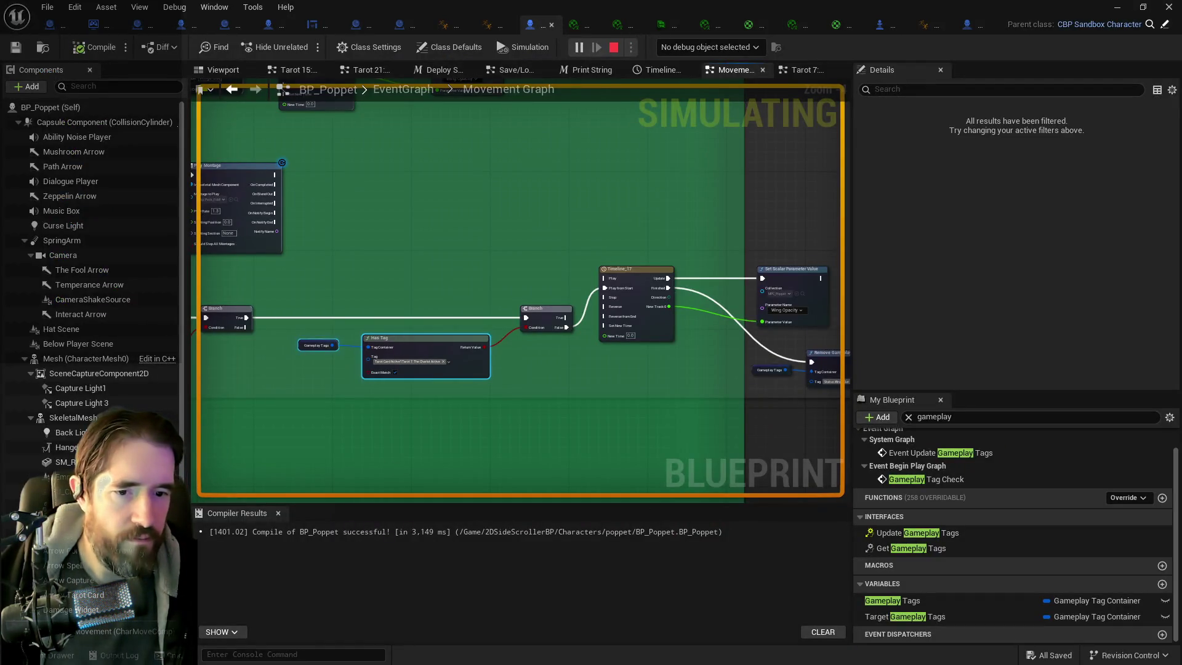
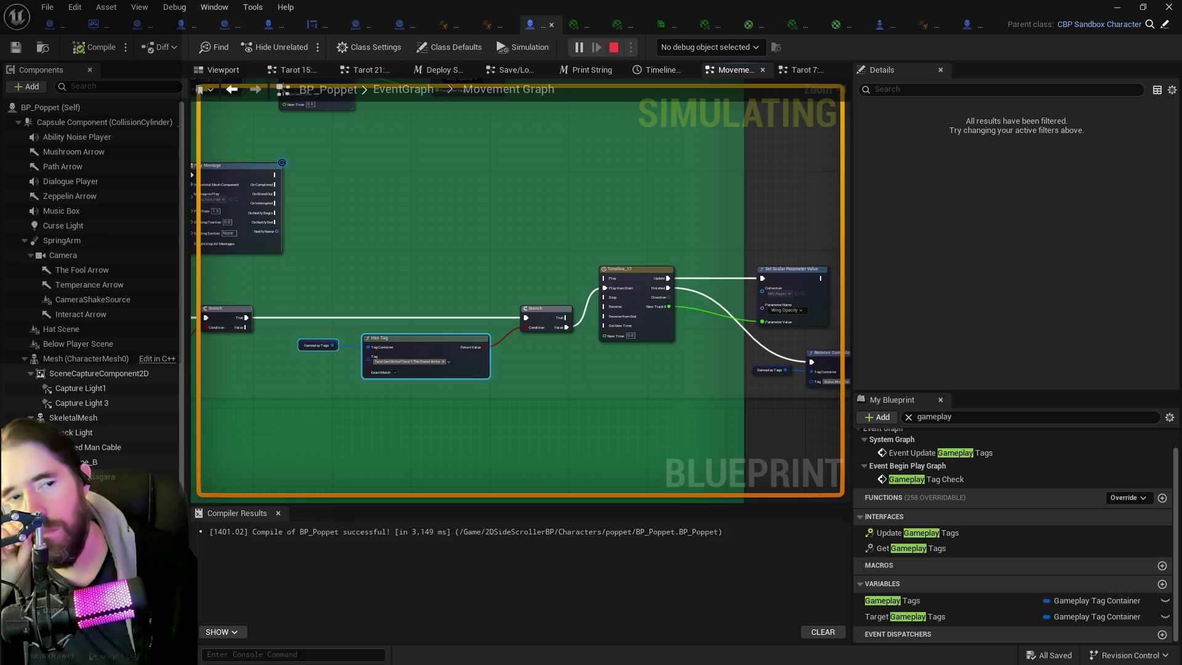
# - Stop the running play session and return to BP_Poppet's Movement Graph
pyautogui.scroll(-1, 521, 257)
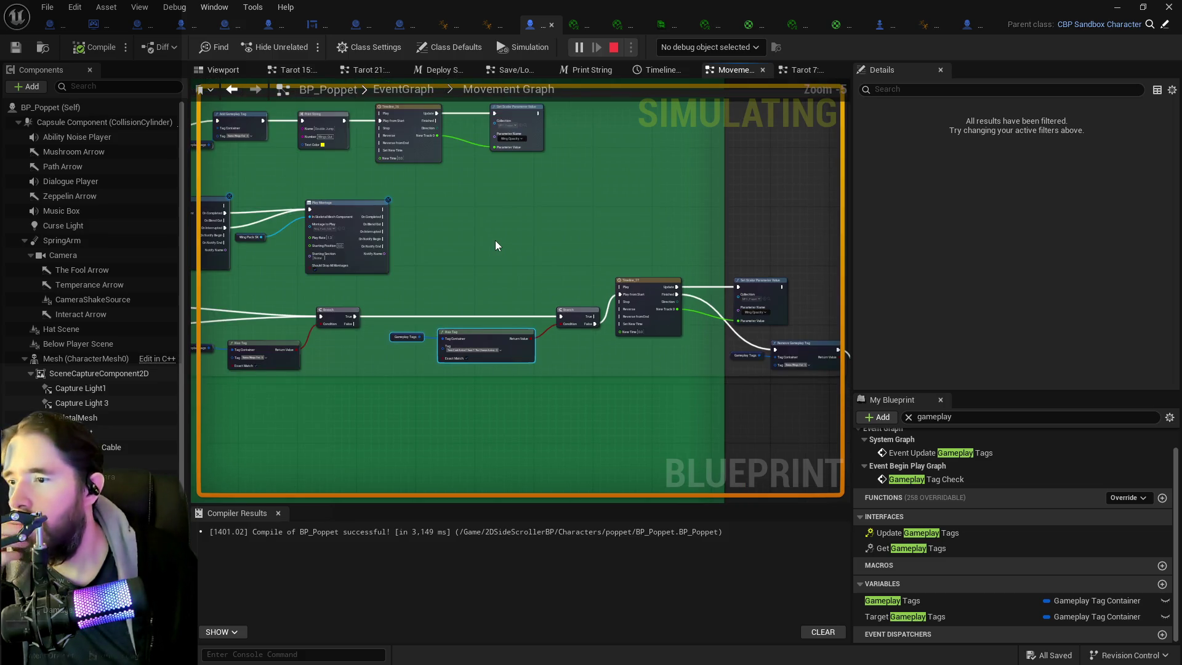
pyautogui.moveTo(509, 249); pyautogui.dragTo(362, 220)
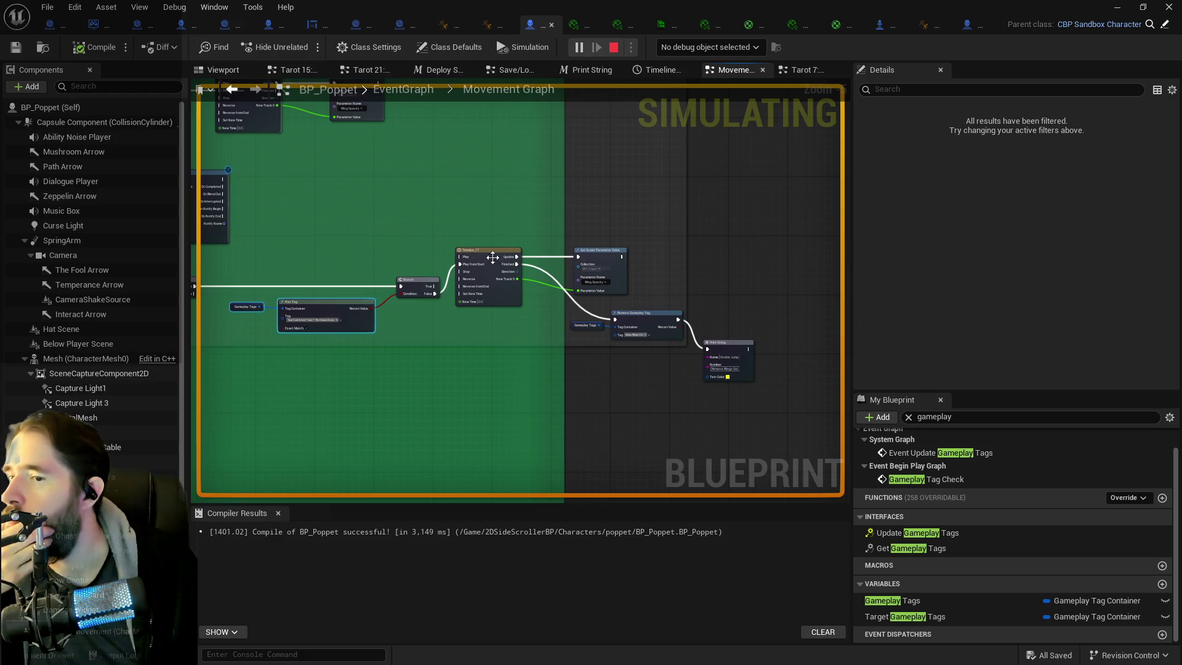
pyautogui.scroll(3, 508, 309)
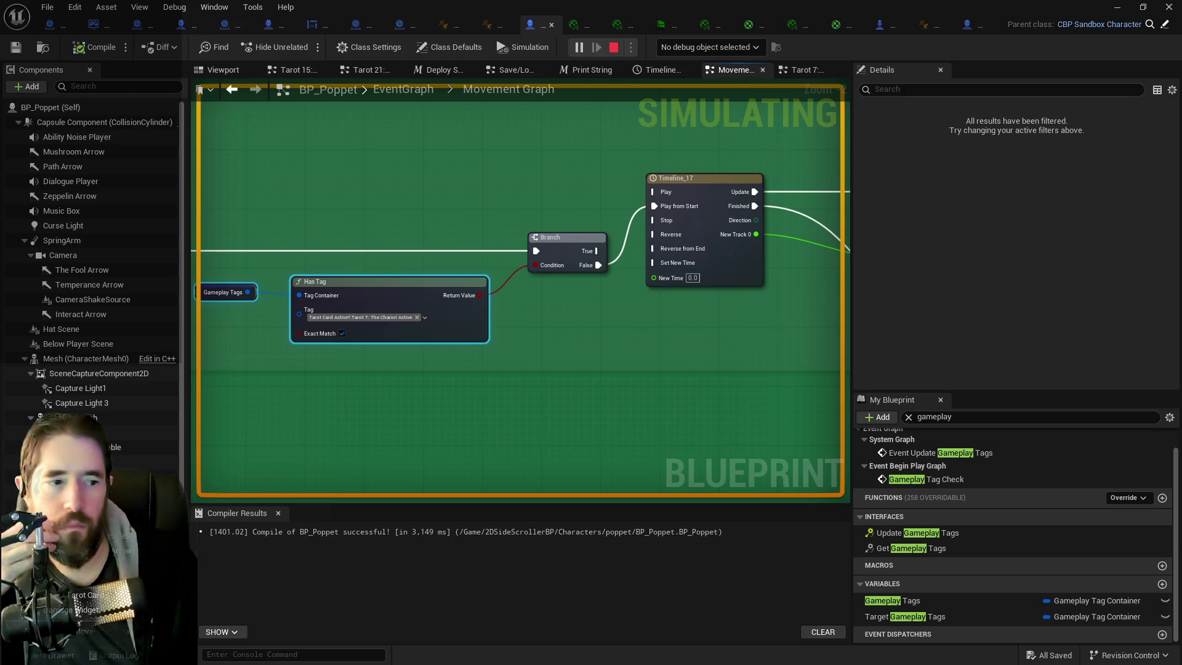
pyautogui.hotkey('alt', 'Tab')
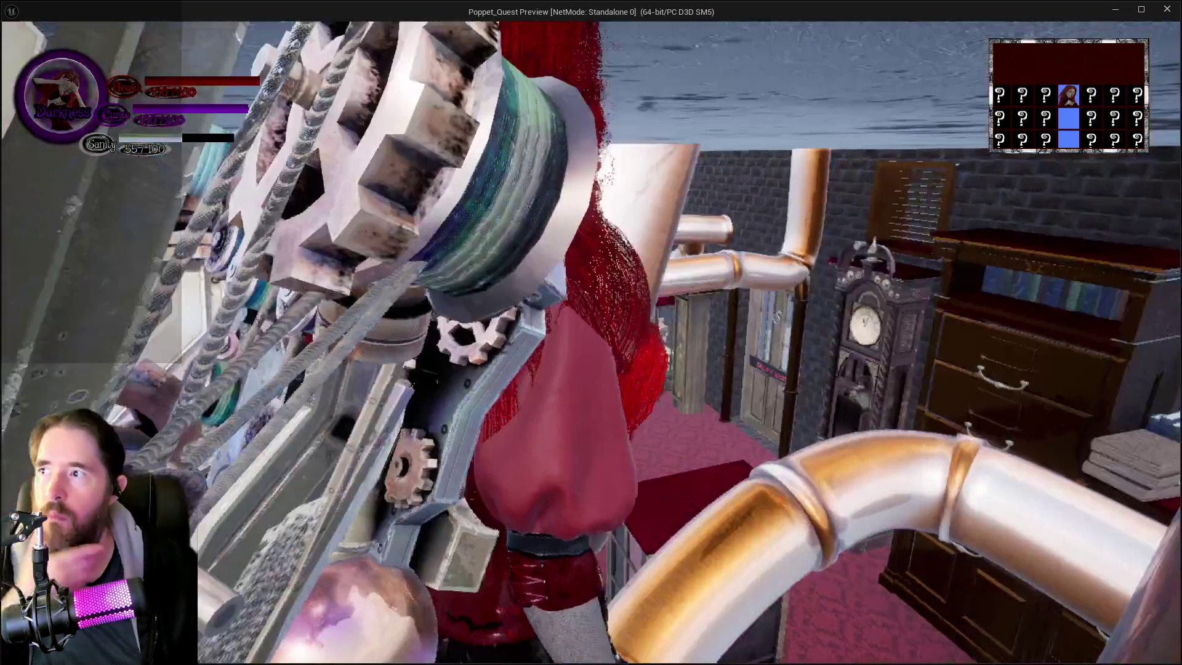
pyautogui.press('Escape')
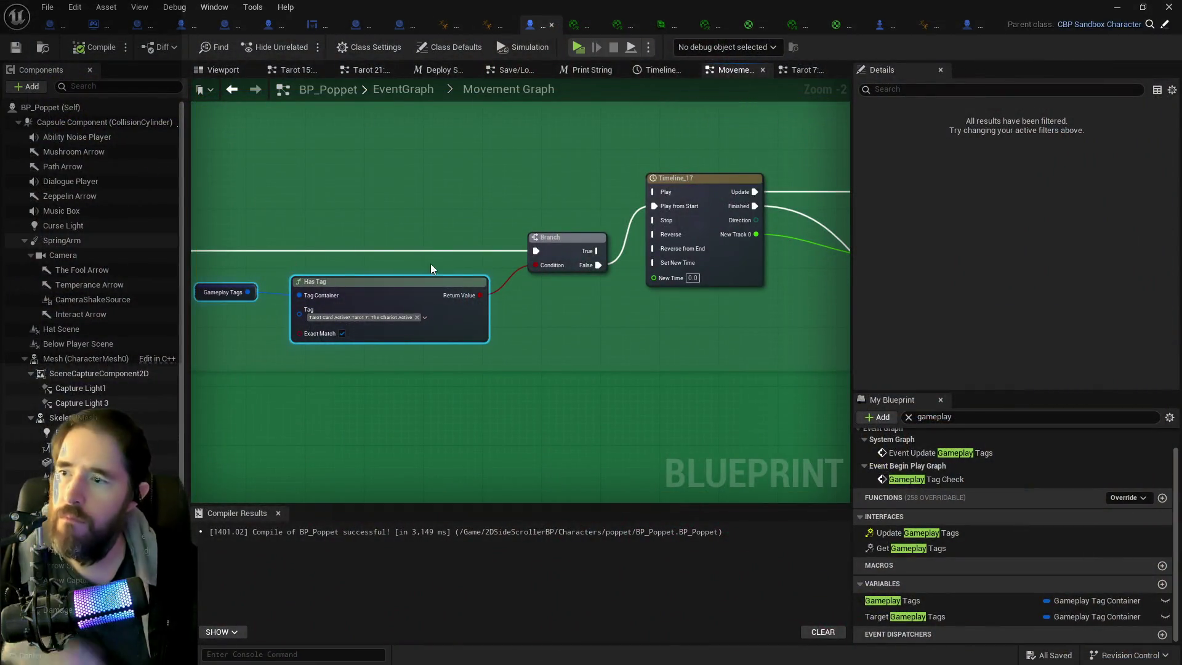
# - Move the Event On Jumped node upward, clear of the Add Gameplay Tag node
pyautogui.scroll(-5, 431, 263)
pyautogui.moveTo(402, 244); pyautogui.dragTo(430, 178)
pyautogui.scroll(2, 531, 139)
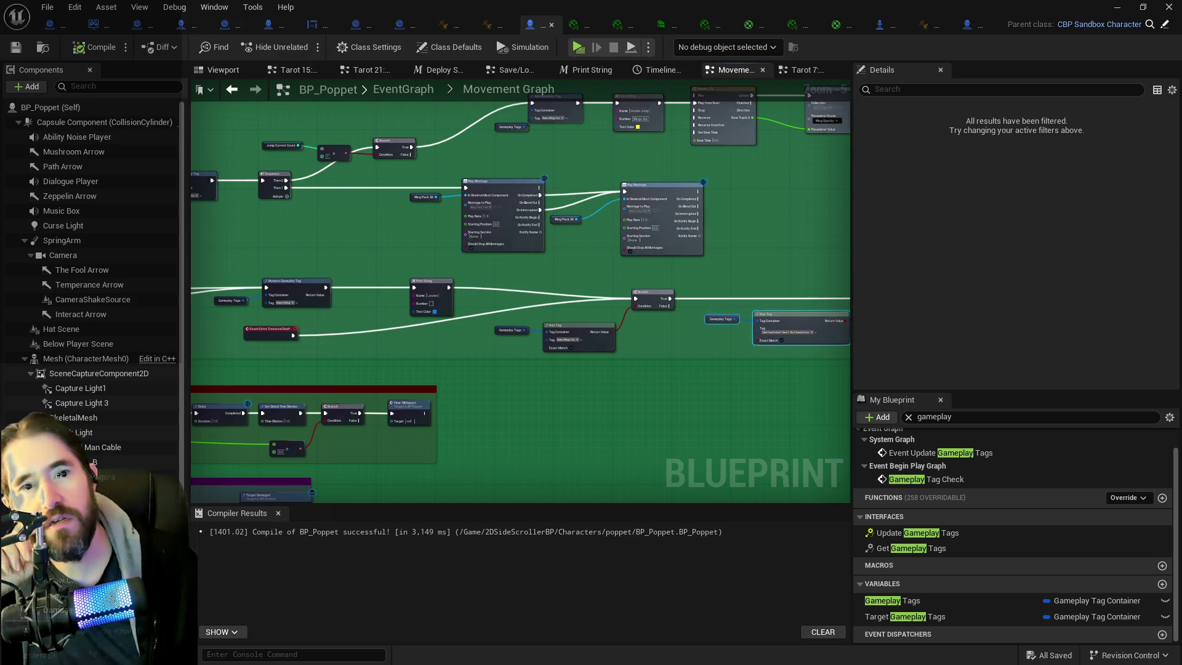
pyautogui.moveTo(379, 257); pyautogui.dragTo(590, 278)
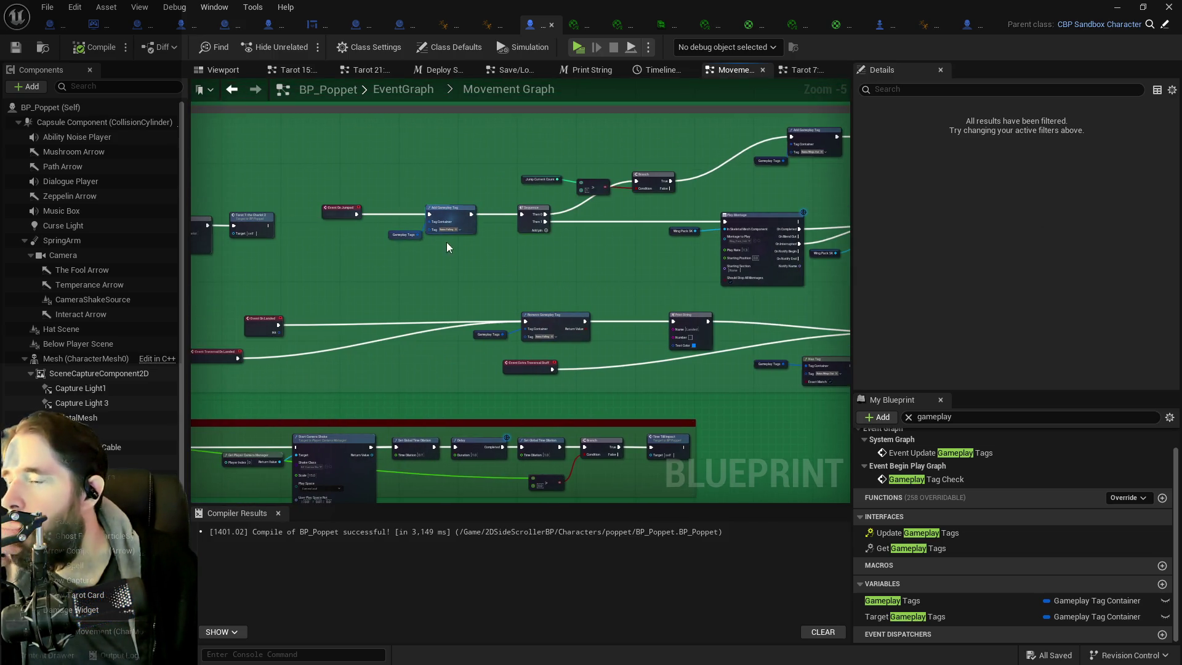
pyautogui.moveTo(479, 272); pyautogui.dragTo(440, 289)
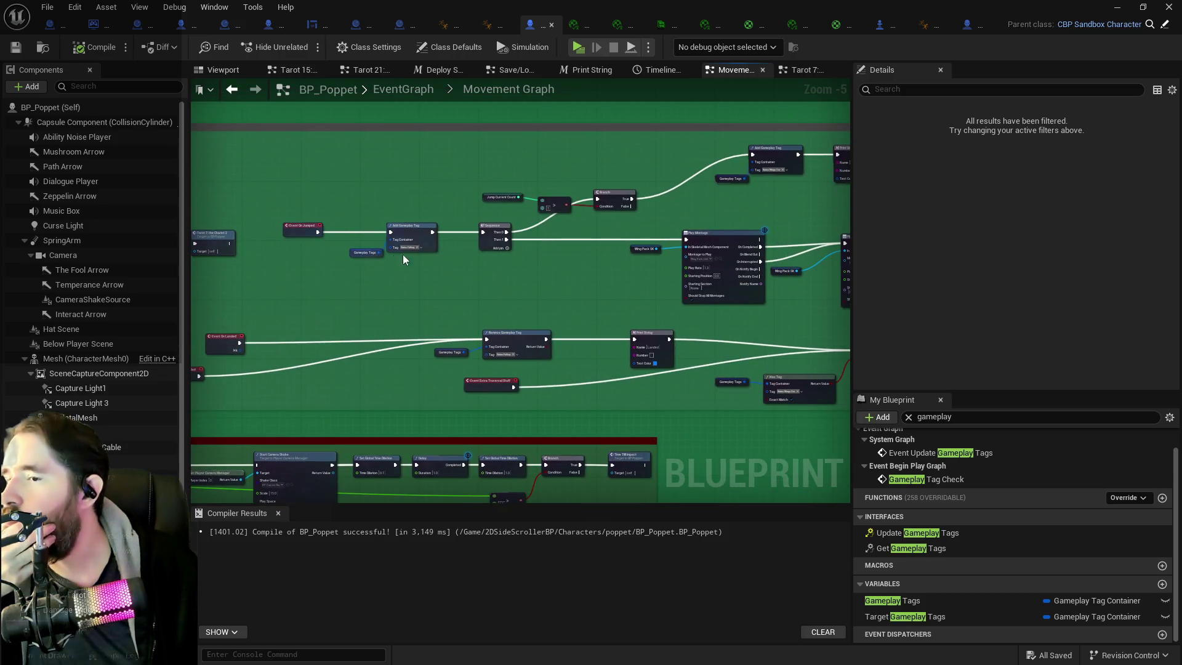
pyautogui.moveTo(518, 246); pyautogui.dragTo(452, 244)
pyautogui.scroll(2, 394, 237)
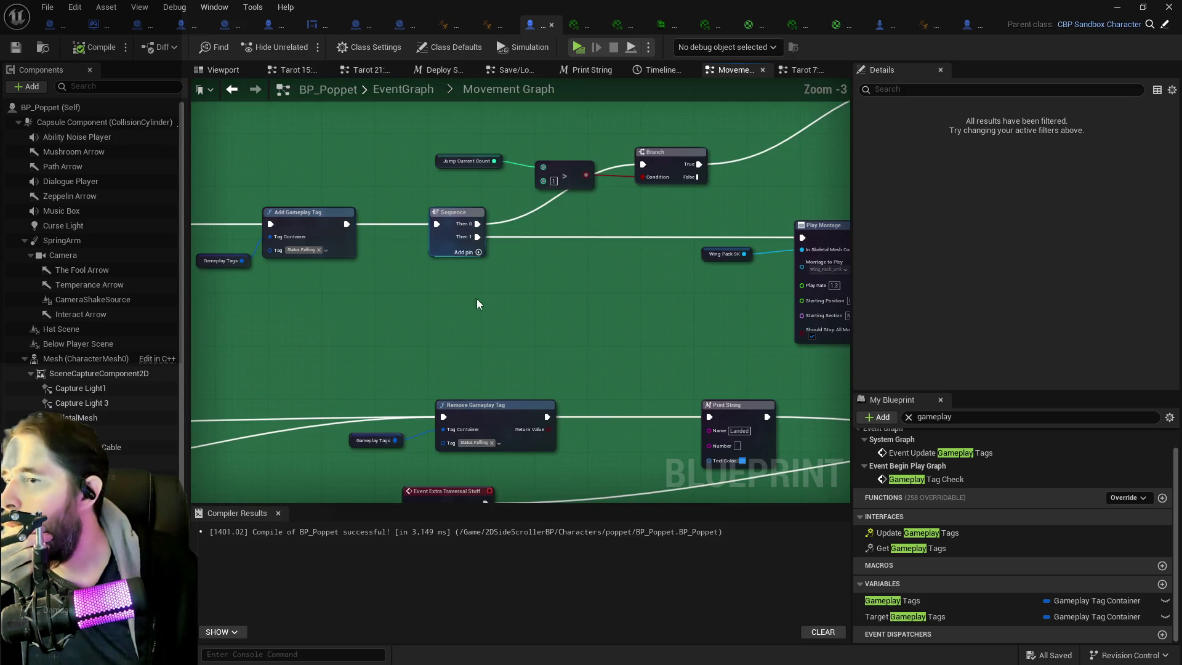
pyautogui.scroll(-1, 490, 306)
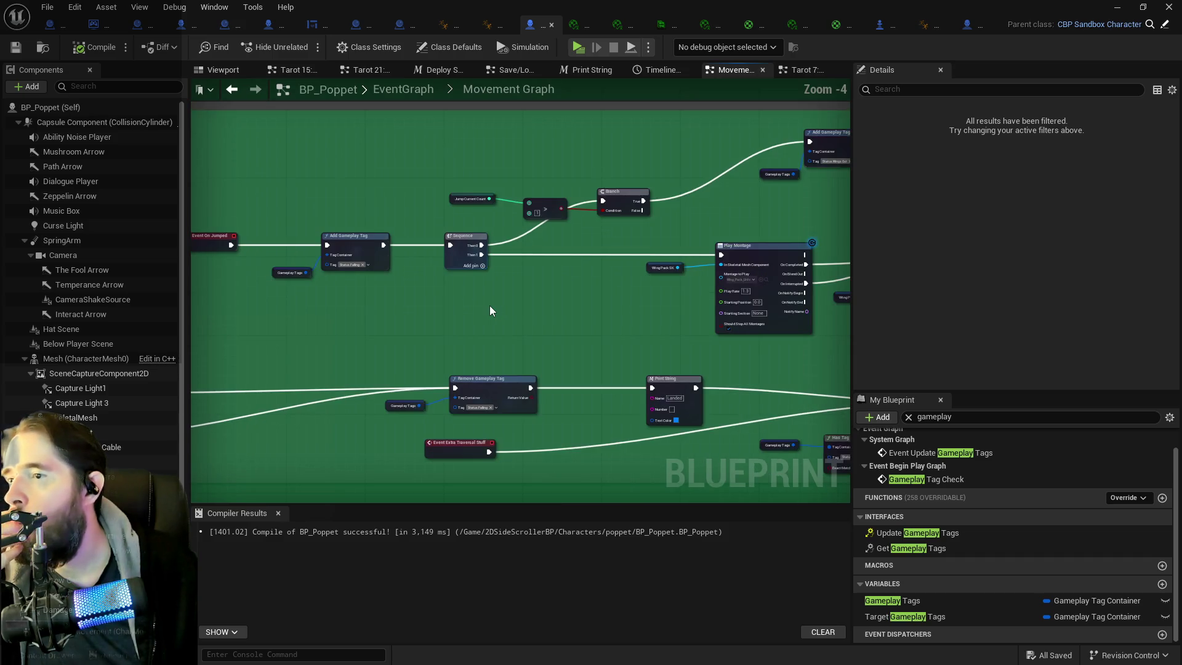
pyautogui.moveTo(490, 306); pyautogui.dragTo(218, 327)
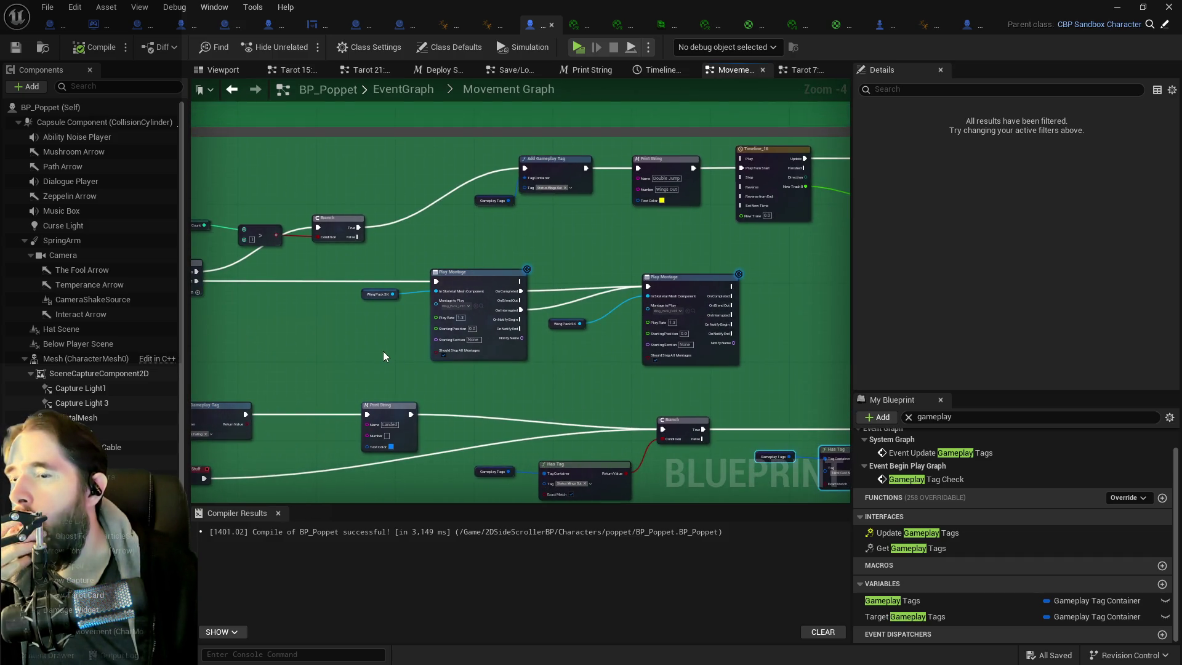
pyautogui.moveTo(386, 349)
pyautogui.mouseDown()
pyautogui.moveTo(238, 377)
pyautogui.moveTo(203, 271)
pyautogui.moveTo(396, 303)
pyautogui.moveTo(807, 278)
pyautogui.mouseUp()
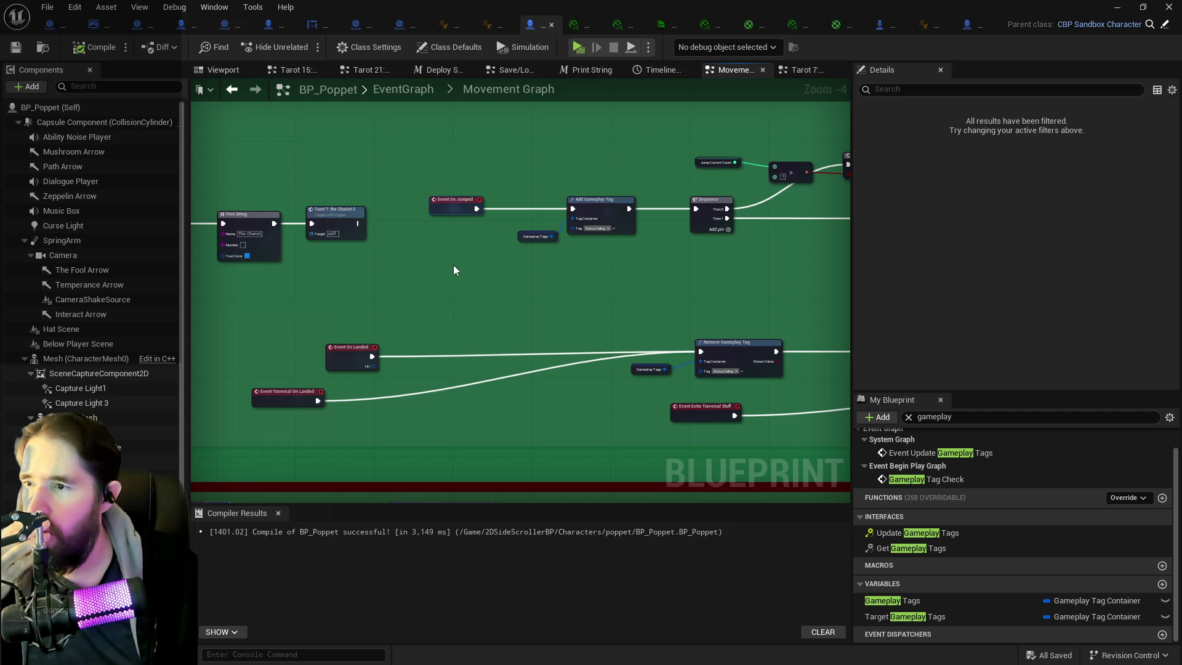
pyautogui.moveTo(457, 210); pyautogui.dragTo(472, 122)
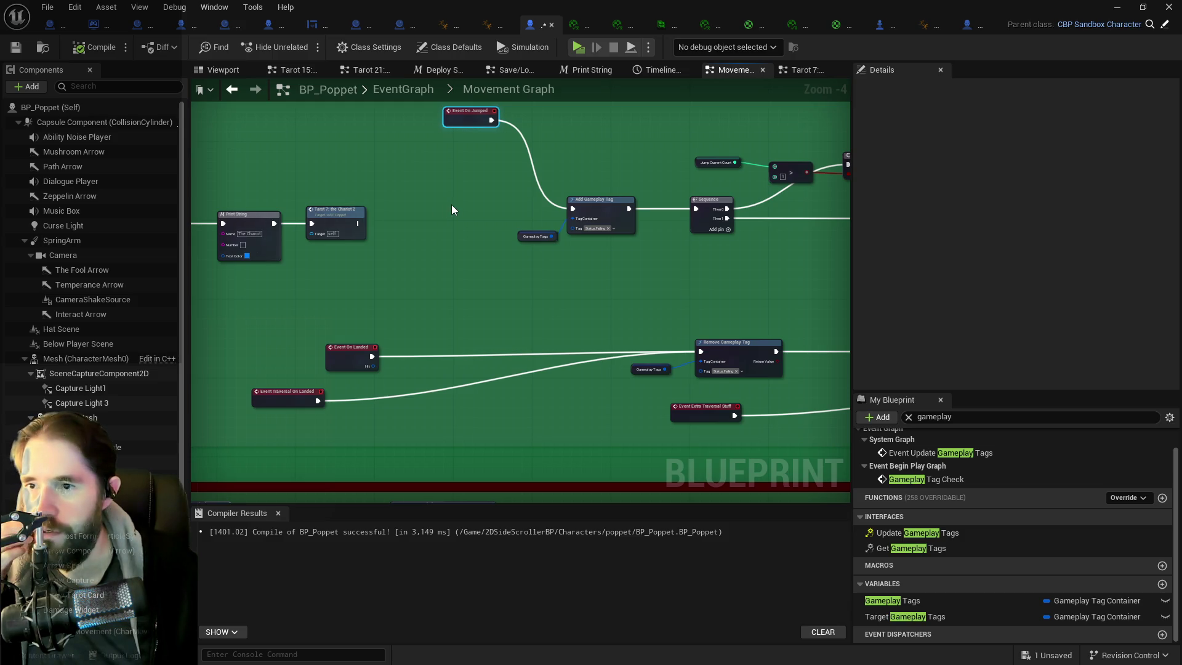
# - Pan over the On Jump Events and Launch groups back to Event On Jumped
pyautogui.moveTo(448, 205); pyautogui.dragTo(712, 217)
pyautogui.scroll(-1, 485, 228)
pyautogui.moveTo(204, 225); pyautogui.dragTo(312, 224)
pyautogui.moveTo(419, 228); pyautogui.dragTo(118, 227)
# - Inspect CBP_SandboxCharacter's Extra Jump Stuff events, then return to BP_Poppet's Movement Graph
pyautogui.click(608, 148)
pyautogui.click(969, 25)
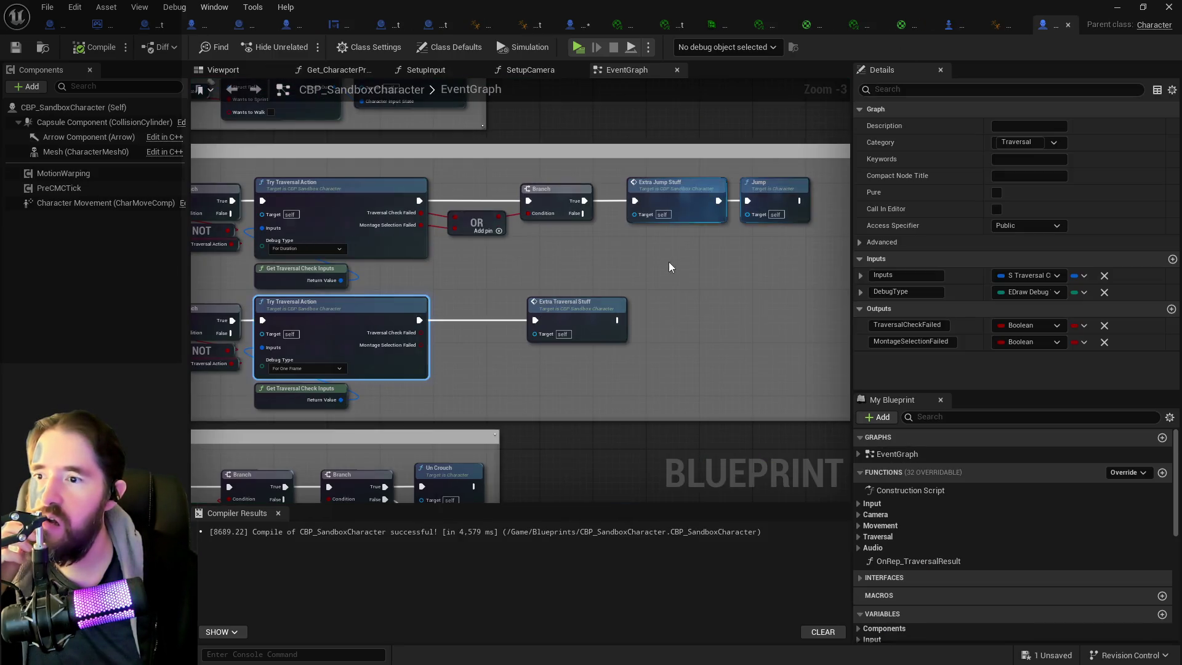
pyautogui.moveTo(785, 197)
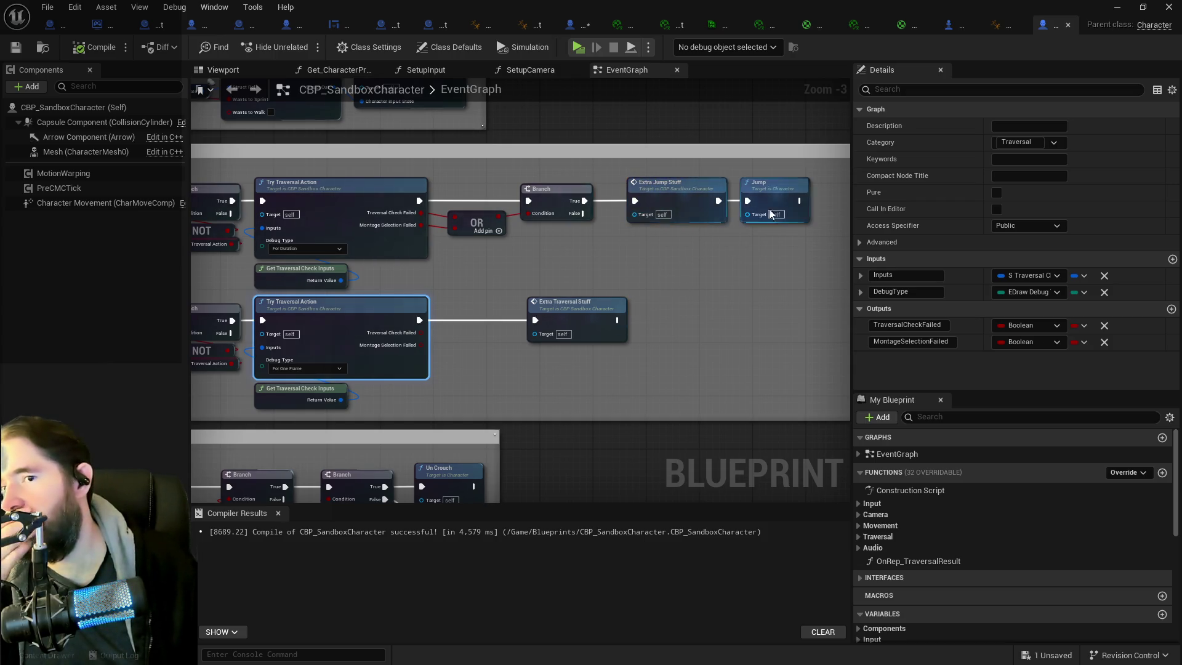
pyautogui.click(735, 264)
pyautogui.moveTo(676, 270); pyautogui.dragTo(526, 196)
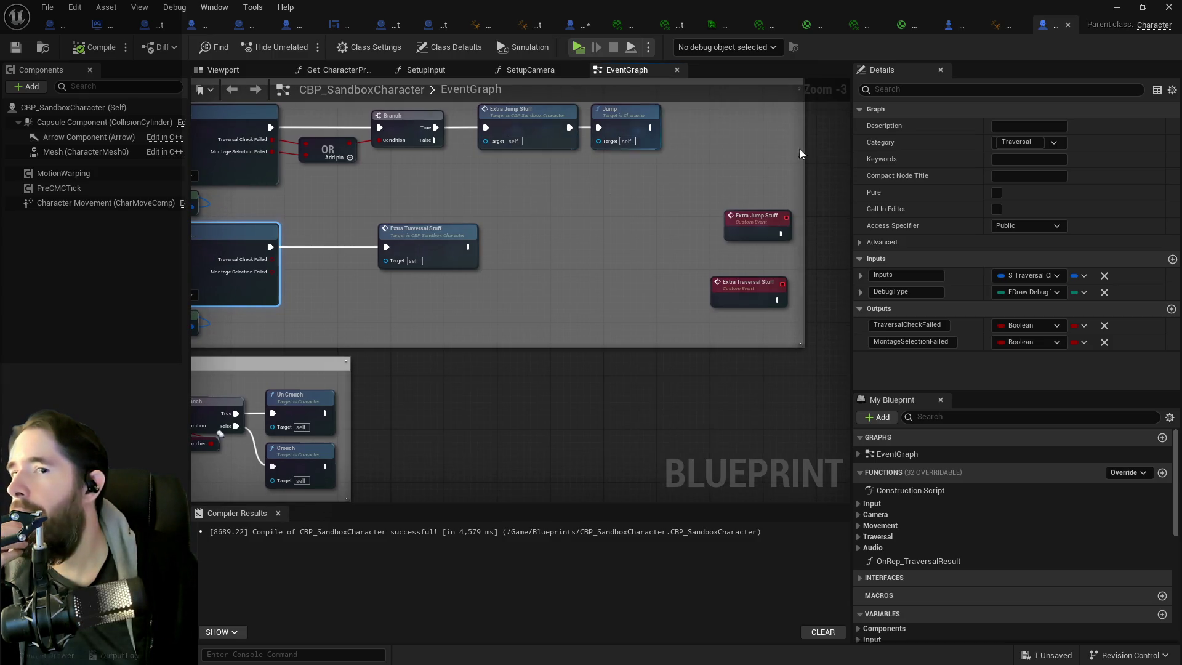
pyautogui.click(567, 26)
# - Move the Launch and Time Till Impact groups down and nudge Event Extra Jump Stuff left
pyautogui.moveTo(610, 167); pyautogui.dragTo(377, 151)
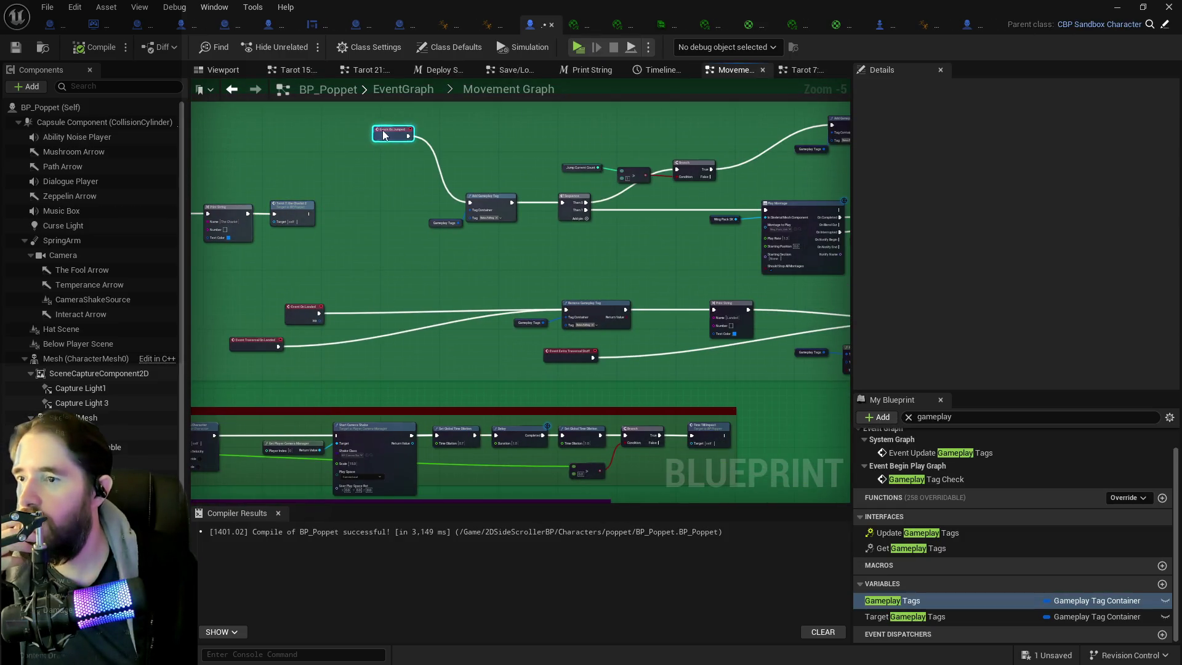
pyautogui.scroll(-3, 329, 194)
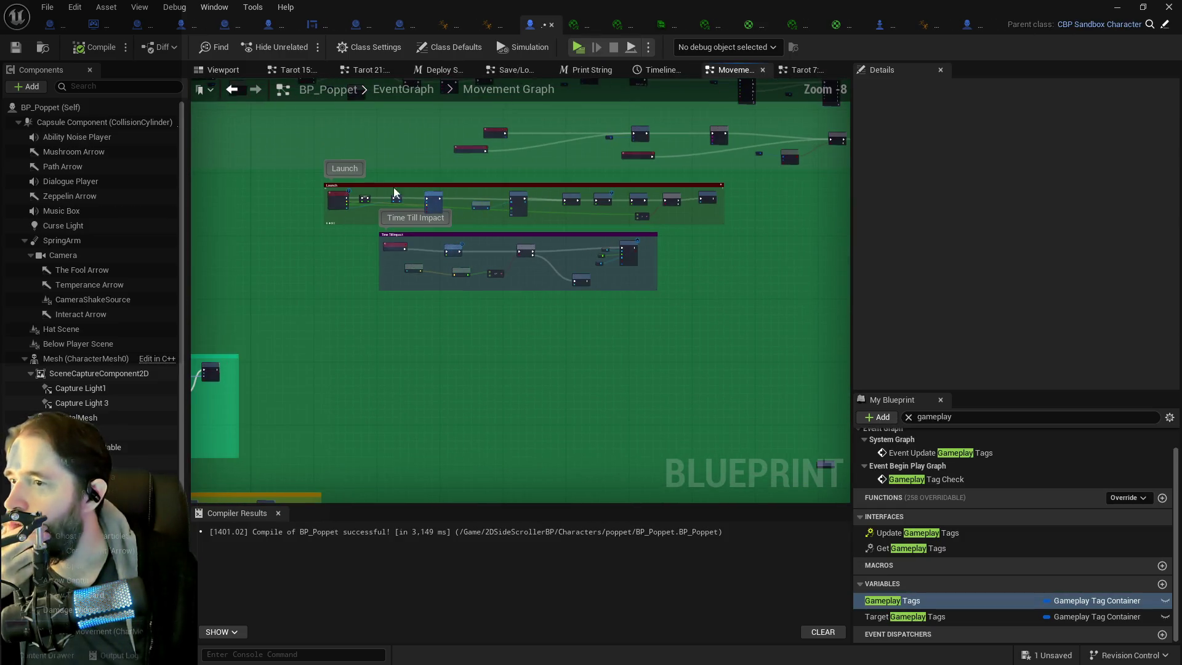
pyautogui.moveTo(290, 179)
pyautogui.mouseDown()
pyautogui.moveTo(278, 270)
pyautogui.moveTo(776, 431)
pyautogui.mouseUp()
pyautogui.moveTo(600, 349)
pyautogui.mouseDown()
pyautogui.moveTo(620, 419)
pyautogui.moveTo(617, 497)
pyautogui.mouseUp()
pyautogui.moveTo(364, 264); pyautogui.dragTo(614, 311)
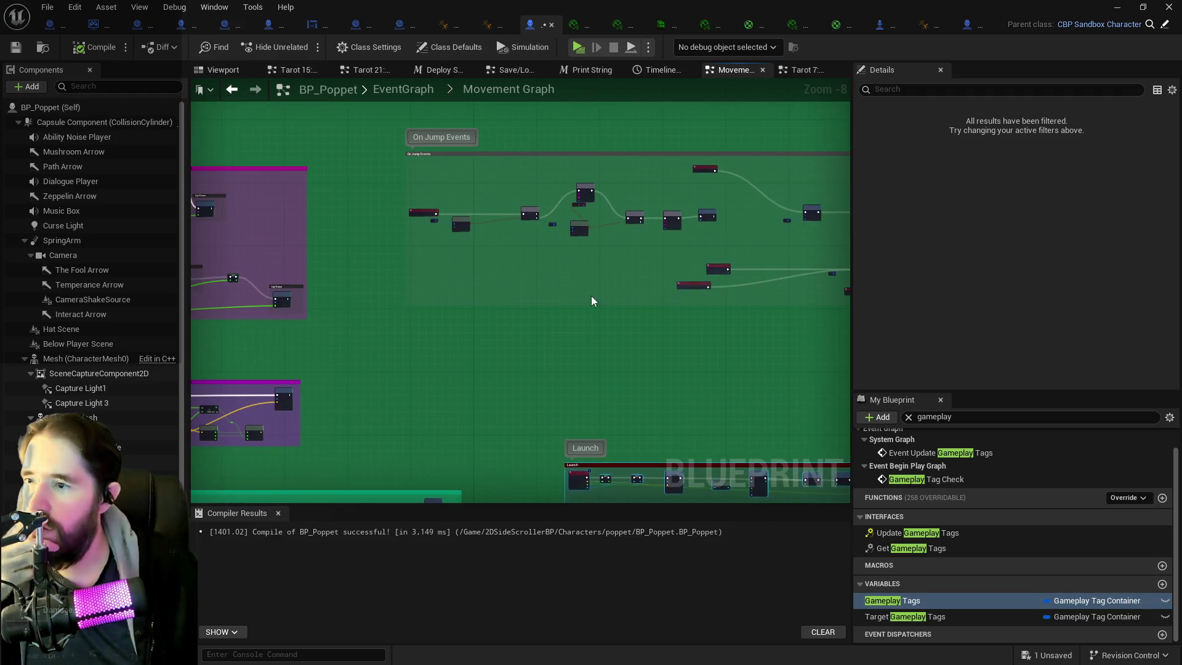
pyautogui.scroll(5, 498, 229)
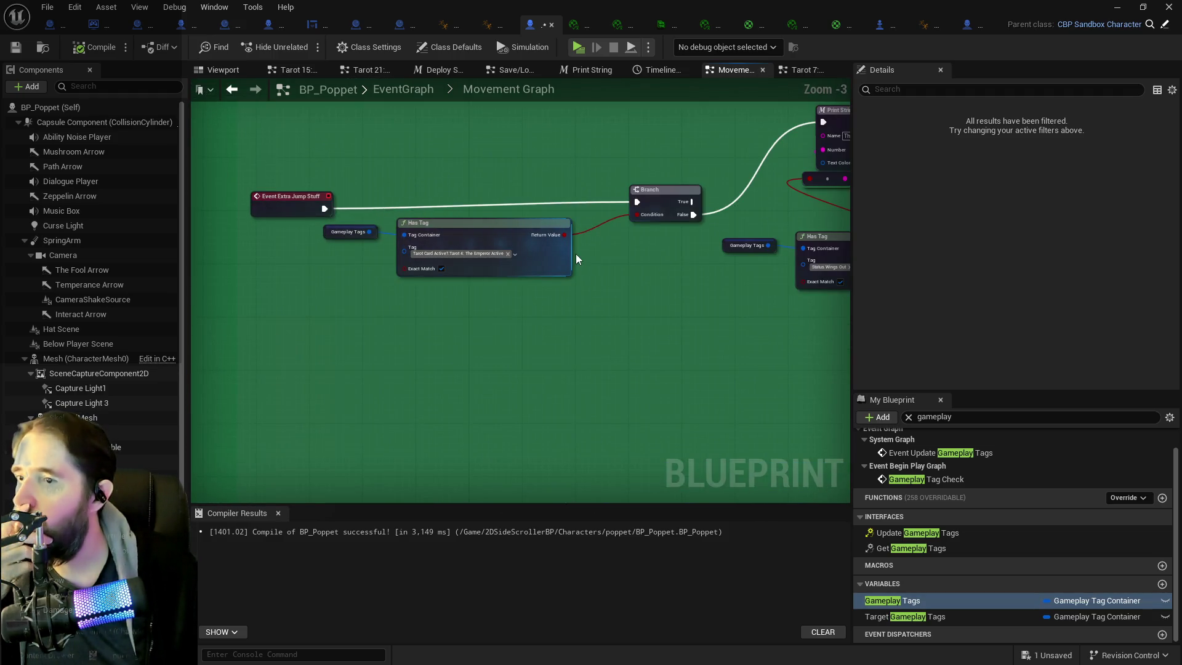
pyautogui.scroll(-2, 335, 260)
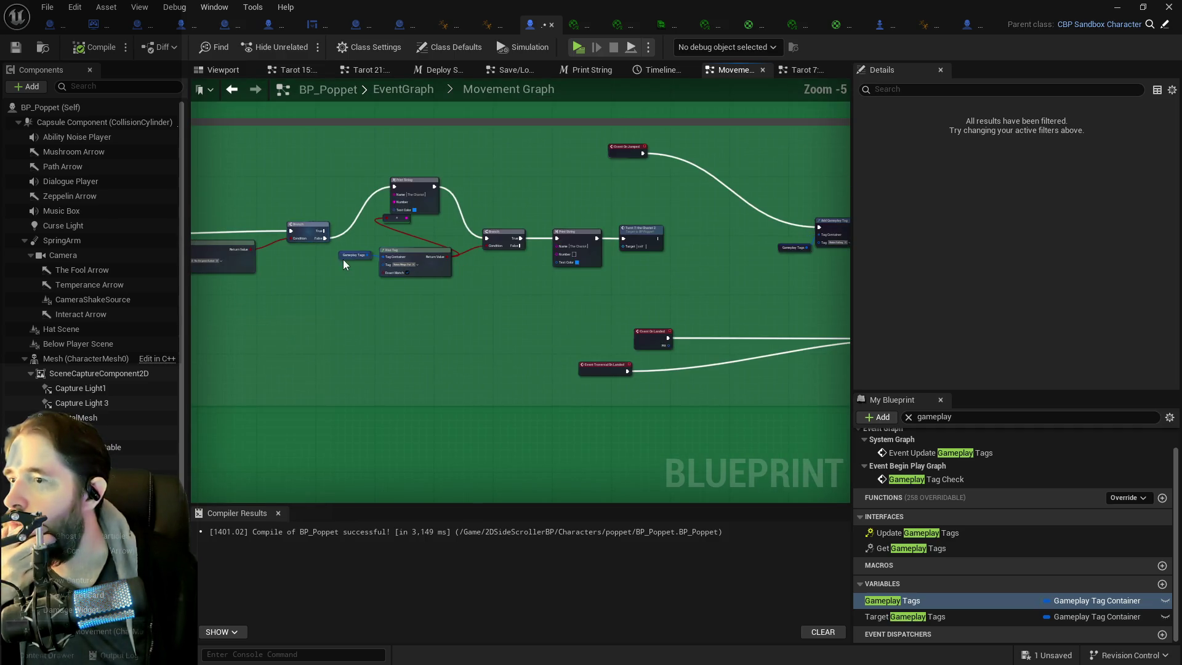
pyautogui.moveTo(344, 163)
pyautogui.mouseDown()
pyautogui.moveTo(570, 264)
pyautogui.moveTo(696, 267)
pyautogui.mouseUp()
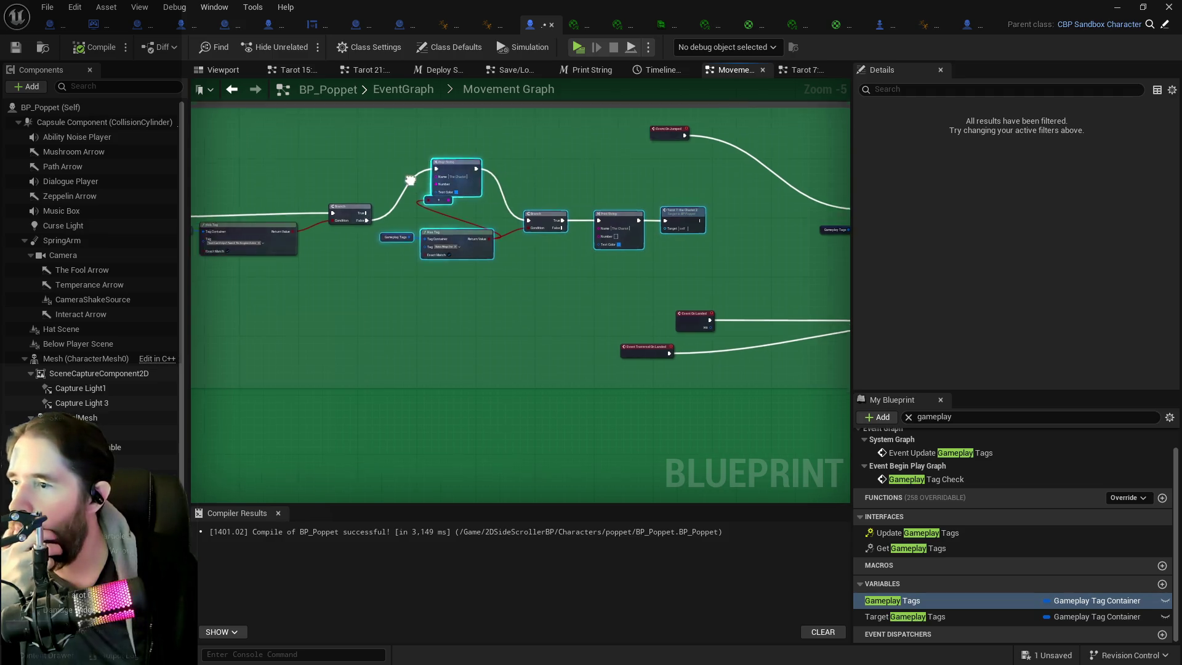
pyautogui.click(259, 168)
pyautogui.moveTo(258, 168); pyautogui.dragTo(251, 171)
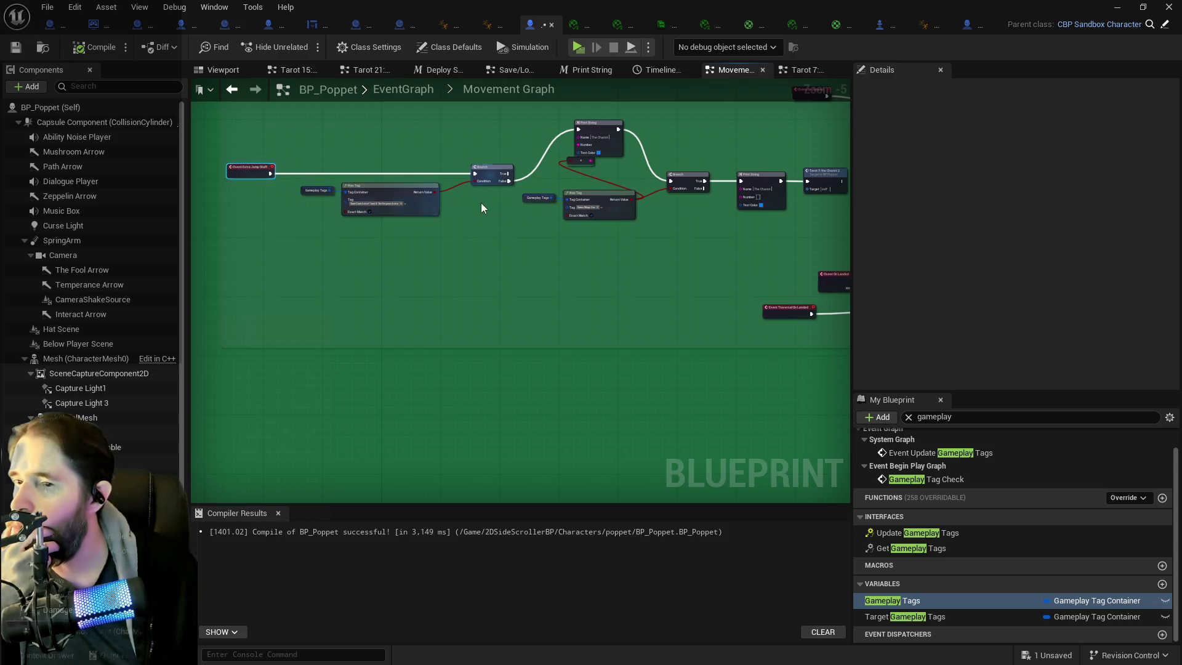
# - Shift the On Landed events and Chariot check group right, lower the reroute knot, adjust Print String
pyautogui.moveTo(402, 164)
pyautogui.mouseDown()
pyautogui.moveTo(578, 205)
pyautogui.moveTo(374, 279)
pyautogui.moveTo(517, 354)
pyautogui.mouseUp()
pyautogui.moveTo(410, 306); pyautogui.dragTo(527, 300)
pyautogui.moveTo(259, 240); pyautogui.dragTo(548, 257)
pyautogui.moveTo(400, 198); pyautogui.dragTo(714, 258)
pyautogui.moveTo(588, 212); pyautogui.dragTo(681, 209)
pyautogui.click(461, 195)
pyautogui.moveTo(460, 195)
pyautogui.mouseDown()
pyautogui.moveTo(452, 241)
pyautogui.moveTo(451, 227)
pyautogui.mouseUp()
pyautogui.moveTo(482, 152)
pyautogui.mouseDown()
pyautogui.moveTo(447, 196)
pyautogui.moveTo(487, 212)
pyautogui.moveTo(453, 237)
pyautogui.moveTo(602, 313)
pyautogui.moveTo(595, 320)
pyautogui.mouseUp()
pyautogui.moveTo(482, 215); pyautogui.dragTo(456, 218)
# - Wire Branch False into Add Gameplay Tag and break Event On Jumped's exec link to it
pyautogui.scroll(1, 426, 227)
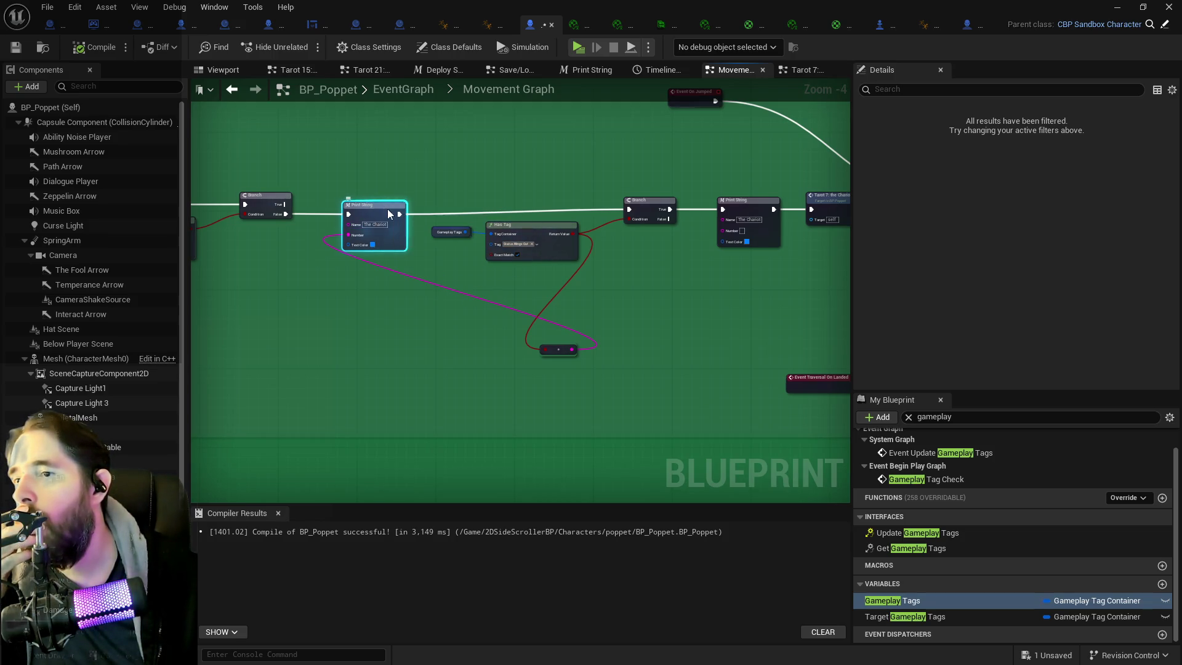
pyautogui.moveTo(404, 209)
pyautogui.mouseDown()
pyautogui.moveTo(259, 198)
pyautogui.moveTo(346, 223)
pyautogui.moveTo(571, 227)
pyautogui.moveTo(501, 224)
pyautogui.moveTo(527, 232)
pyautogui.moveTo(341, 252)
pyautogui.mouseUp()
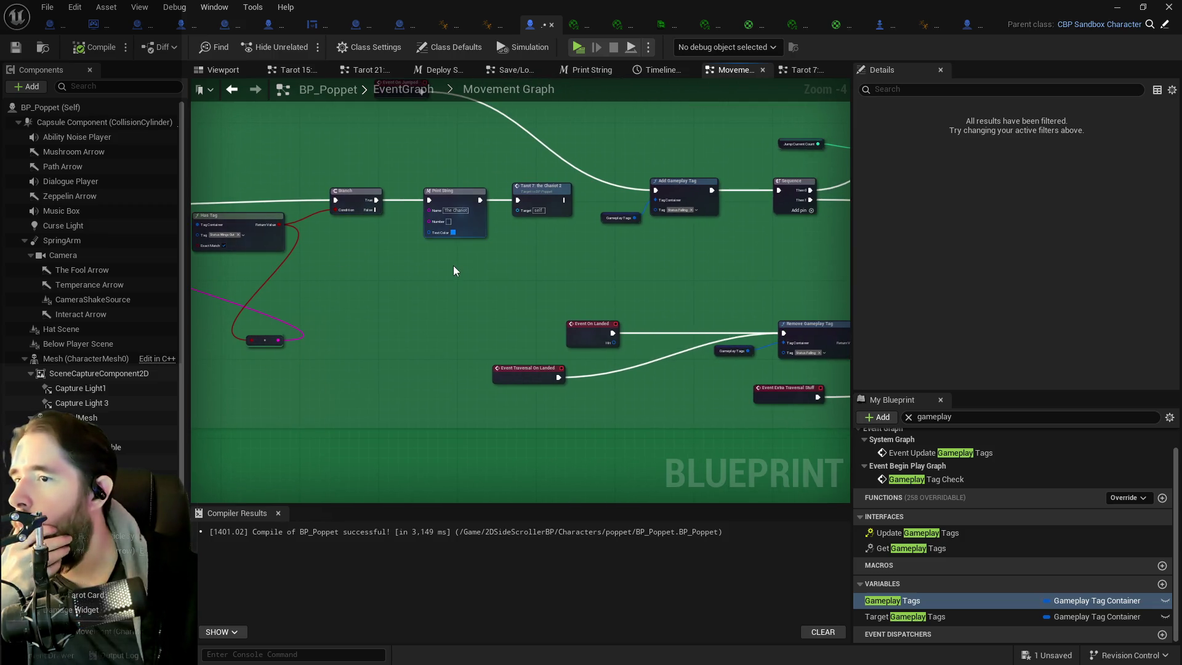
pyautogui.moveTo(401, 272)
pyautogui.mouseDown()
pyautogui.moveTo(474, 256)
pyautogui.moveTo(453, 314)
pyautogui.moveTo(386, 339)
pyautogui.mouseUp()
pyautogui.moveTo(343, 244); pyautogui.dragTo(623, 224)
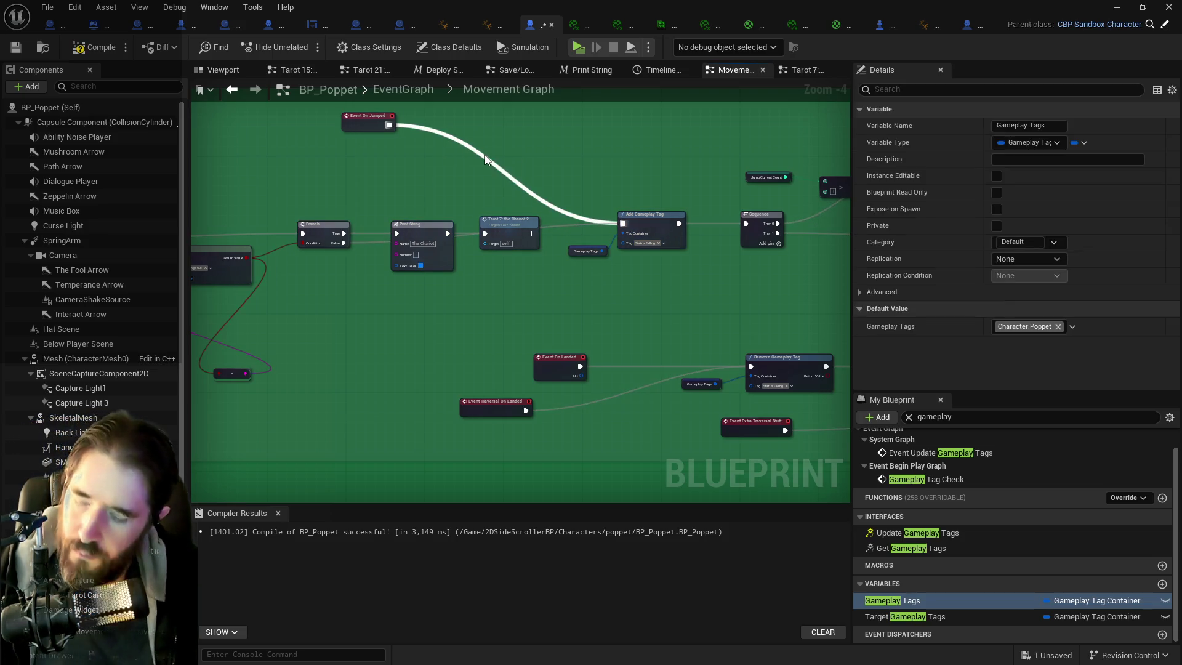
pyautogui.keyDown('alt'); pyautogui.click(388, 125); pyautogui.keyUp('alt')
# - Move the Print String and Tarot 7 nodes up and off the Add Gameplay Tag chain
pyautogui.click(423, 220)
pyautogui.keyDown('ctrl'); pyautogui.click(498, 218); pyautogui.keyUp('ctrl')
pyautogui.moveTo(497, 218); pyautogui.dragTo(502, 178)
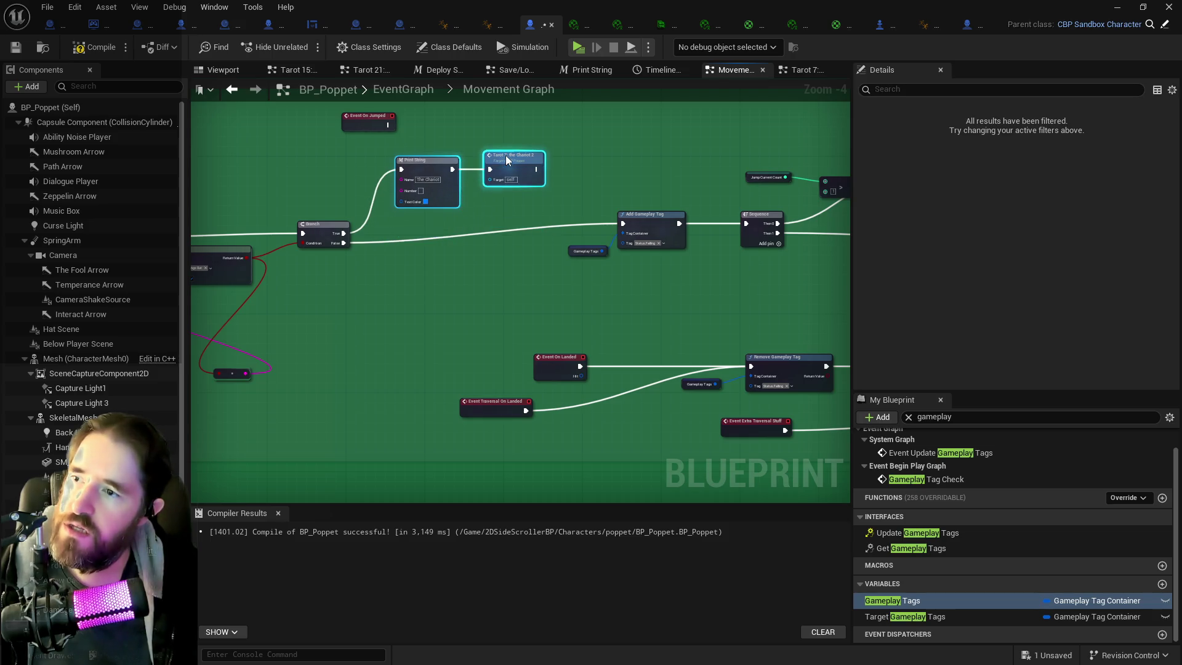
pyautogui.moveTo(559, 213)
pyautogui.mouseDown()
pyautogui.moveTo(416, 188)
pyautogui.moveTo(626, 204)
pyautogui.mouseUp()
pyautogui.moveTo(546, 220)
pyautogui.mouseDown()
pyautogui.moveTo(745, 249)
pyautogui.moveTo(262, 264)
pyautogui.mouseUp()
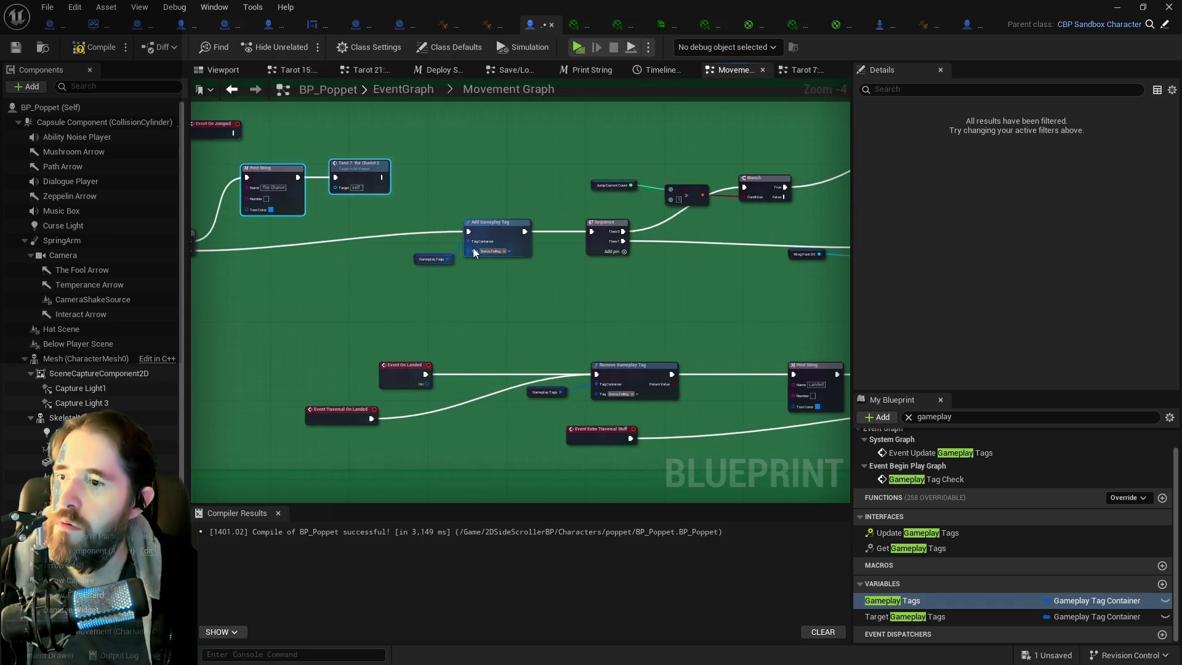
pyautogui.scroll(-2, 379, 222)
pyautogui.moveTo(296, 180)
pyautogui.mouseDown()
pyautogui.moveTo(244, 177)
pyautogui.moveTo(390, 218)
pyautogui.moveTo(370, 178)
pyautogui.mouseUp()
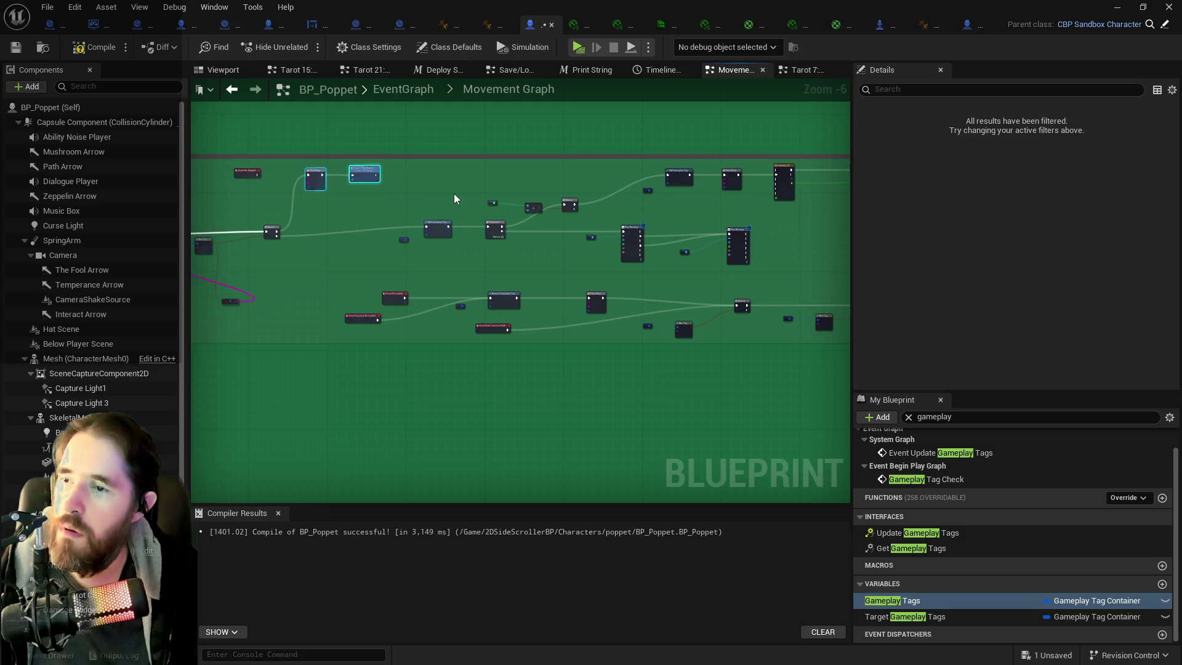
pyautogui.moveTo(453, 195); pyautogui.dragTo(269, 195)
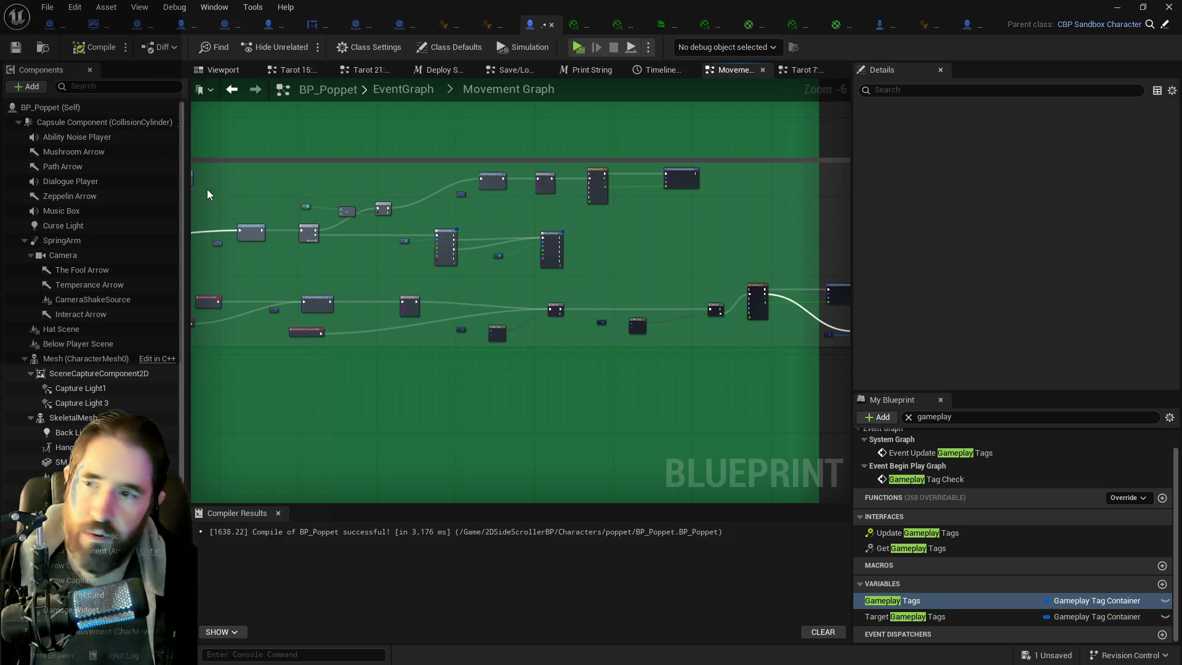
# - Save BP_Poppet, run and double-jump repeatedly to check the wings, then stop the test
pyautogui.hotkey('ctrl', 's')
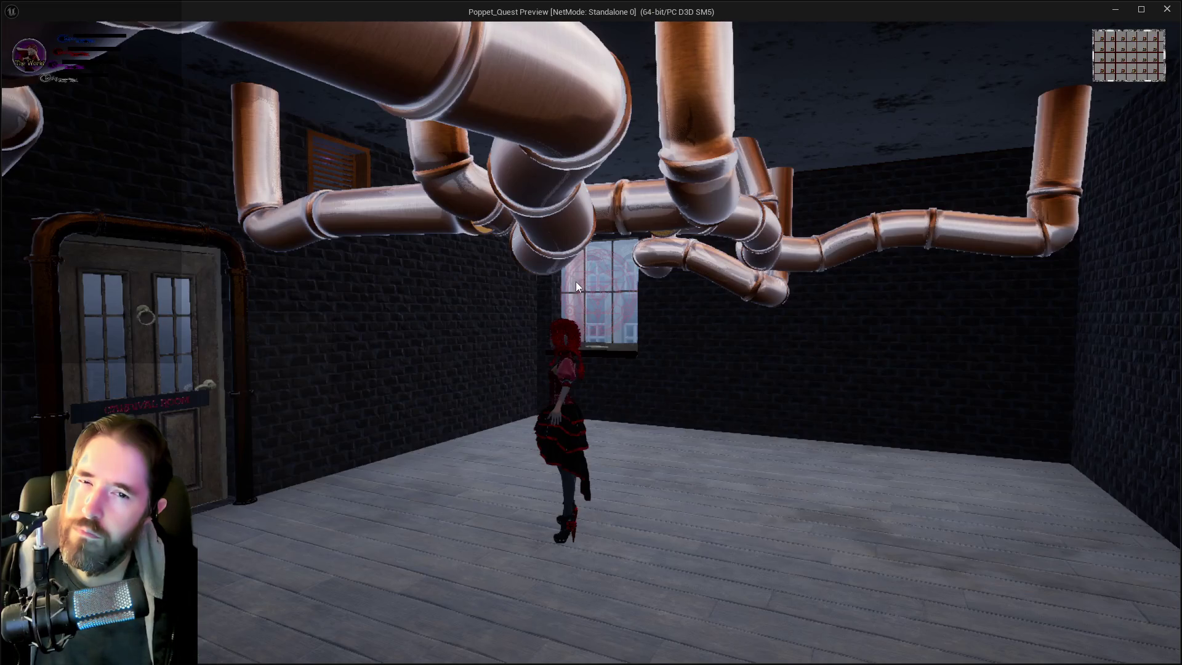
pyautogui.press('w')
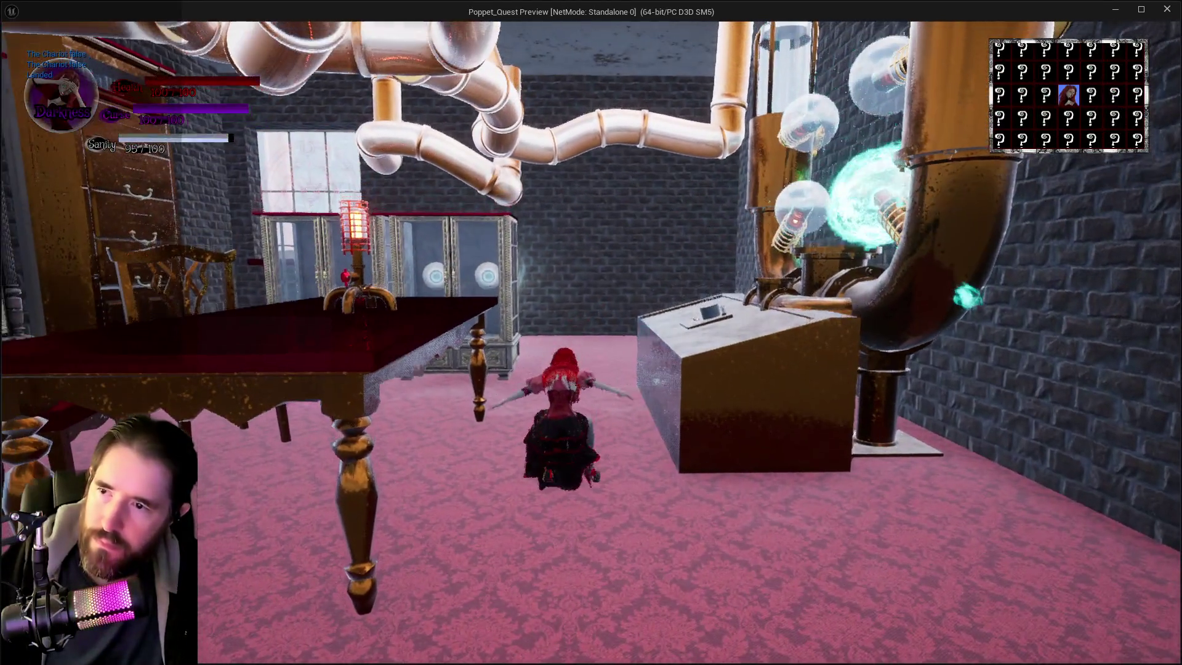
pyautogui.press('space')
pyautogui.press('space')
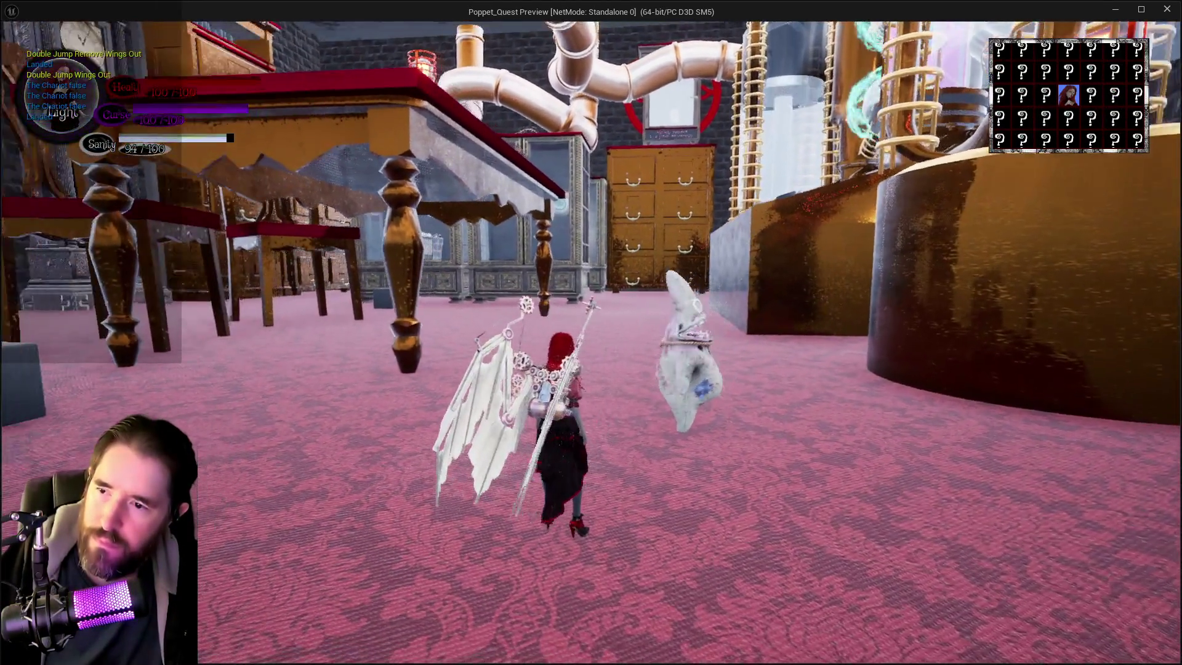
pyautogui.press('space')
pyautogui.press('space')
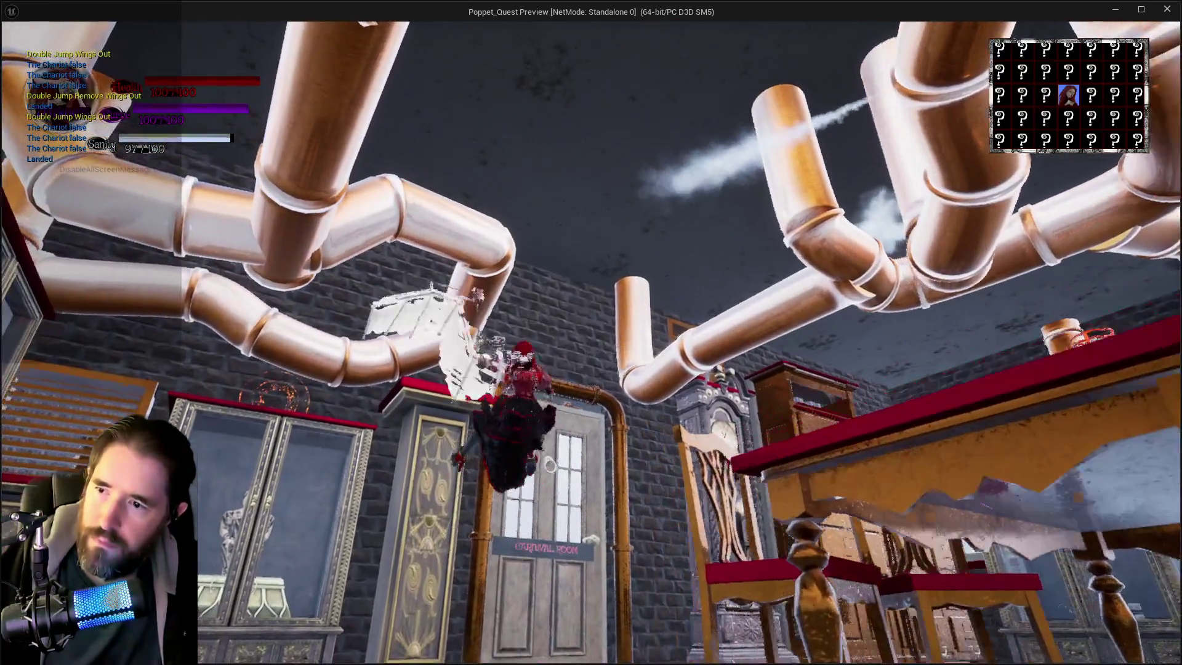
pyautogui.press('space')
pyautogui.press('space')
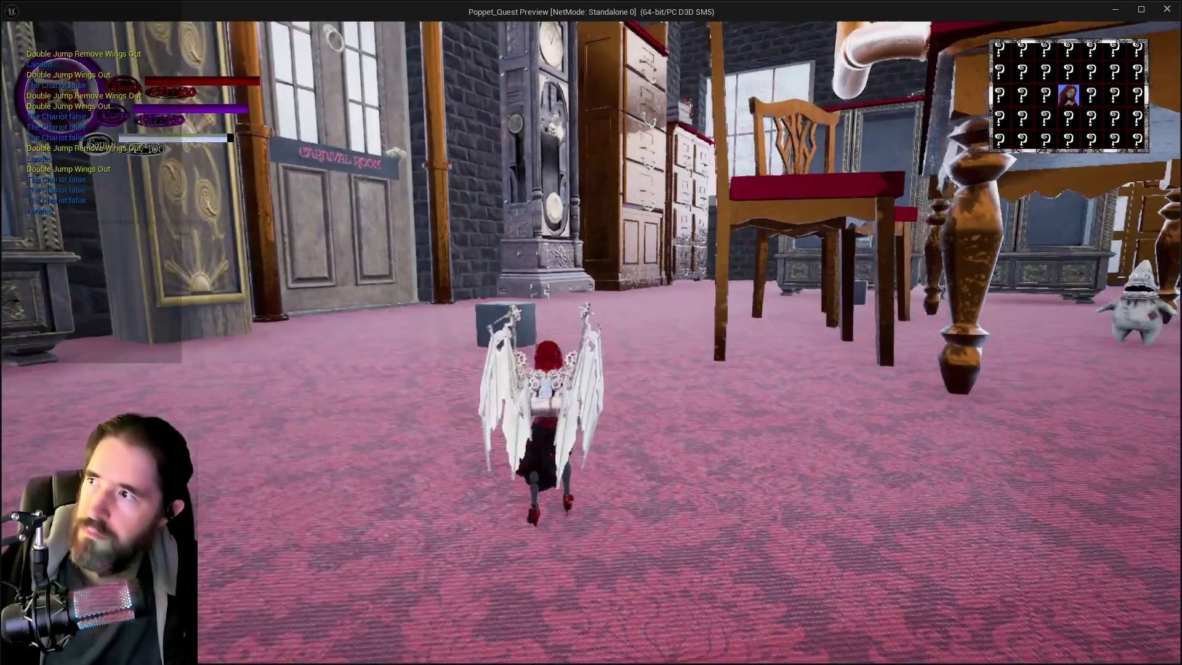
pyautogui.press('space')
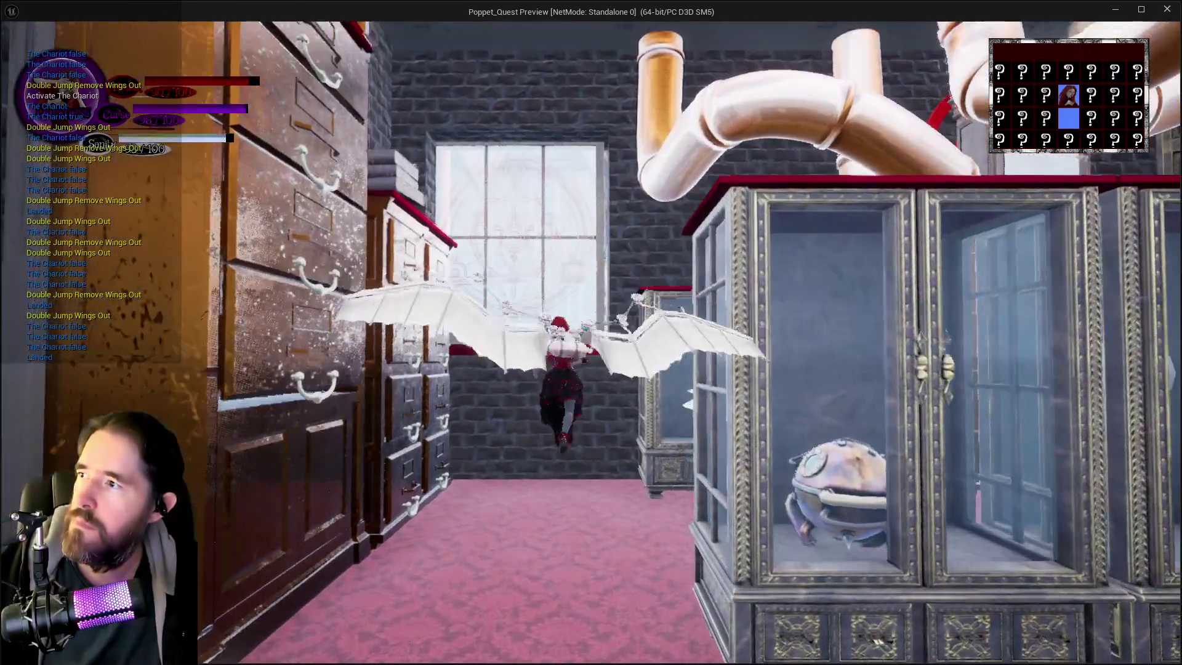
pyautogui.press('Escape')
# - Wire the jump execution into Remove Gameplay Tag and nudge Print String slightly right
pyautogui.moveTo(227, 284); pyautogui.dragTo(340, 198)
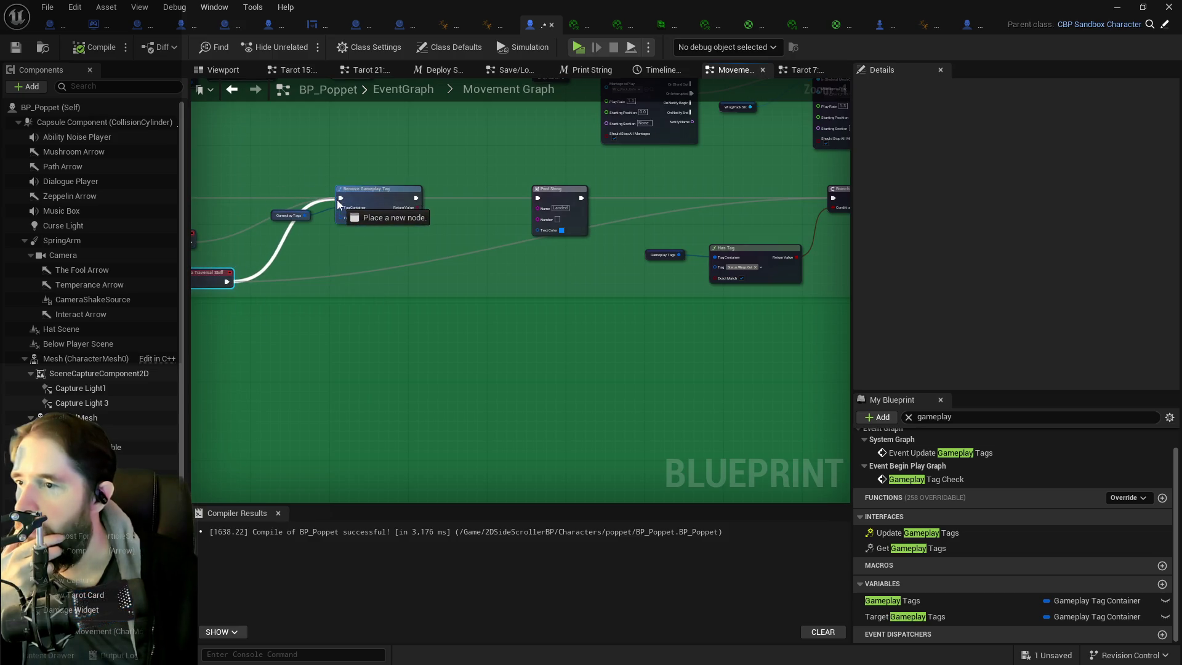
pyautogui.moveTo(522, 281); pyautogui.dragTo(281, 247)
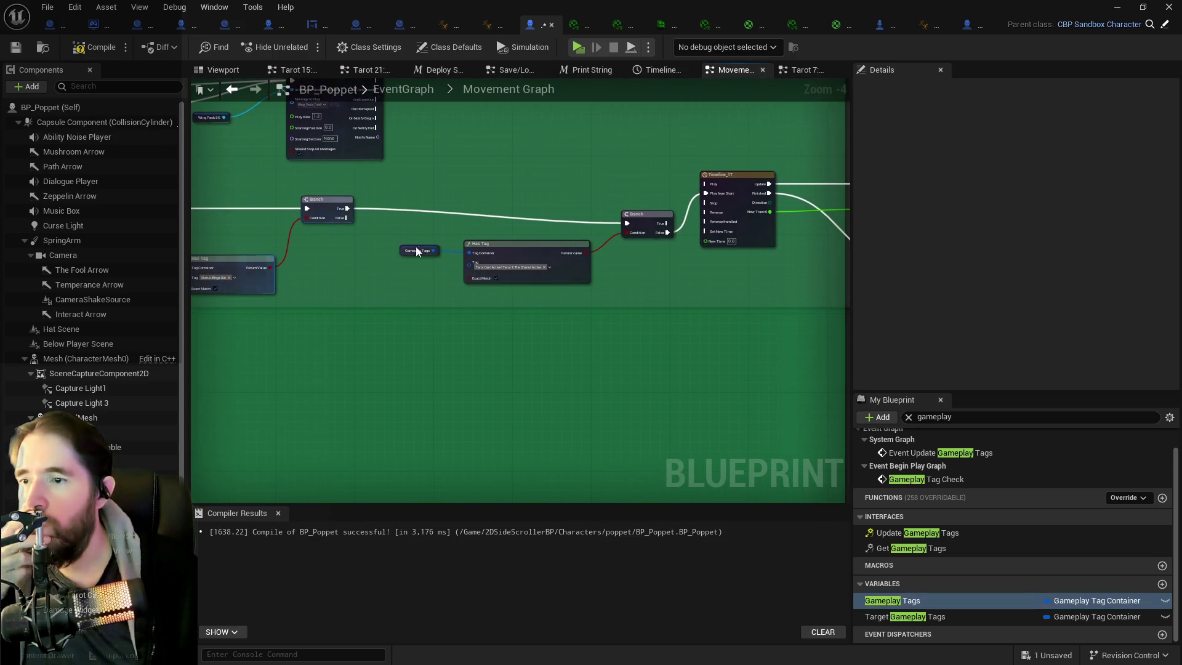
pyautogui.moveTo(397, 249); pyautogui.dragTo(526, 205)
pyautogui.moveTo(613, 283); pyautogui.dragTo(370, 260)
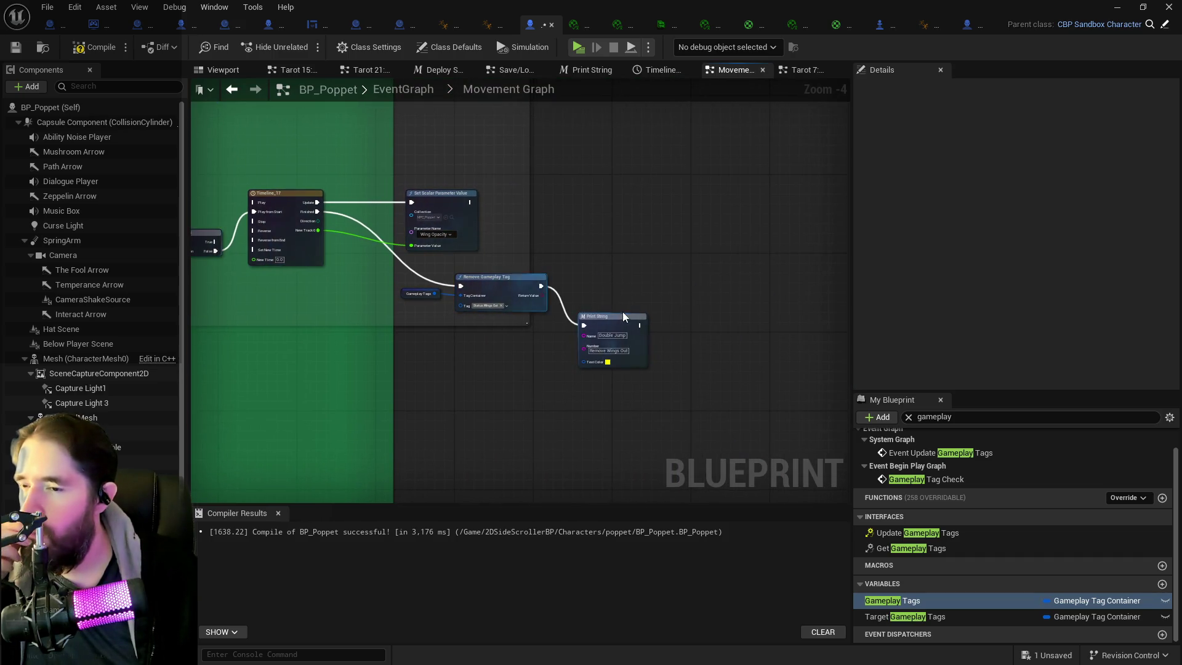
pyautogui.click(625, 277)
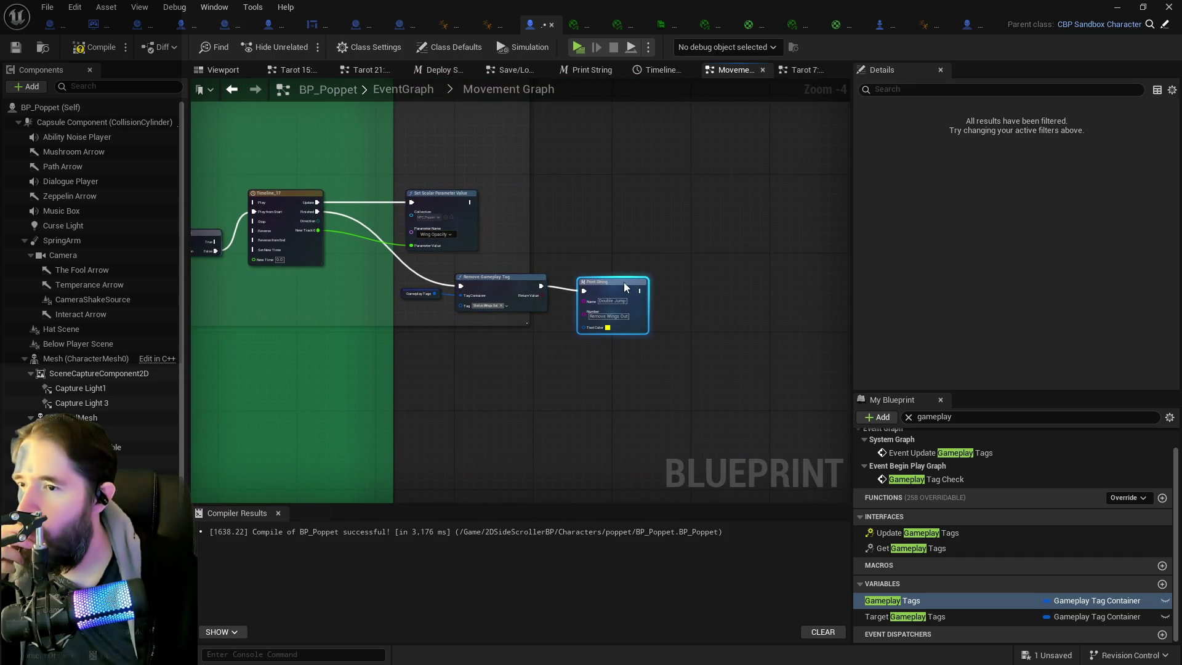
pyautogui.moveTo(623, 282); pyautogui.dragTo(629, 280)
# - Bring the Branch and Has Tag nodes into view and select the Has Tag check
pyautogui.moveTo(471, 275); pyautogui.dragTo(625, 254)
pyautogui.scroll(-3, 442, 253)
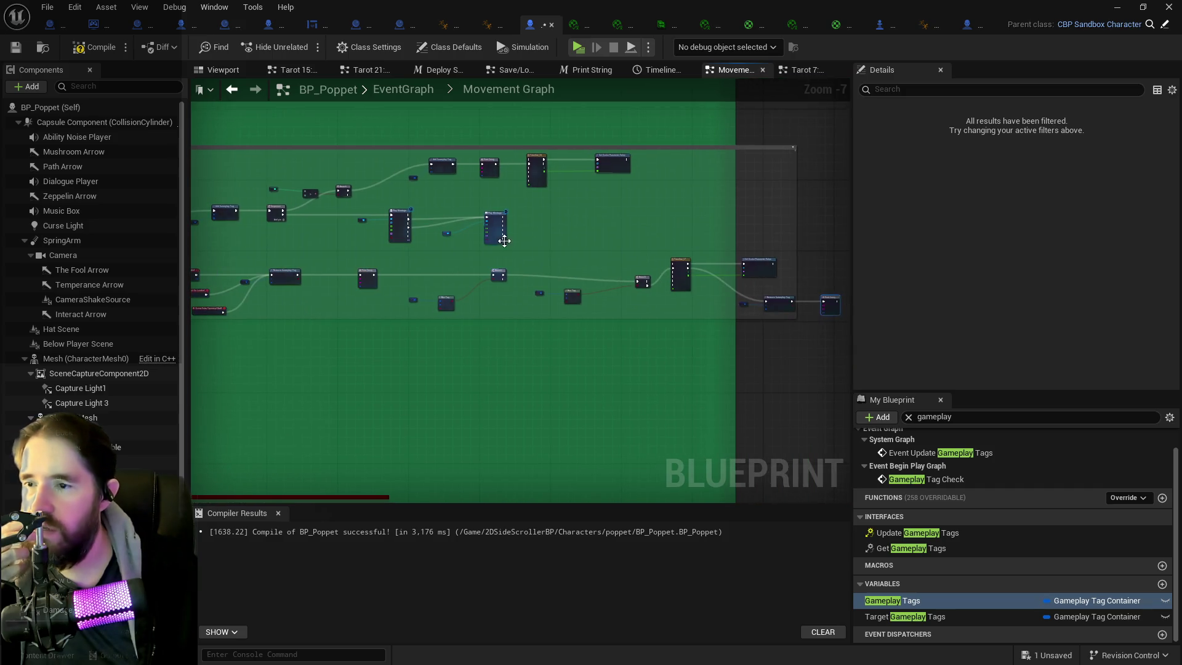
pyautogui.scroll(2, 589, 278)
pyautogui.moveTo(576, 260); pyautogui.dragTo(480, 249)
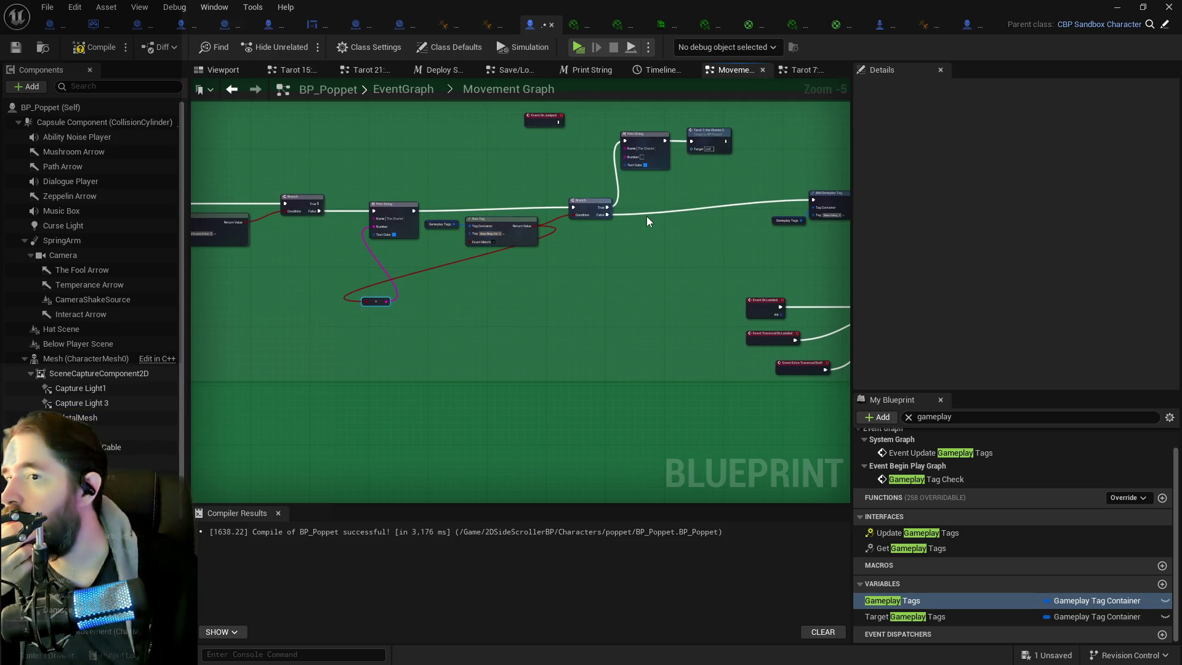
pyautogui.moveTo(592, 237); pyautogui.dragTo(519, 223)
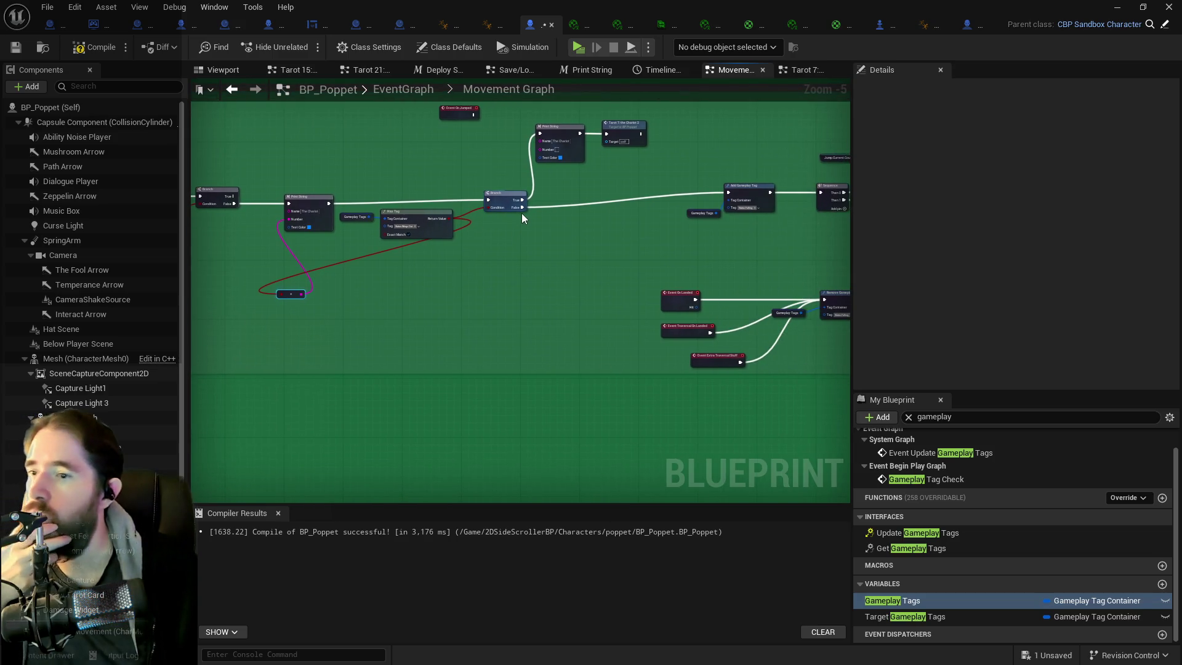
pyautogui.moveTo(522, 210); pyautogui.dragTo(519, 247)
pyautogui.click(431, 229)
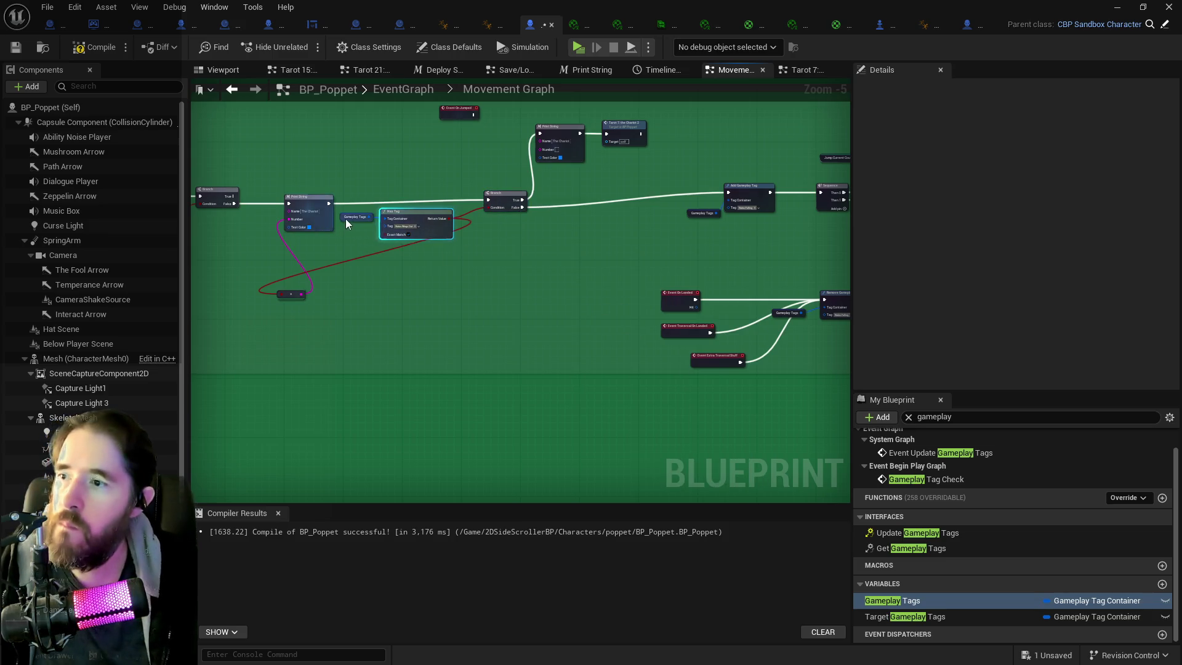
# - Duplicate the Has Tag check with its Gameplay Tags getter and drive a new Branch from it
pyautogui.click(363, 215)
pyautogui.hotkey('ctrl', 'c')
pyautogui.hotkey('ctrl', 'v')
pyautogui.scroll(2, 559, 249)
pyautogui.moveTo(488, 318)
pyautogui.mouseDown()
pyautogui.moveTo(527, 250)
pyautogui.moveTo(579, 253)
pyautogui.mouseUp()
pyautogui.write('branch')
pyautogui.click(565, 305)
# - Move Remove Gameplay Tag, its getter and Print String down to make room
pyautogui.scroll(-1, 442, 261)
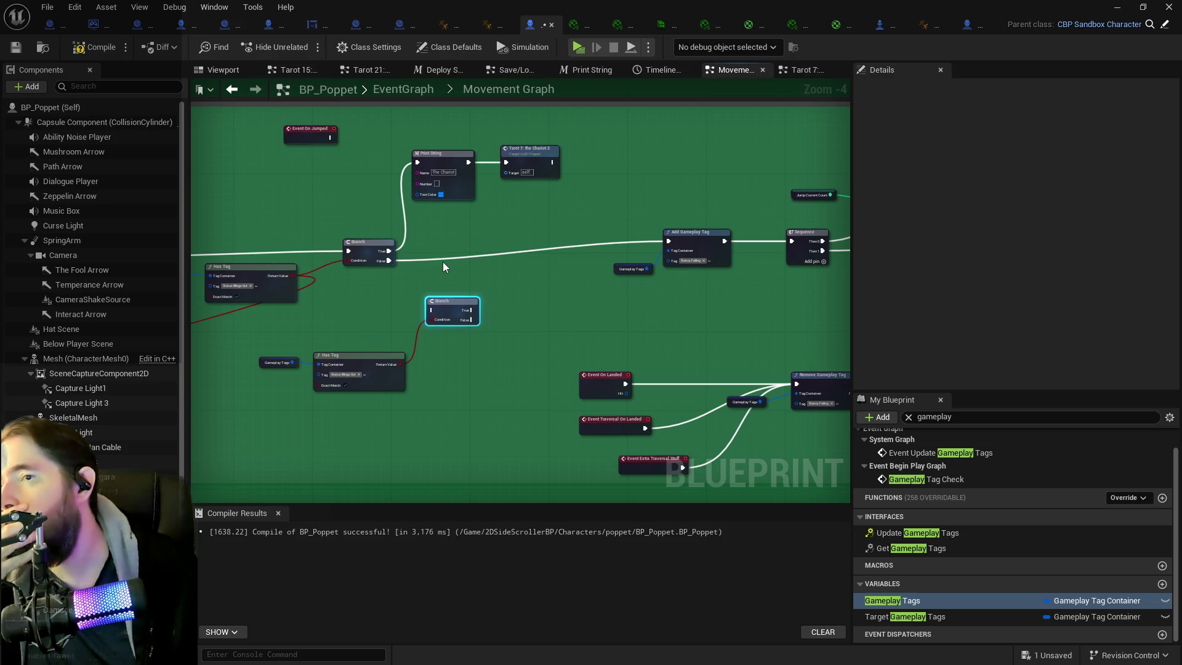
pyautogui.moveTo(442, 261); pyautogui.dragTo(681, 233)
pyautogui.click(628, 234)
pyautogui.moveTo(215, 259)
pyautogui.mouseDown()
pyautogui.moveTo(595, 272)
pyautogui.moveTo(400, 292)
pyautogui.moveTo(111, 283)
pyautogui.mouseUp()
pyautogui.moveTo(519, 305)
pyautogui.mouseDown()
pyautogui.moveTo(493, 297)
pyautogui.moveTo(553, 234)
pyautogui.moveTo(204, 251)
pyautogui.mouseUp()
pyautogui.moveTo(558, 242); pyautogui.dragTo(201, 234)
pyautogui.moveTo(535, 165)
pyautogui.mouseDown()
pyautogui.moveTo(359, 215)
pyautogui.moveTo(545, 203)
pyautogui.mouseUp()
pyautogui.moveTo(407, 194)
pyautogui.mouseDown()
pyautogui.moveTo(488, 172)
pyautogui.moveTo(567, 171)
pyautogui.mouseUp()
pyautogui.scroll(-2, 566, 171)
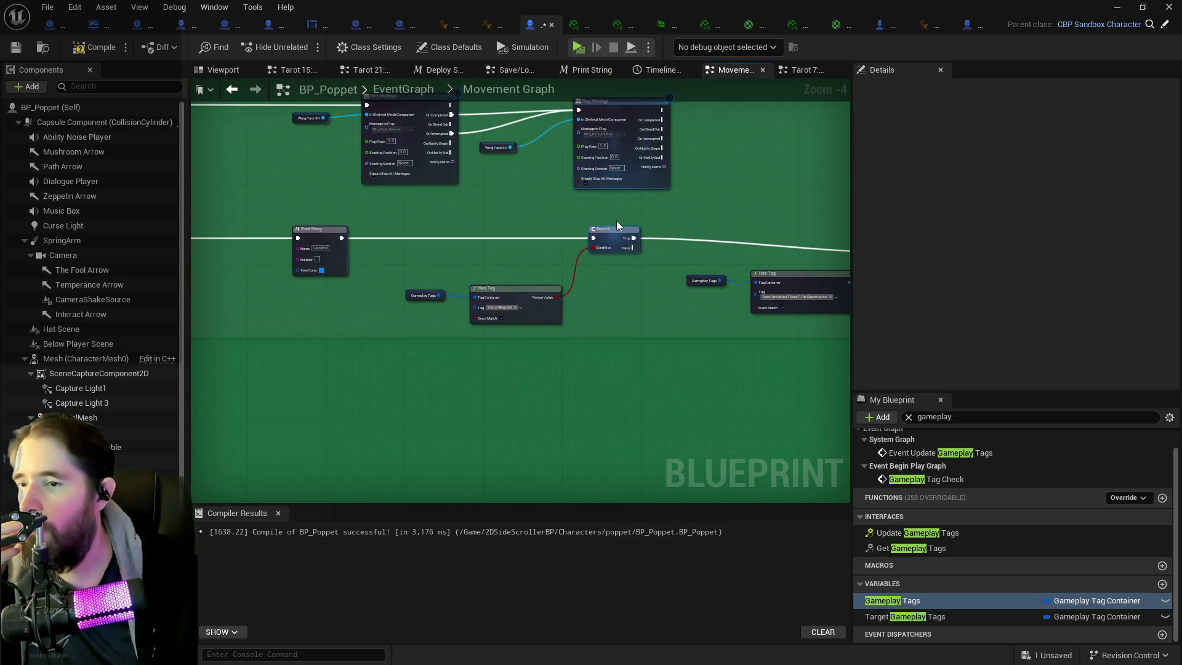
pyautogui.moveTo(626, 233); pyautogui.dragTo(351, 228)
pyautogui.scroll(2, 677, 256)
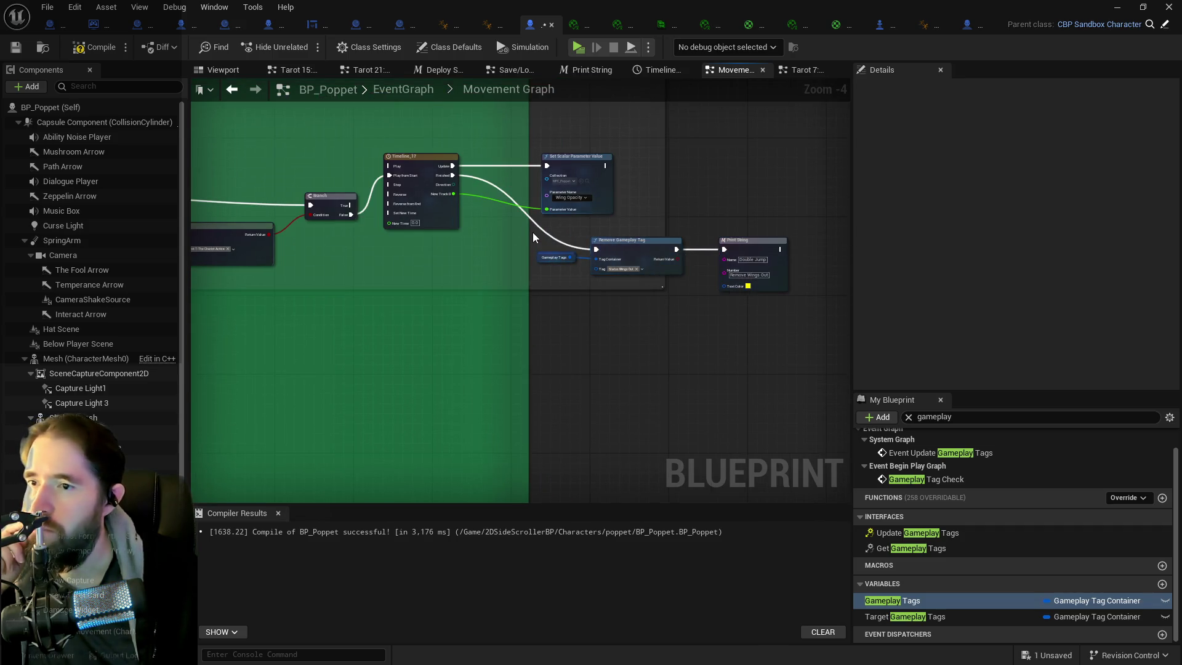
pyautogui.moveTo(535, 238)
pyautogui.mouseDown()
pyautogui.moveTo(585, 261)
pyautogui.moveTo(791, 294)
pyautogui.mouseUp()
pyautogui.moveTo(647, 245); pyautogui.dragTo(755, 349)
# - Set the new Has Tag to Tarot 7: The Chariot Active and position its Branch
pyautogui.scroll(-5, 442, 316)
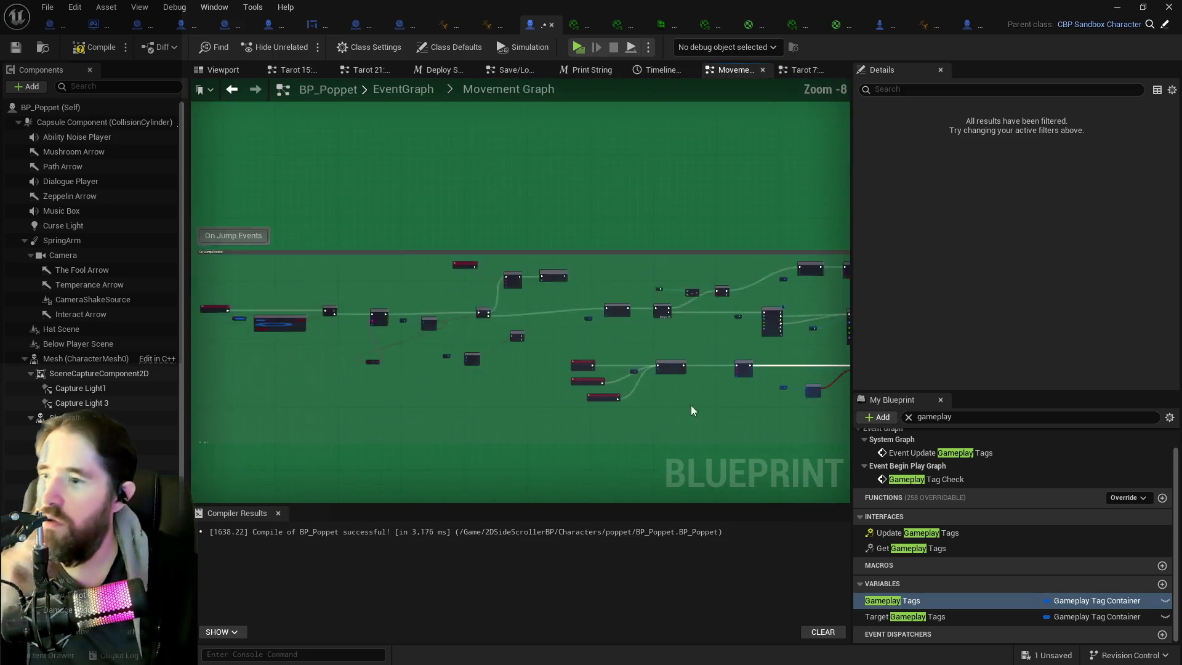
pyautogui.scroll(5, 452, 352)
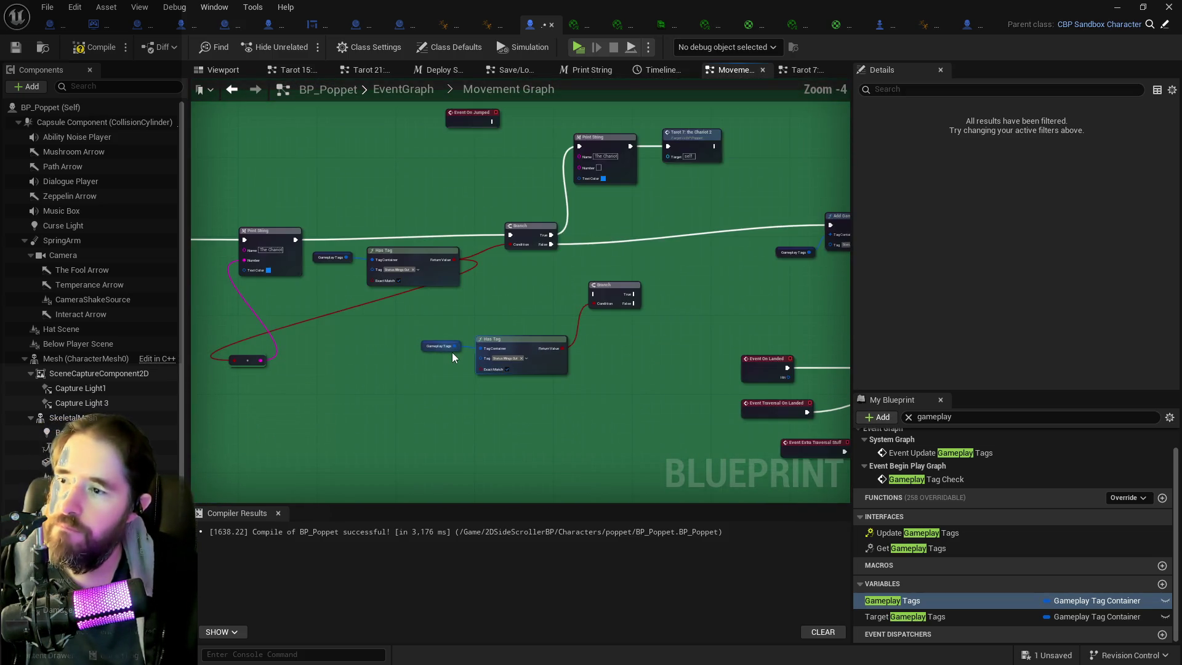
pyautogui.click(510, 358)
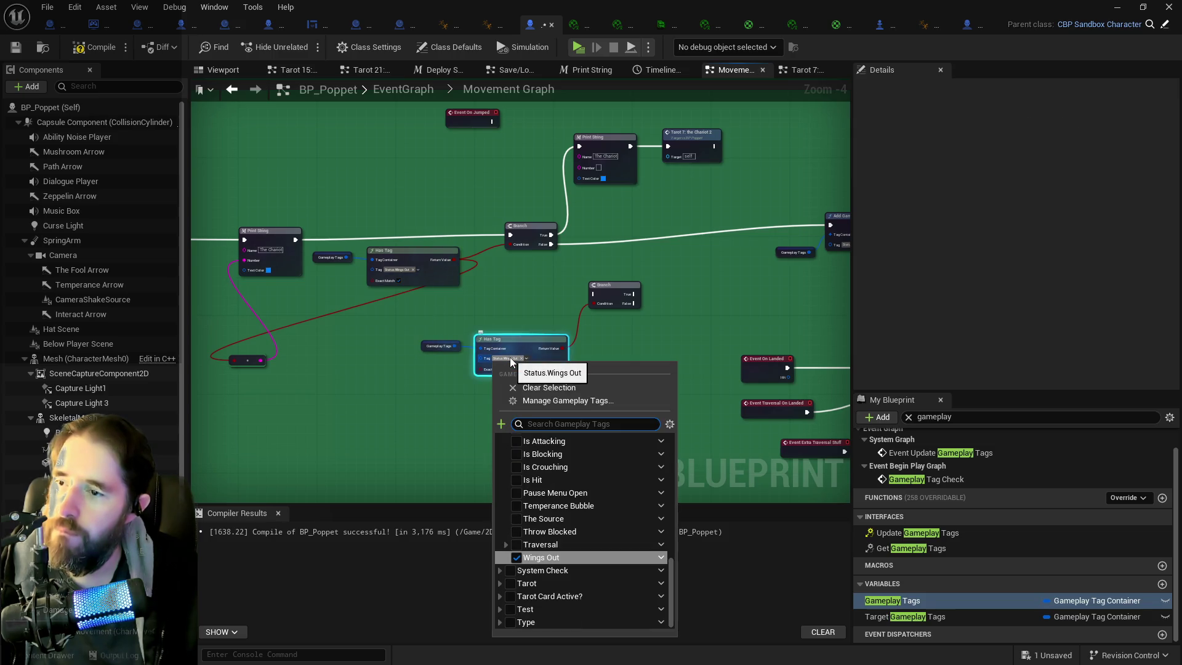
pyautogui.write('the char')
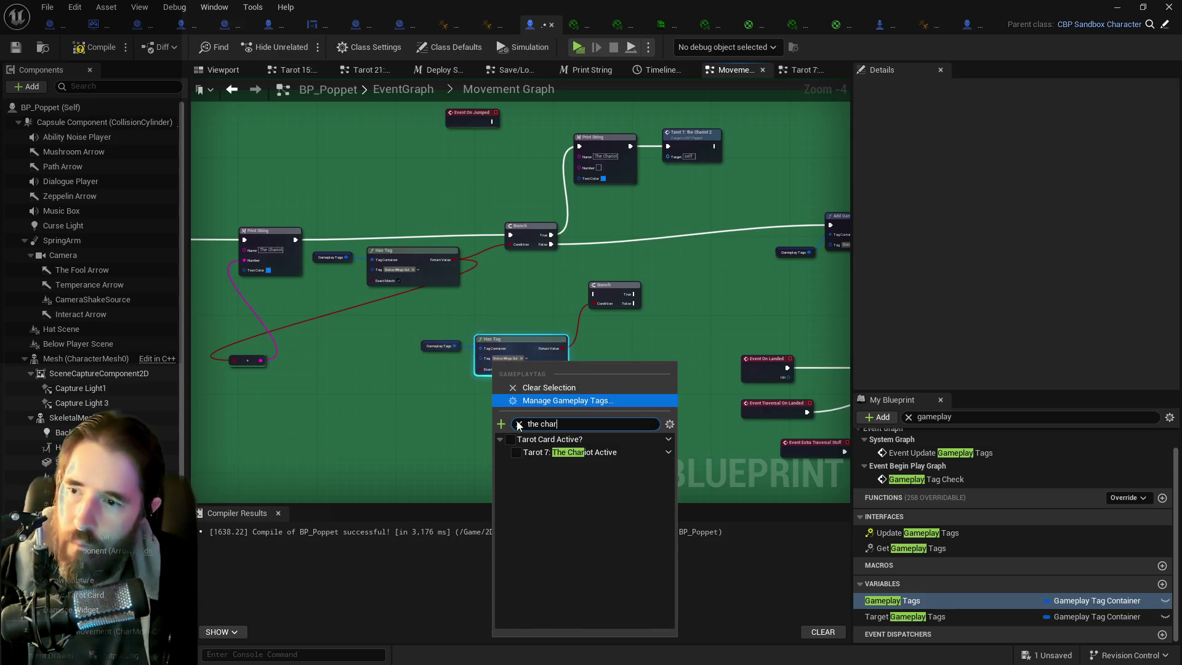
pyautogui.click(517, 452)
pyautogui.moveTo(615, 296); pyautogui.dragTo(655, 316)
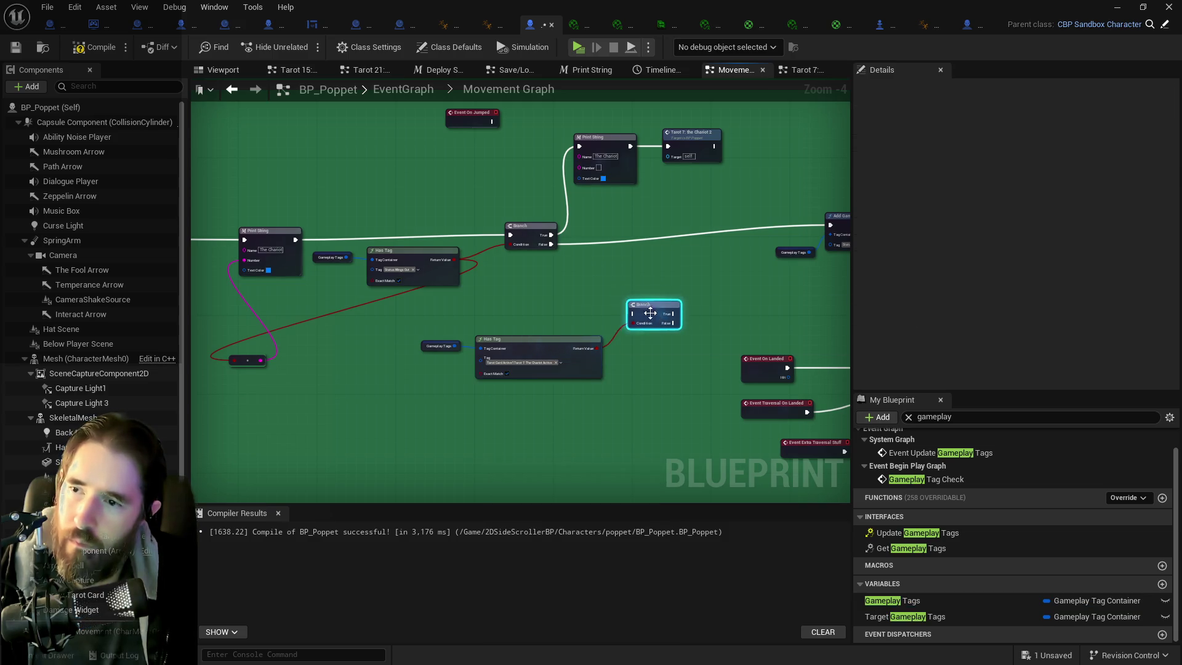
pyautogui.moveTo(414, 319)
pyautogui.mouseDown()
pyautogui.moveTo(670, 373)
pyautogui.moveTo(665, 388)
pyautogui.moveTo(271, 382)
pyautogui.moveTo(283, 381)
pyautogui.mouseUp()
pyautogui.click(666, 385)
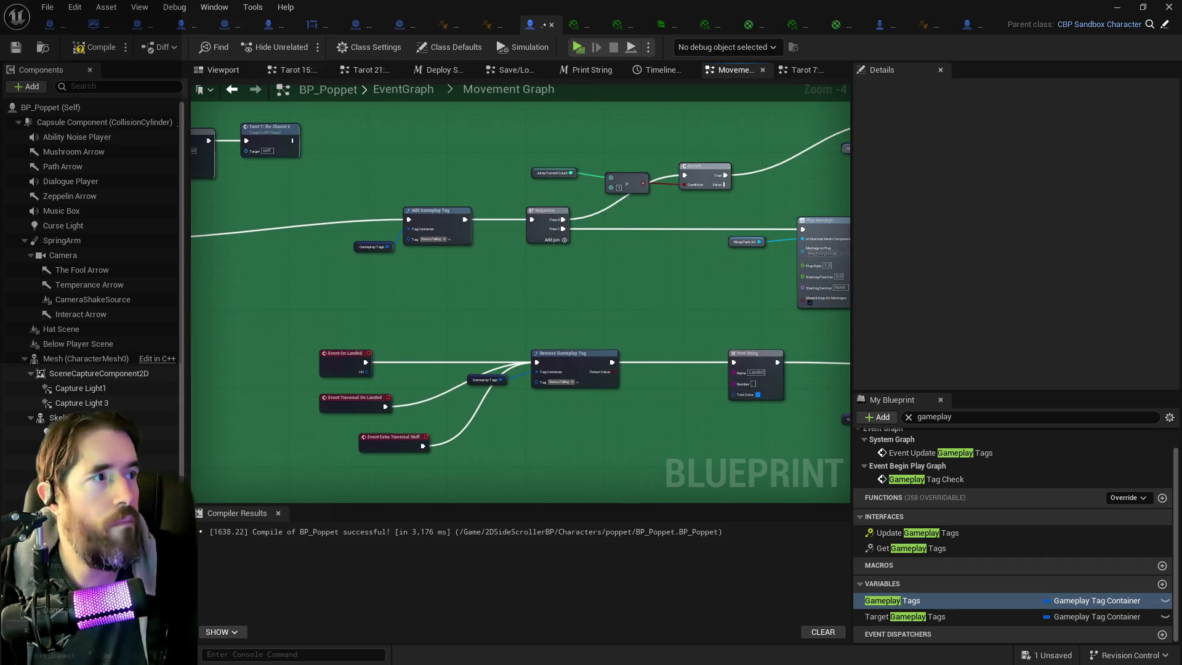
# - Paste the Chariot check beside Timeline_17 and wire the timeline's Finished into its Branch
pyautogui.moveTo(677, 381); pyautogui.dragTo(442, 285)
pyautogui.moveTo(685, 293)
pyautogui.mouseDown()
pyautogui.moveTo(406, 295)
pyautogui.moveTo(330, 338)
pyautogui.mouseUp()
pyautogui.moveTo(493, 384); pyautogui.dragTo(481, 300)
pyautogui.hotkey('ctrl', 'v')
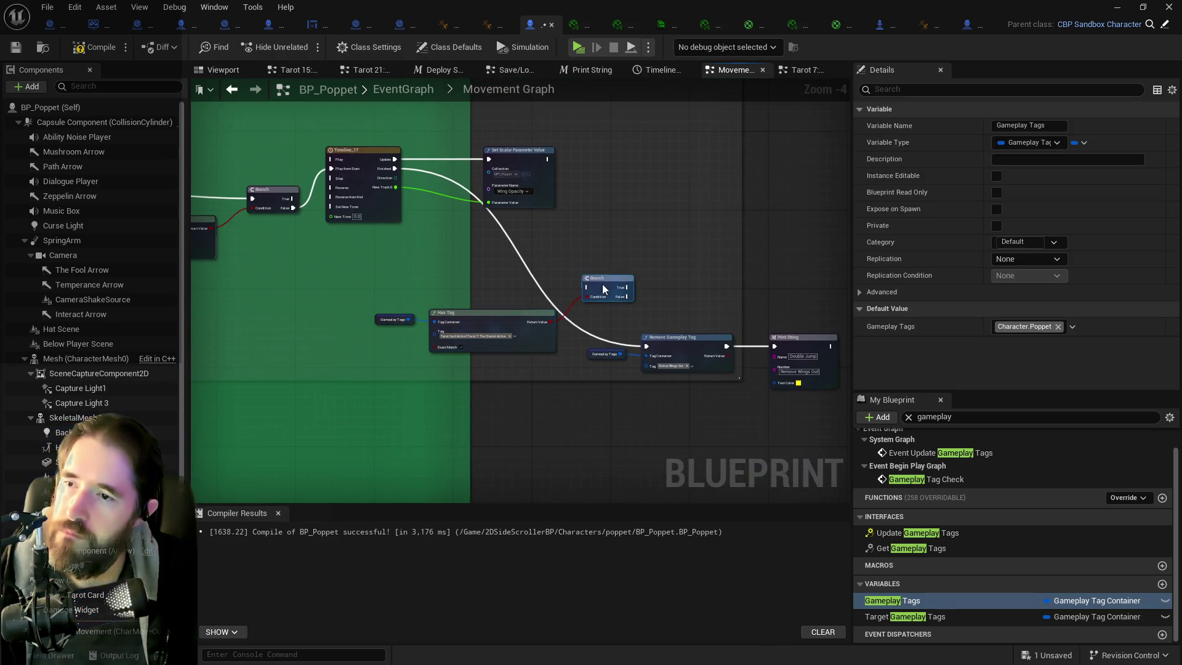
pyautogui.click(607, 291)
pyautogui.moveTo(607, 291); pyautogui.dragTo(624, 286)
pyautogui.click(370, 184)
pyautogui.moveTo(395, 168); pyautogui.dragTo(579, 286)
# - Connect Branch False to Remove Gameplay Tag, then compile and save BP_Poppet
pyautogui.moveTo(651, 309); pyautogui.dragTo(551, 275)
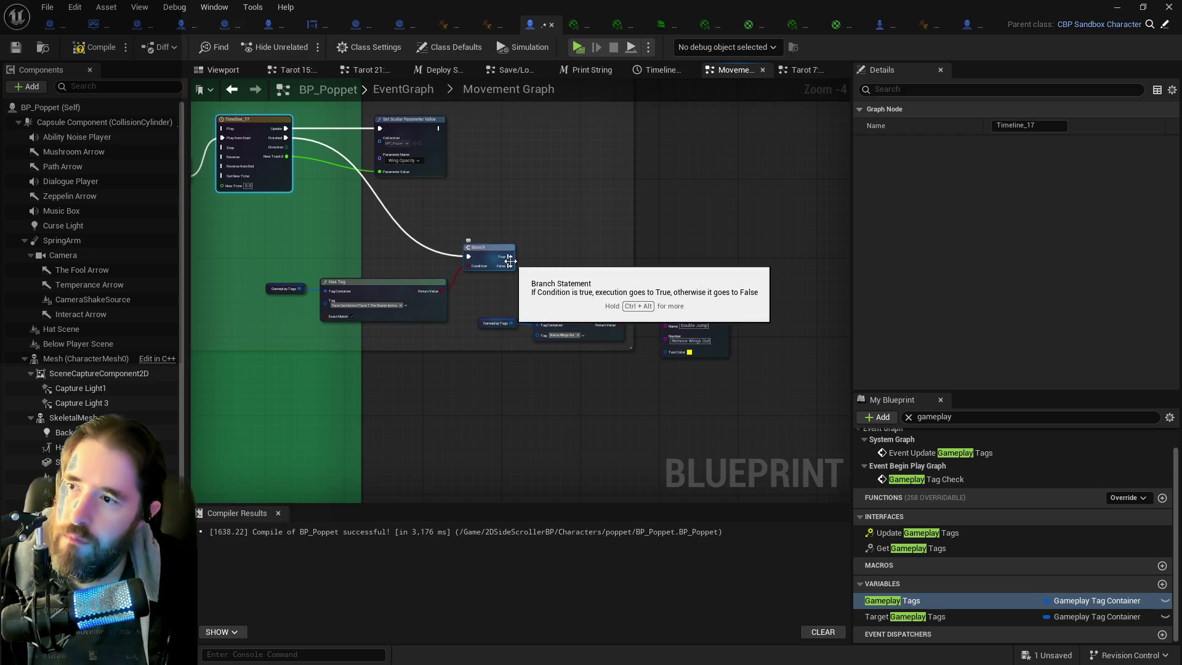
pyautogui.moveTo(508, 266); pyautogui.dragTo(537, 315)
pyautogui.click(250, 194)
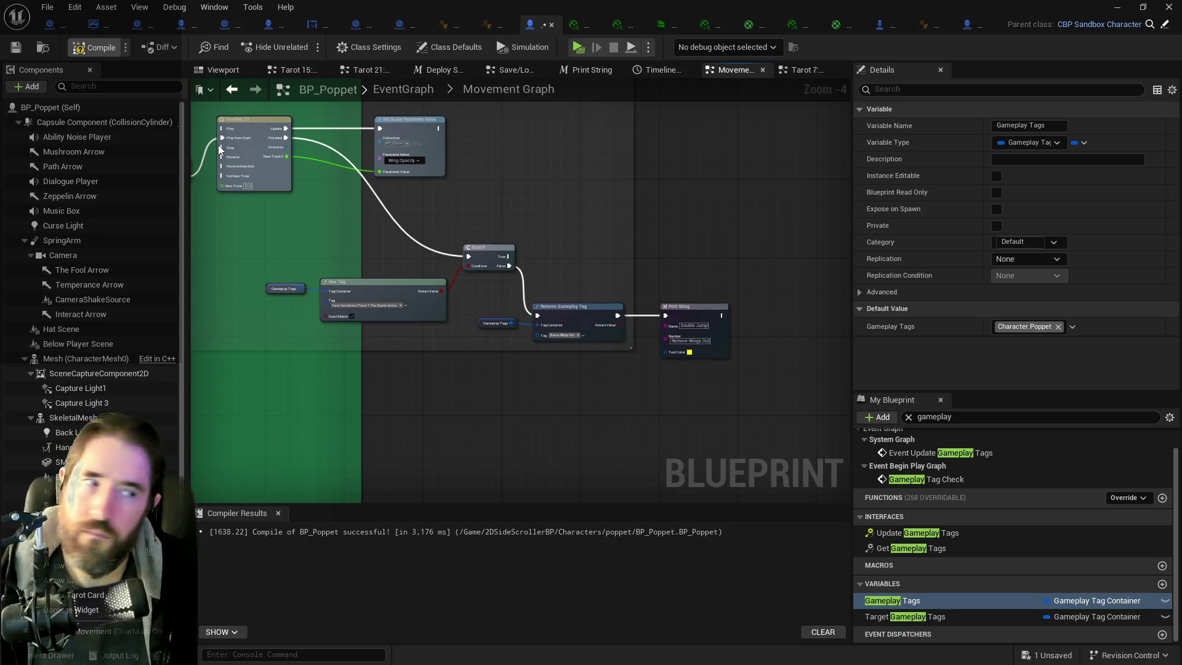
pyautogui.press('F7')
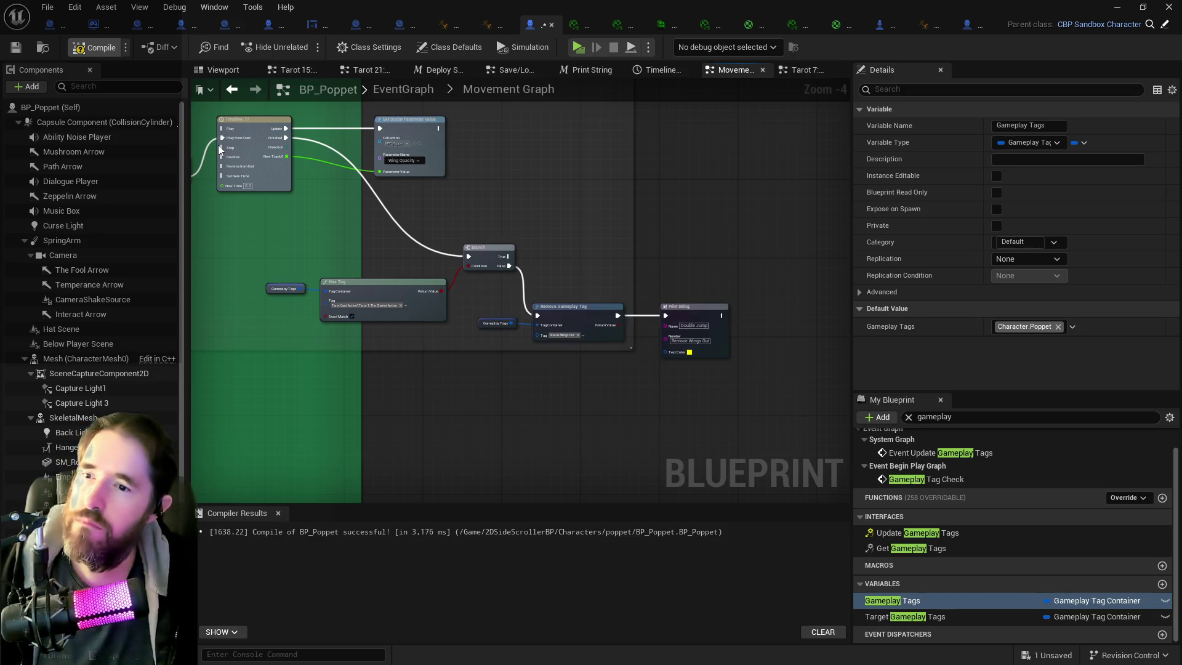
pyautogui.hotkey('ctrl', 's')
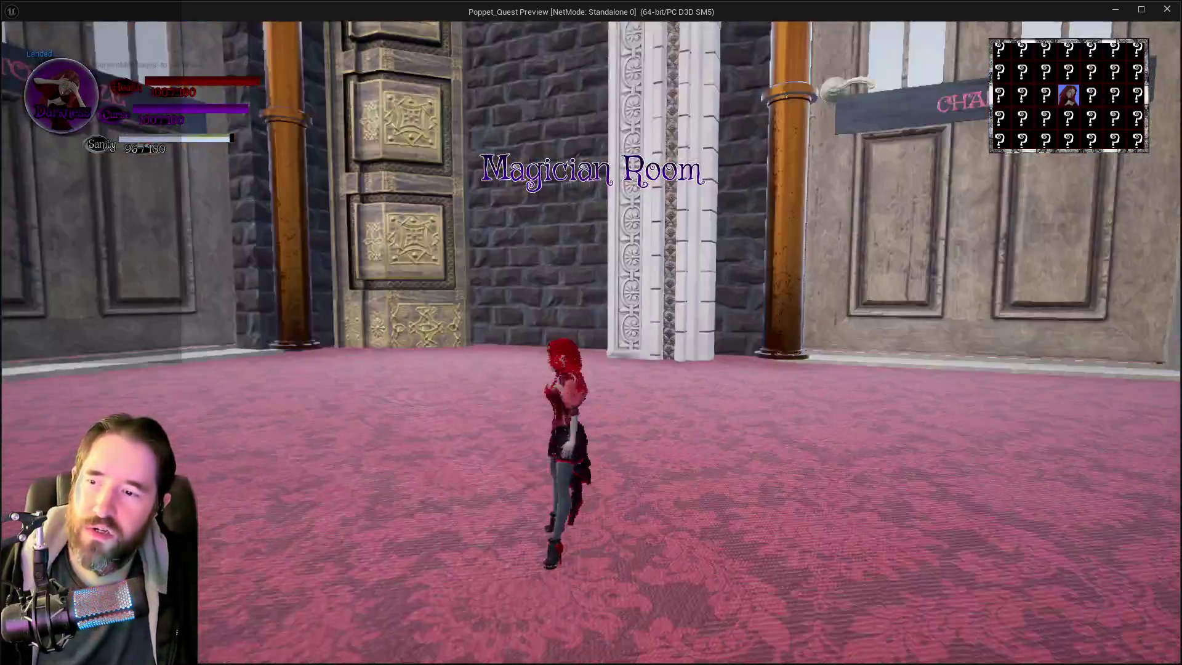
# - Run through the rooms, pausing once, jump to test the wing double-jump, then stop playing
pyautogui.press('w')
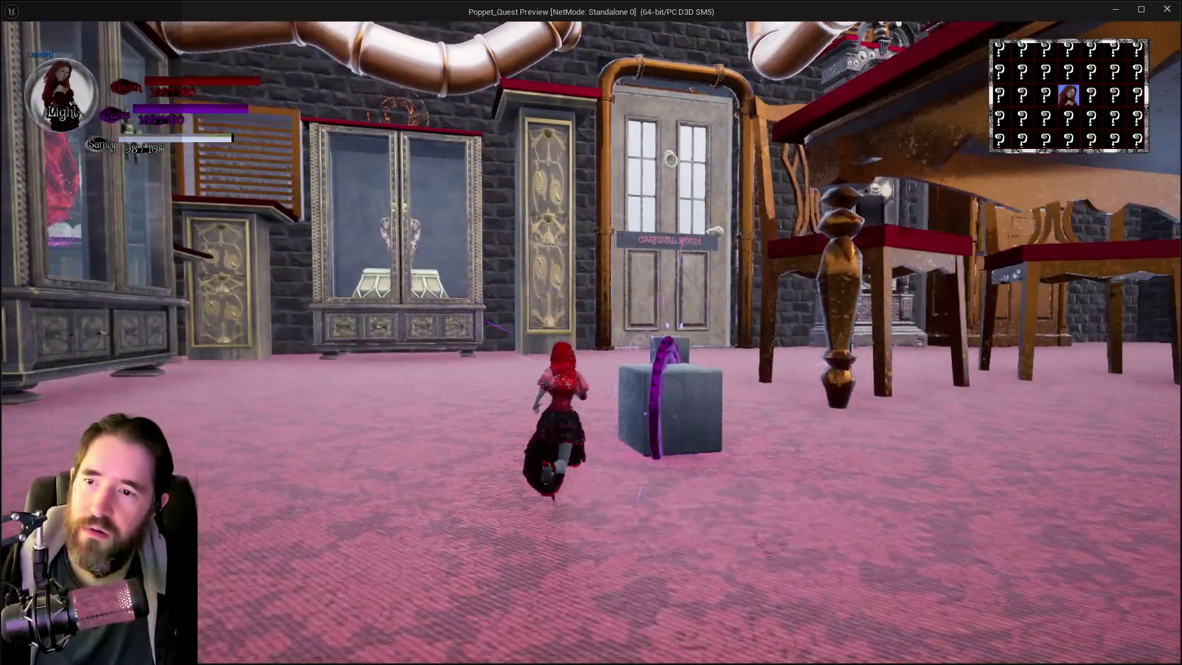
pyautogui.press('Escape')
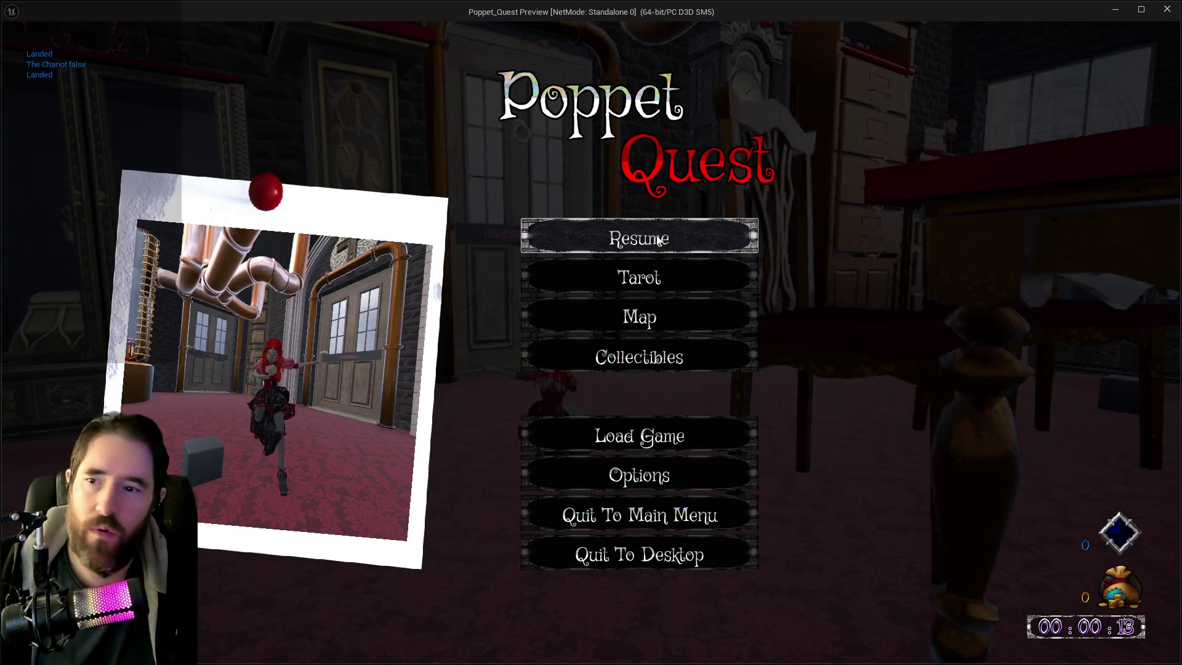
pyautogui.click(657, 239)
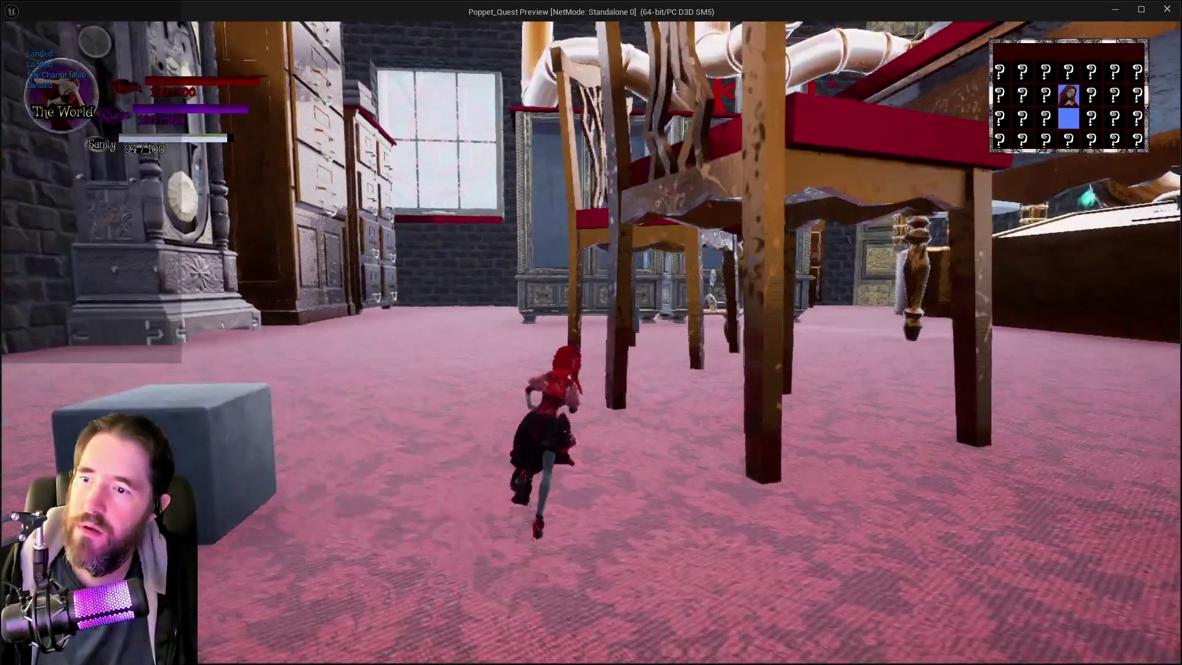
pyautogui.press('w')
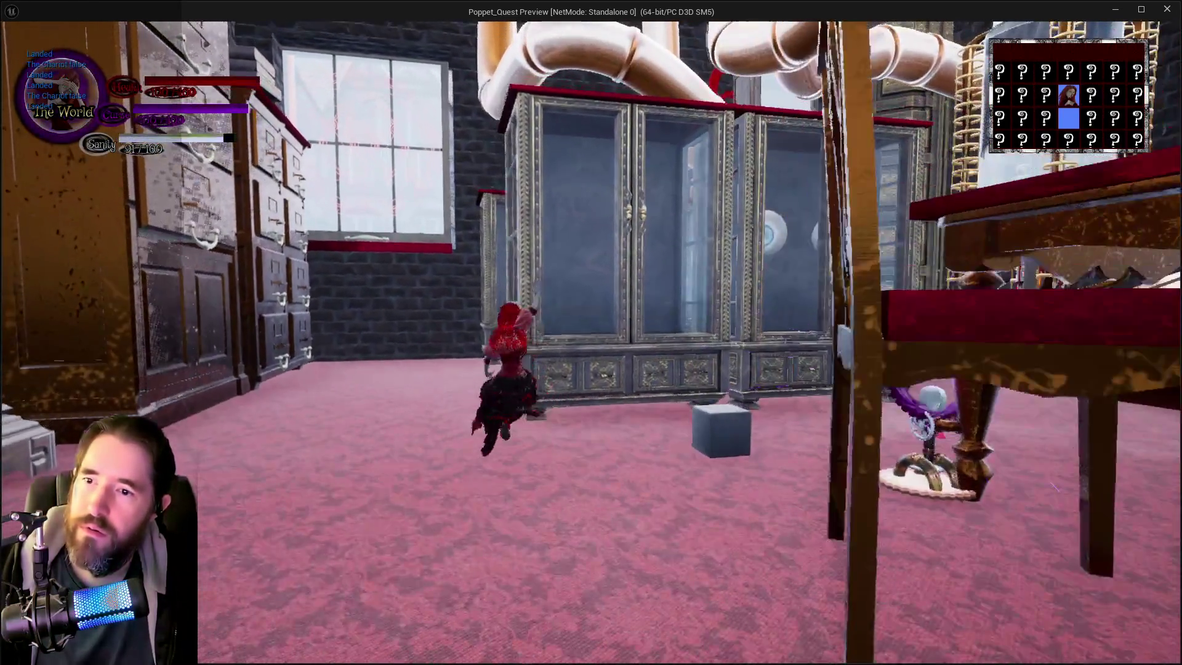
pyautogui.press('w')
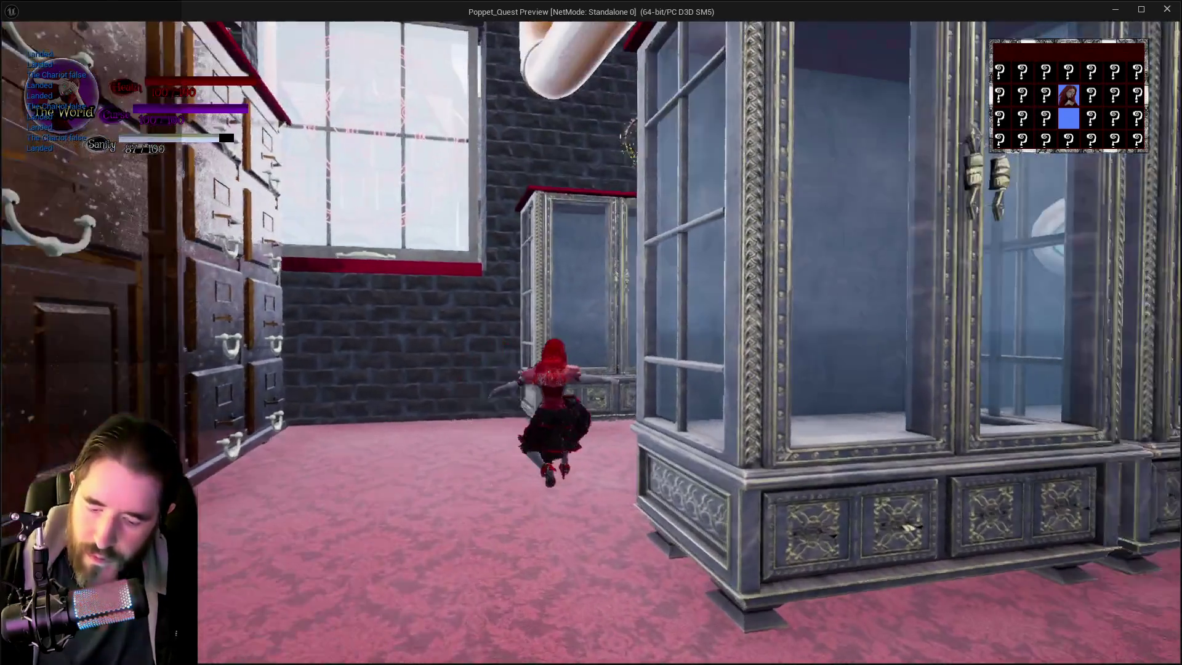
pyautogui.press('w')
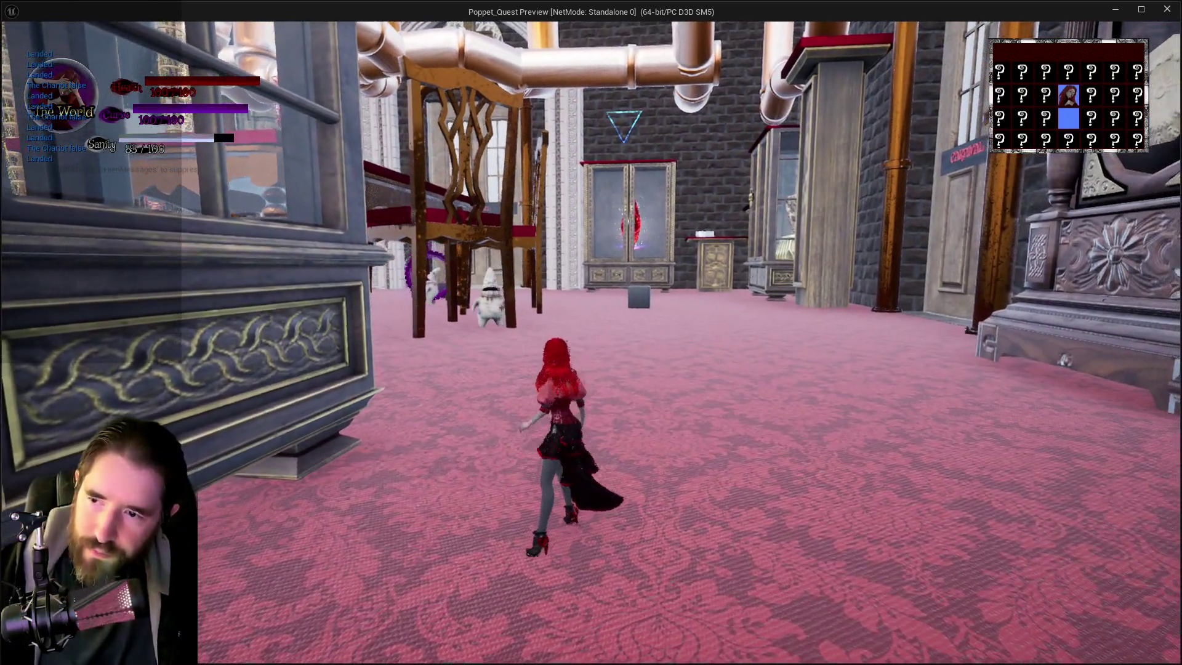
pyautogui.press('space')
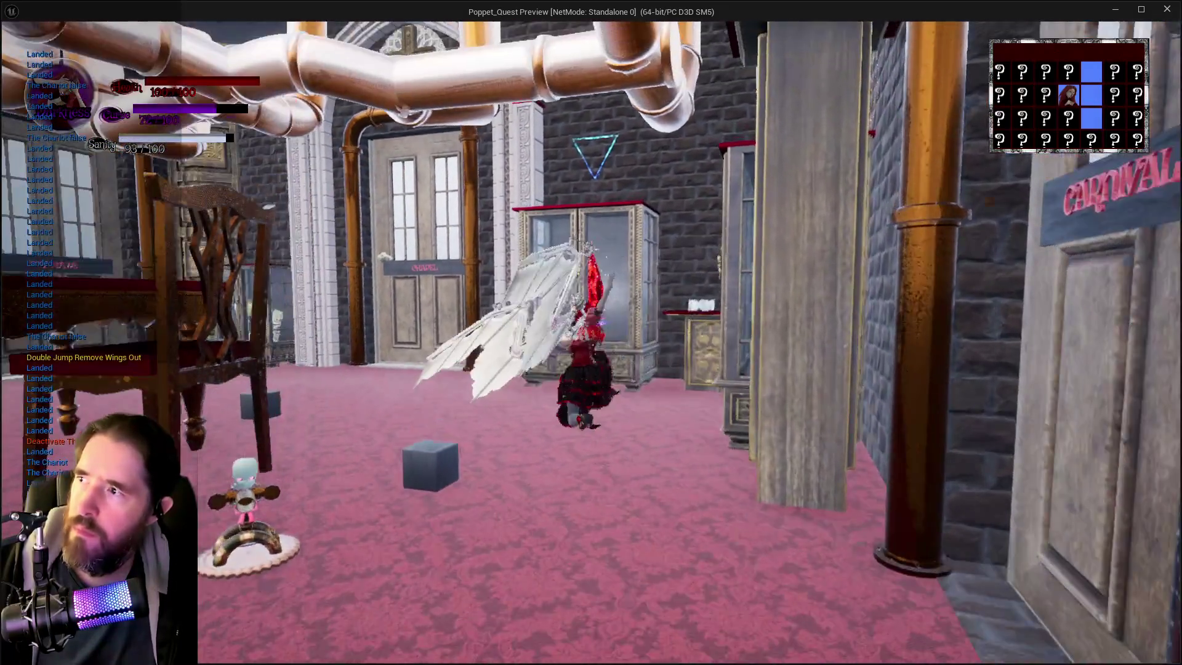
pyautogui.press('Escape')
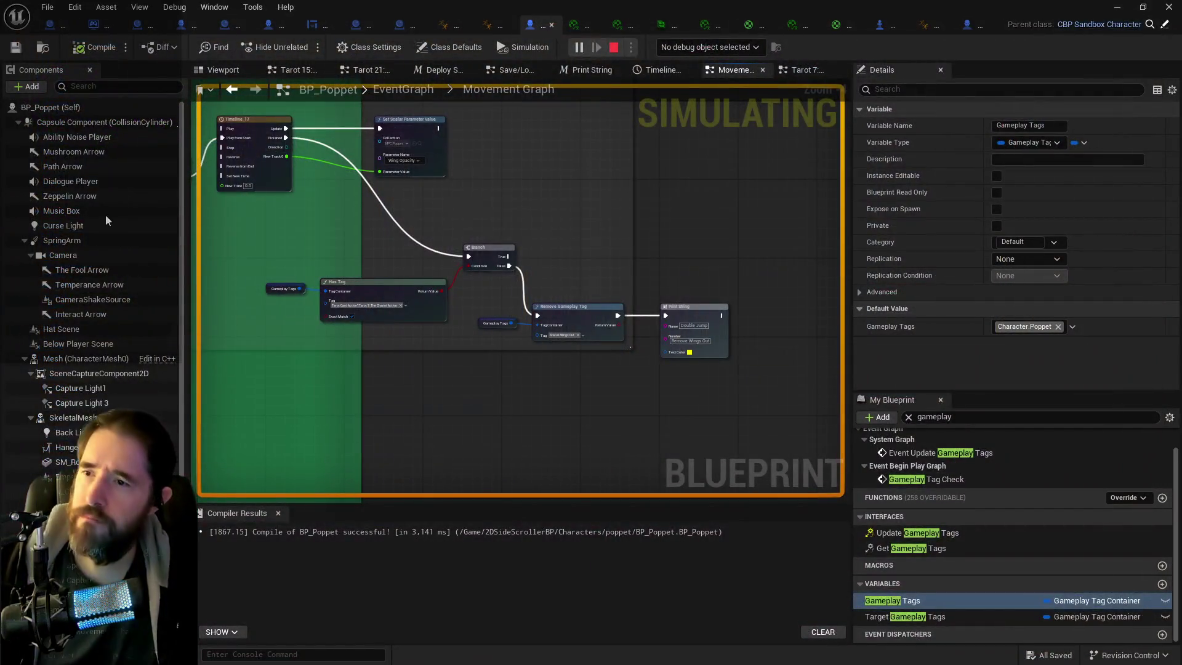
# - Zoom around BP_Poppet's On Jump Events nodes, then switch to CBP_SandboxCharacter's event graph
pyautogui.scroll(-5, 275, 306)
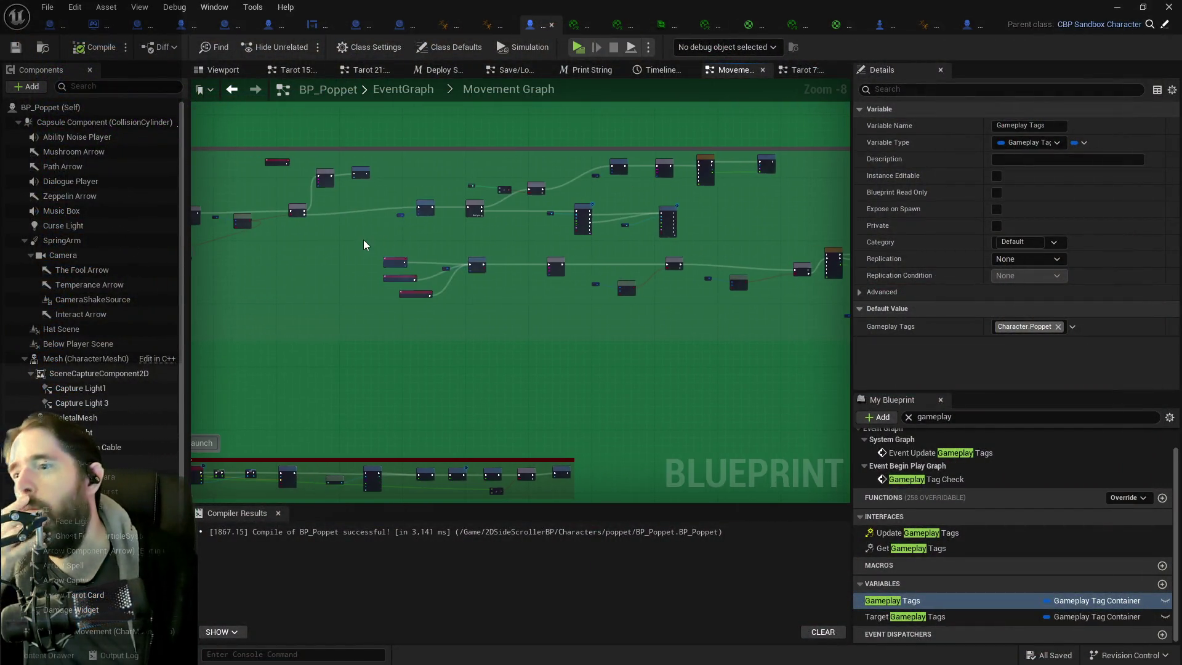
pyautogui.scroll(2, 652, 255)
pyautogui.scroll(3, 422, 217)
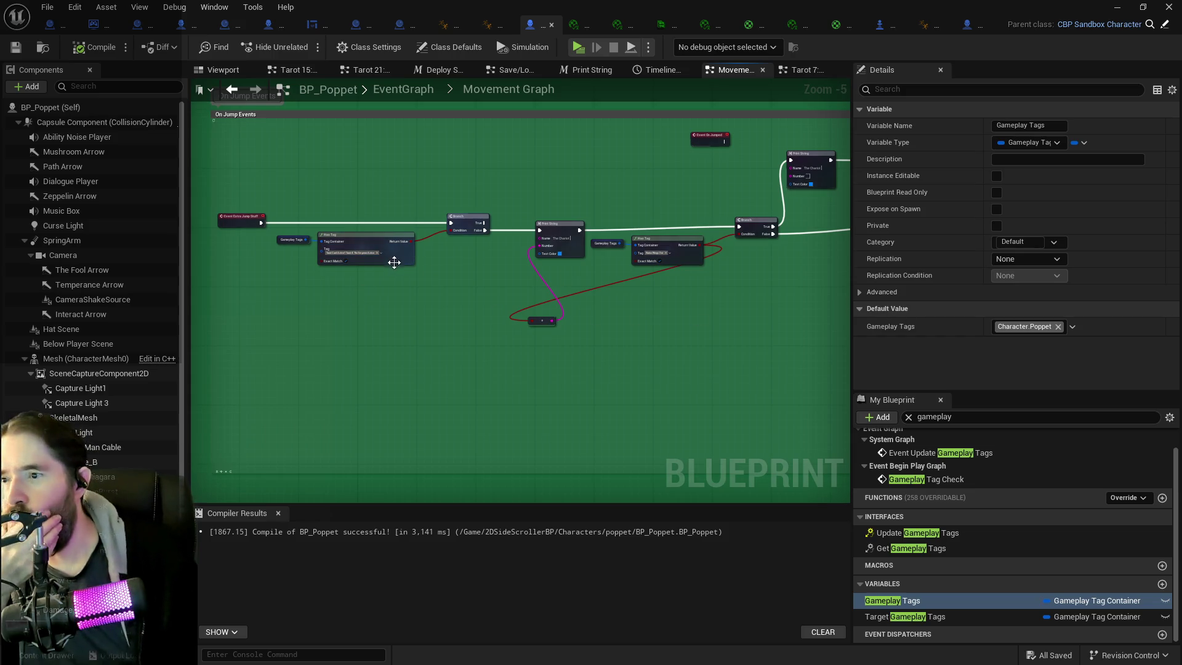
pyautogui.scroll(2, 325, 267)
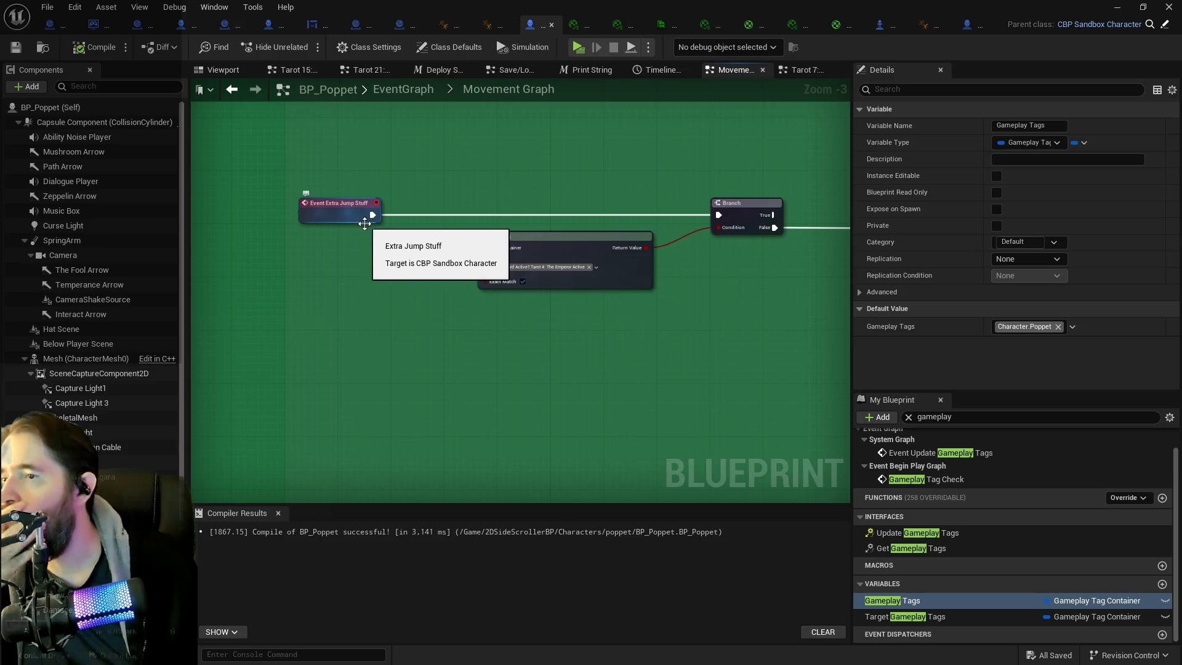
pyautogui.scroll(-1, 399, 354)
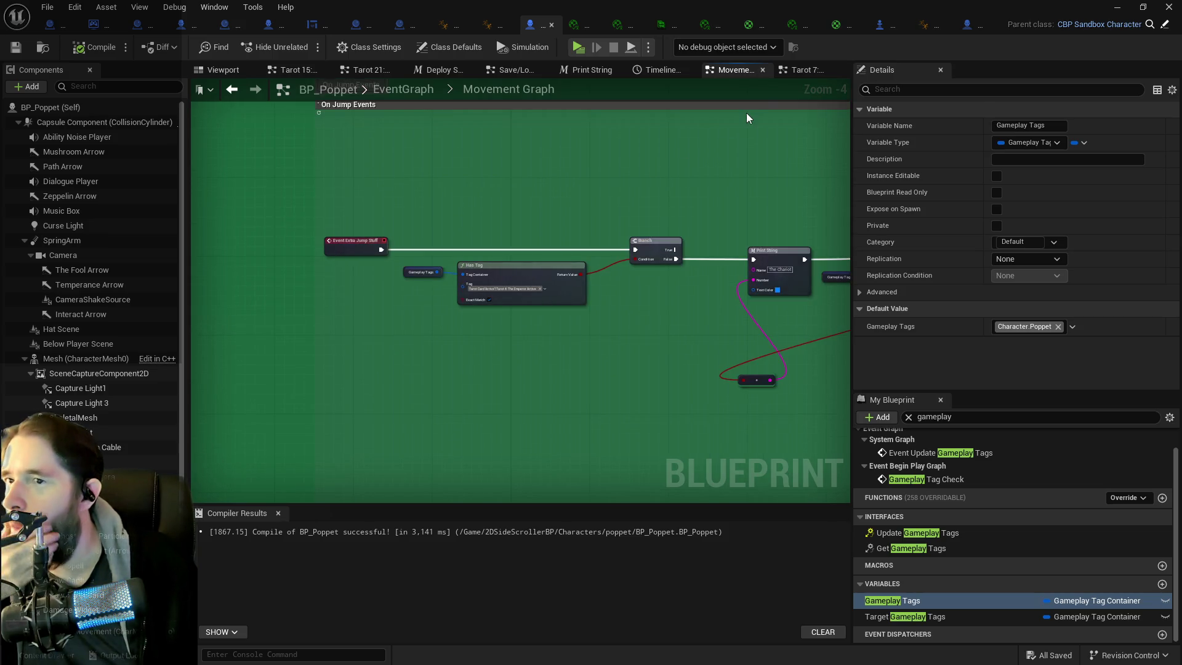
pyautogui.click(967, 24)
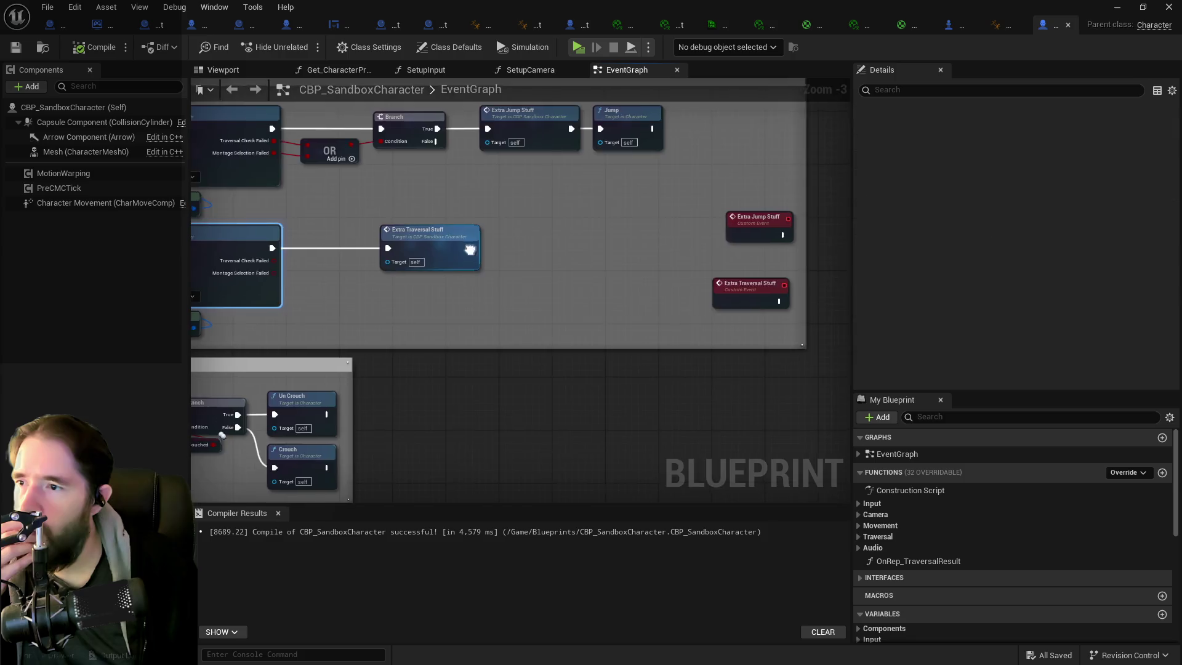
# - Expand the IA_Jump event node to reveal all of its pins
pyautogui.scroll(2, 626, 278)
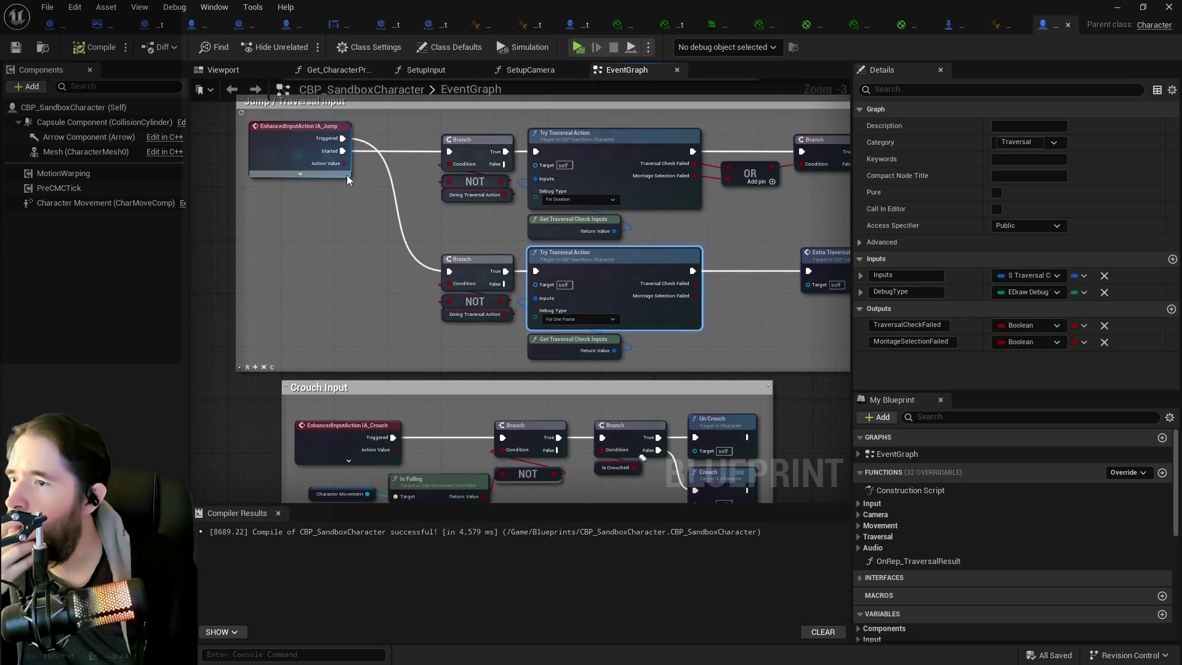
pyautogui.click(300, 174)
pyautogui.scroll(2, 302, 174)
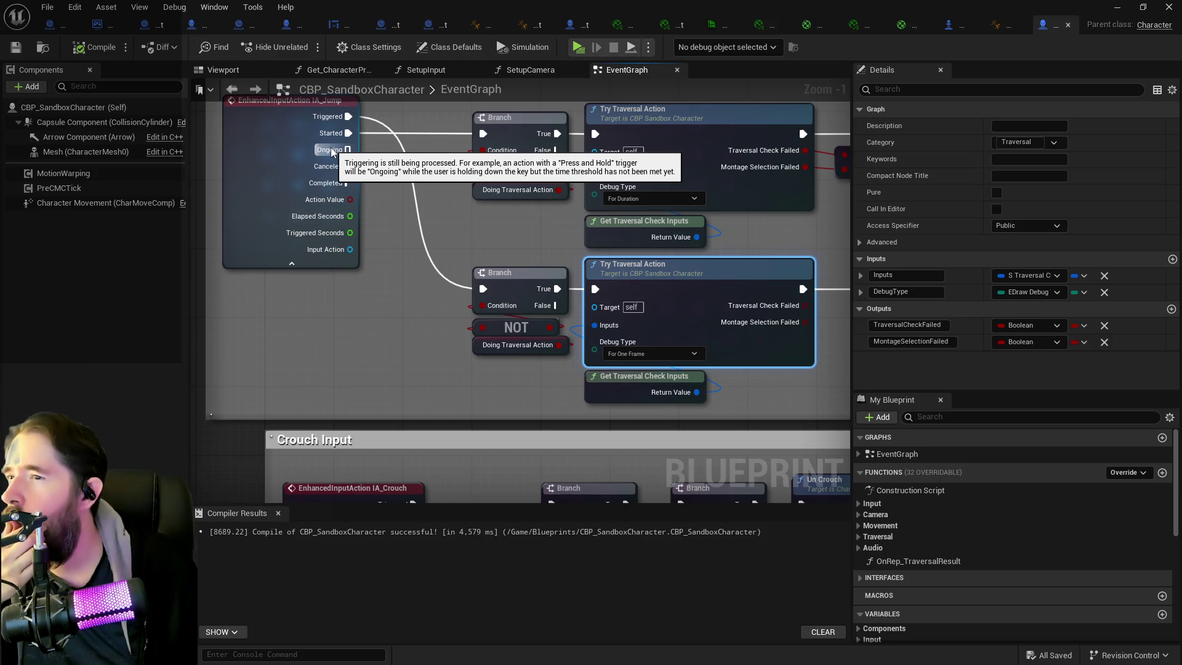
pyautogui.moveTo(331, 137)
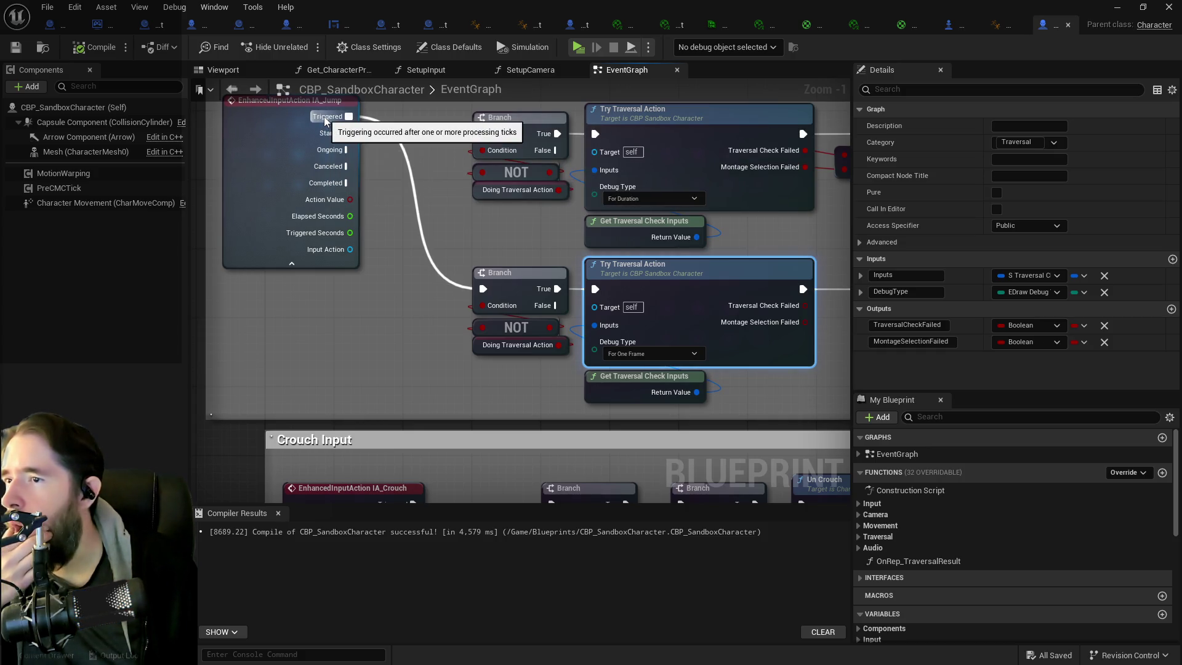
# - Select the input comment groups below and shift them down-left
pyautogui.scroll(-3, 324, 121)
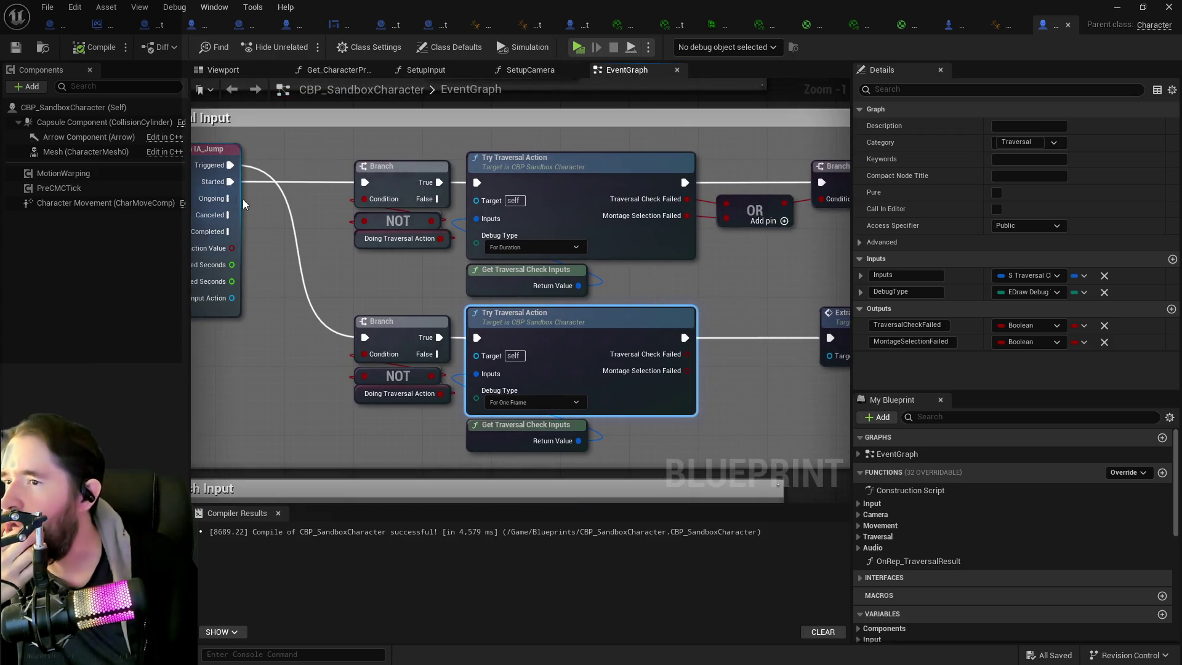
pyautogui.scroll(-1, 302, 203)
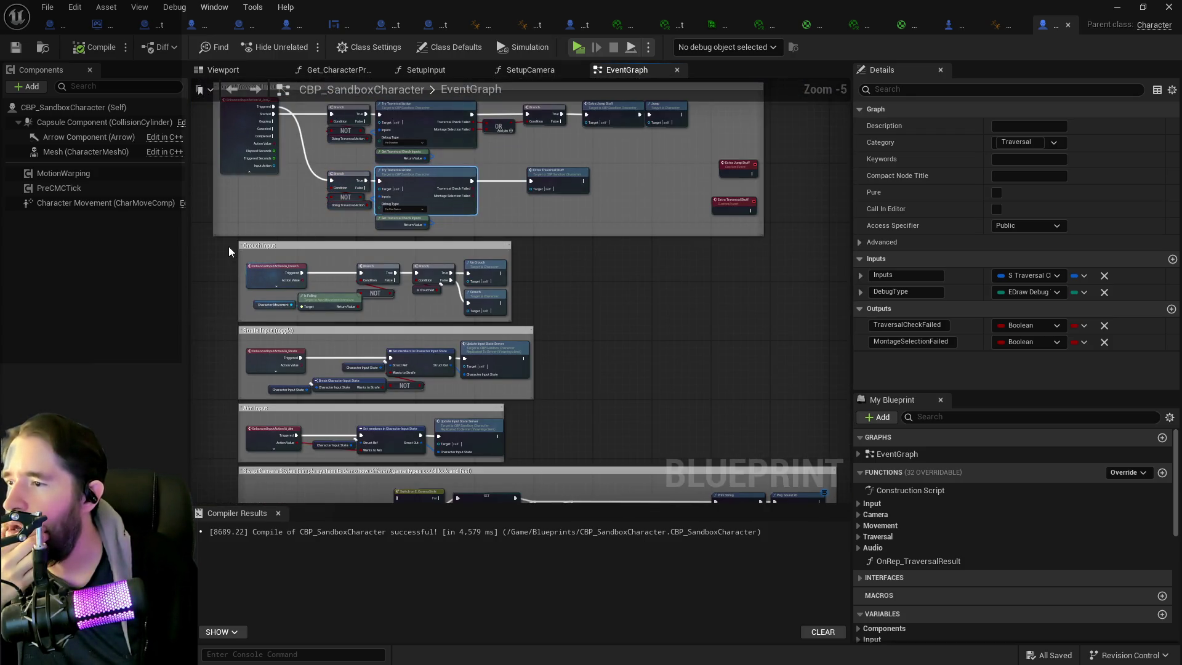
pyautogui.moveTo(223, 244)
pyautogui.mouseDown()
pyautogui.moveTo(607, 420)
pyautogui.moveTo(814, 559)
pyautogui.moveTo(834, 450)
pyautogui.moveTo(819, 463)
pyautogui.mouseUp()
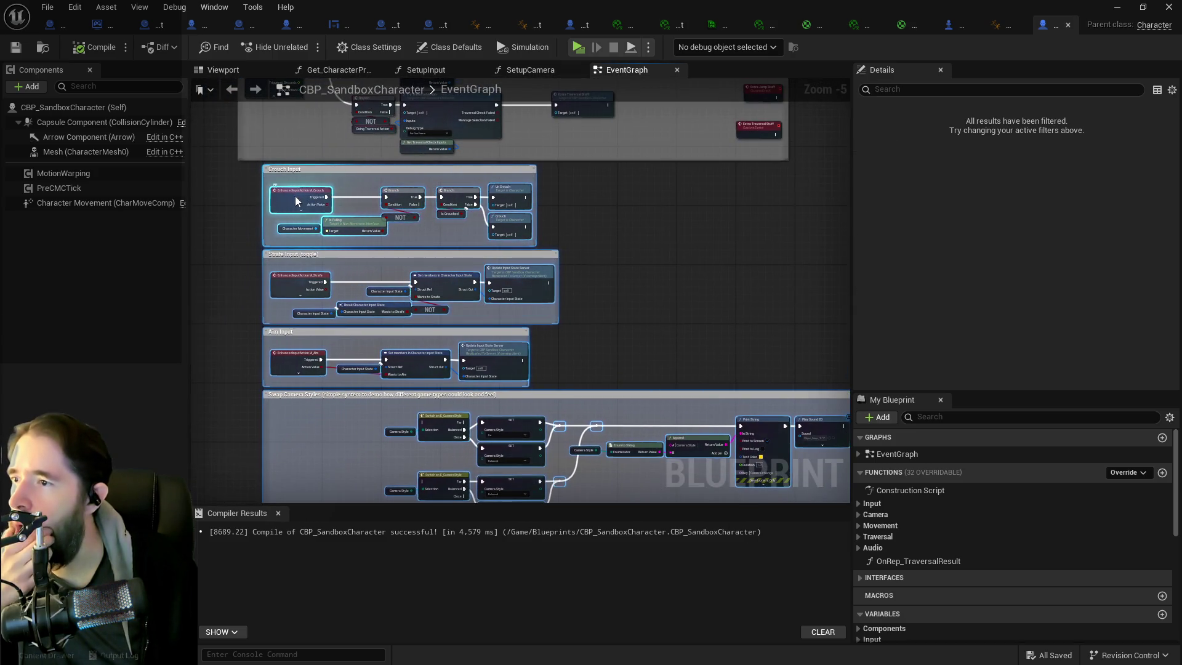
pyautogui.moveTo(286, 248); pyautogui.dragTo(261, 283)
pyautogui.scroll(3, 337, 251)
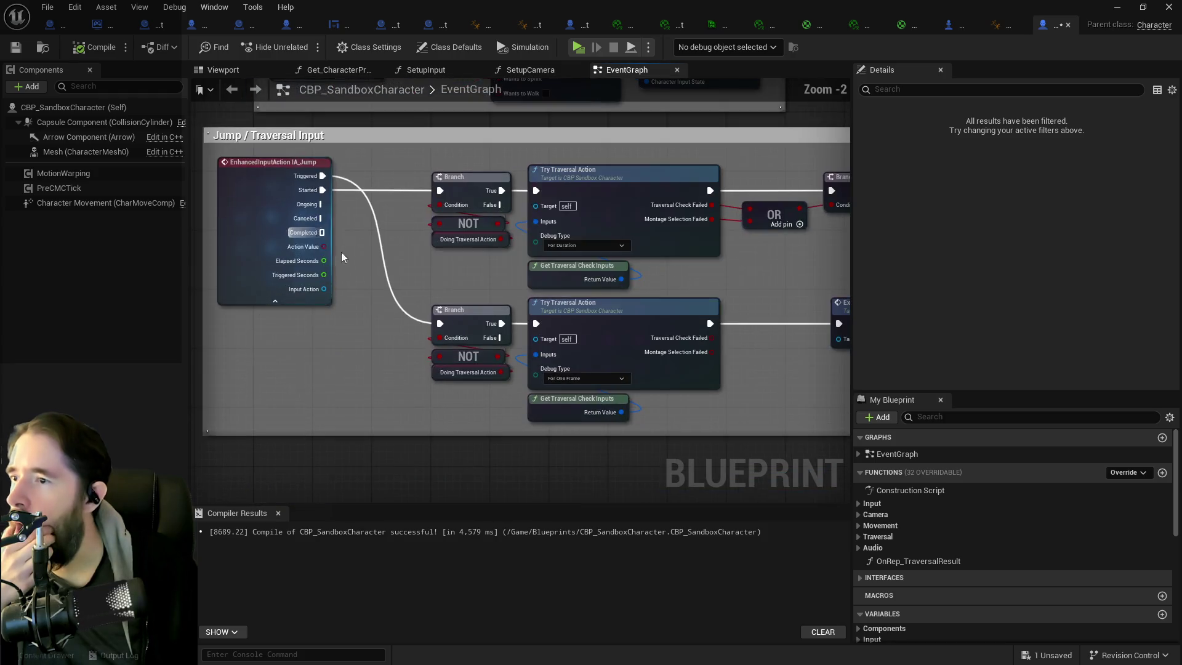
# - Wire the Branch's True straight to Jump, unlinking Extra Jump Stuff and parking it below the traversal nodes
pyautogui.moveTo(358, 235)
pyautogui.mouseDown()
pyautogui.moveTo(382, 187)
pyautogui.moveTo(331, 224)
pyautogui.moveTo(453, 187)
pyautogui.mouseUp()
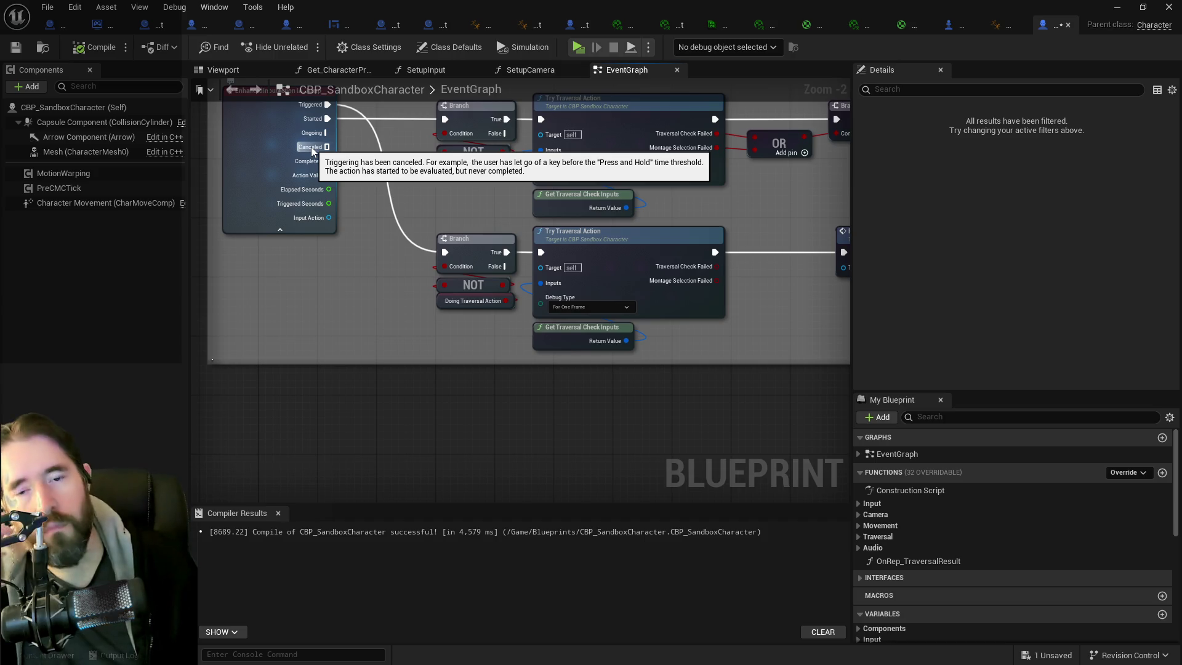
pyautogui.moveTo(312, 150); pyautogui.dragTo(323, 154)
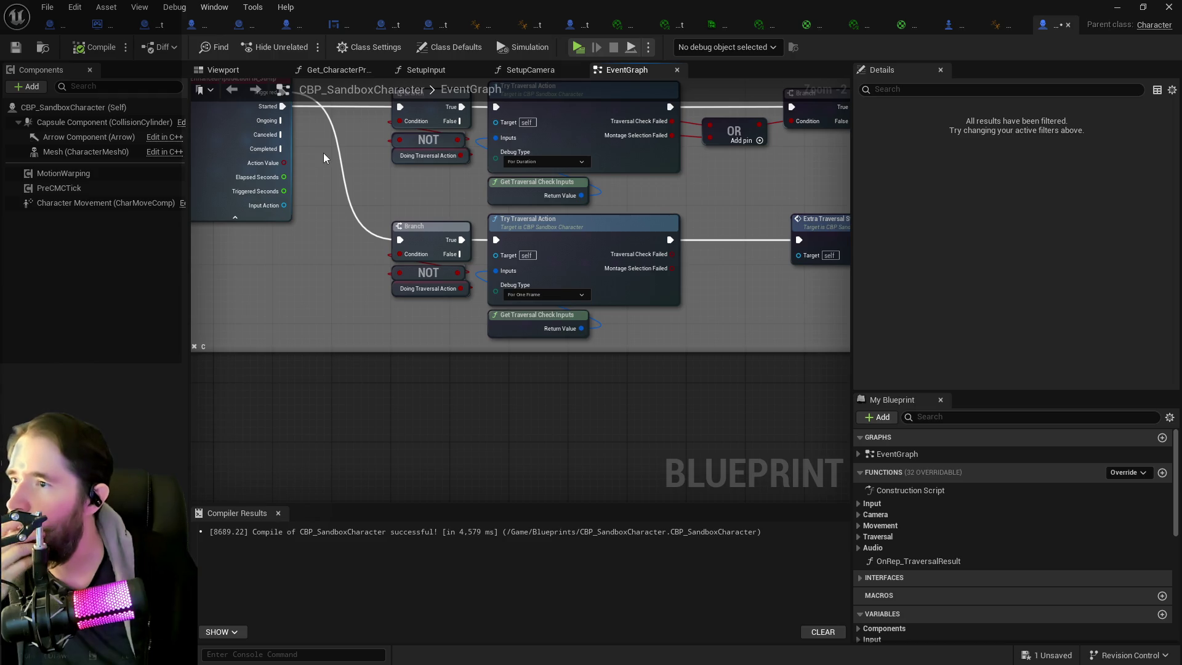
pyautogui.moveTo(323, 153)
pyautogui.mouseDown()
pyautogui.moveTo(250, 195)
pyautogui.moveTo(731, 212)
pyautogui.moveTo(582, 257)
pyautogui.mouseUp()
pyautogui.click(568, 178)
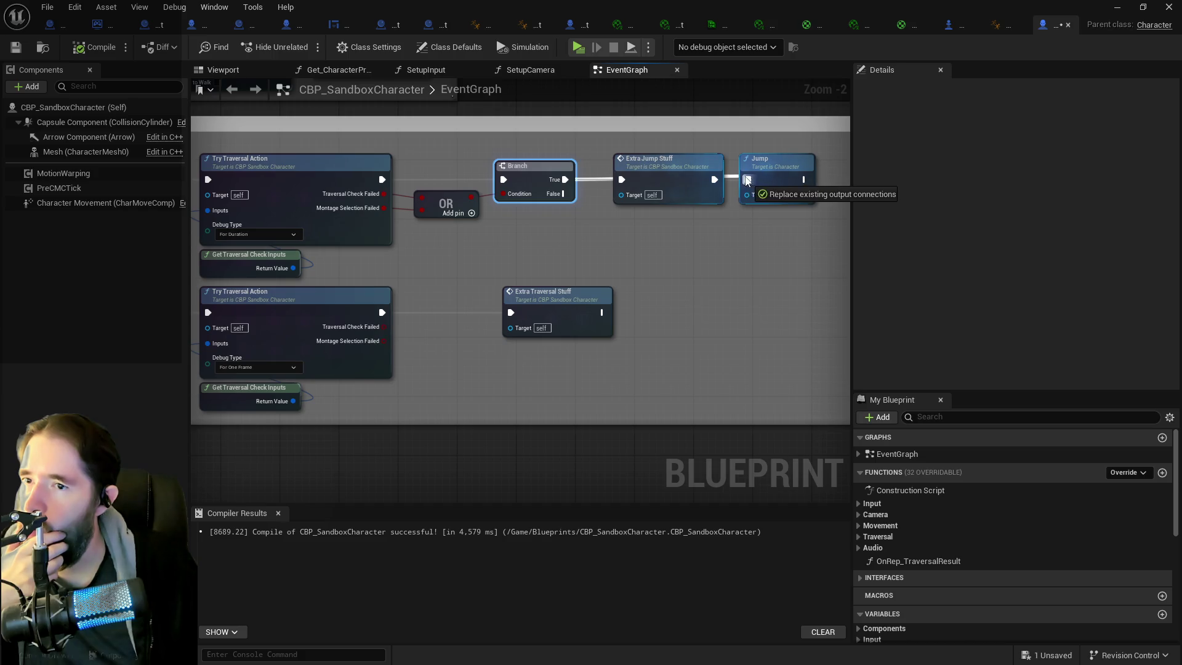
pyautogui.moveTo(698, 177)
pyautogui.mouseDown()
pyautogui.moveTo(695, 399)
pyautogui.moveTo(755, 323)
pyautogui.mouseUp()
pyautogui.keyDown('alt'); pyautogui.click(744, 367); pyautogui.keyUp('alt')
pyautogui.moveTo(664, 325)
pyautogui.mouseDown()
pyautogui.moveTo(244, 399)
pyautogui.moveTo(365, 347)
pyautogui.mouseUp()
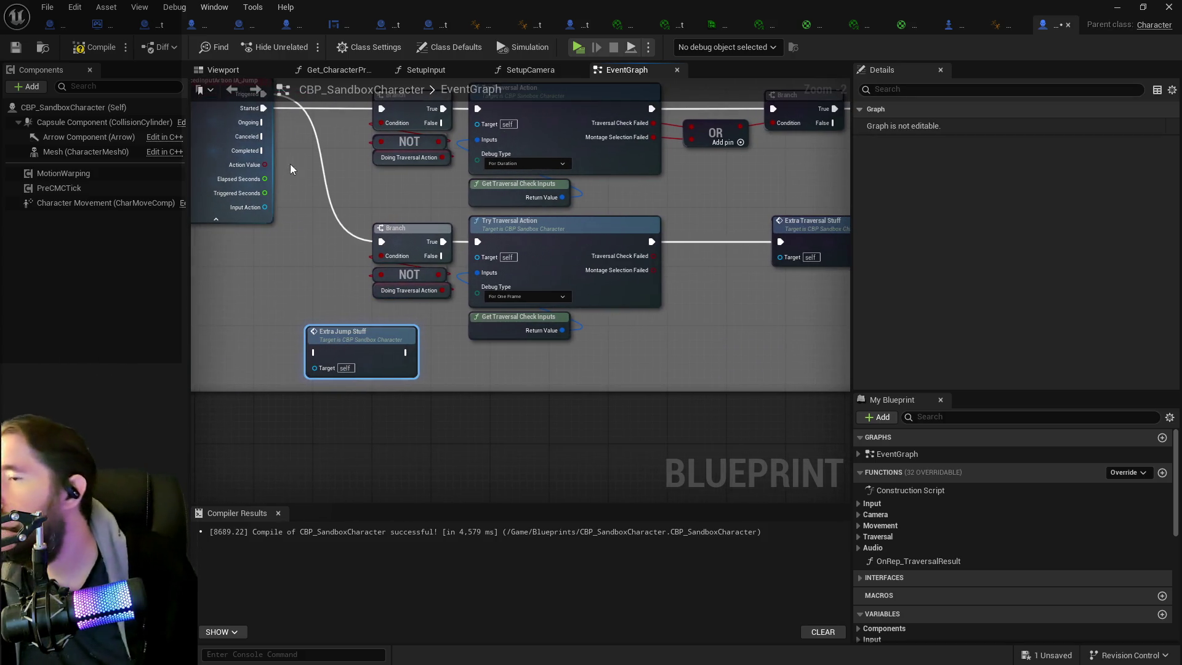
pyautogui.moveTo(325, 177); pyautogui.dragTo(287, 163)
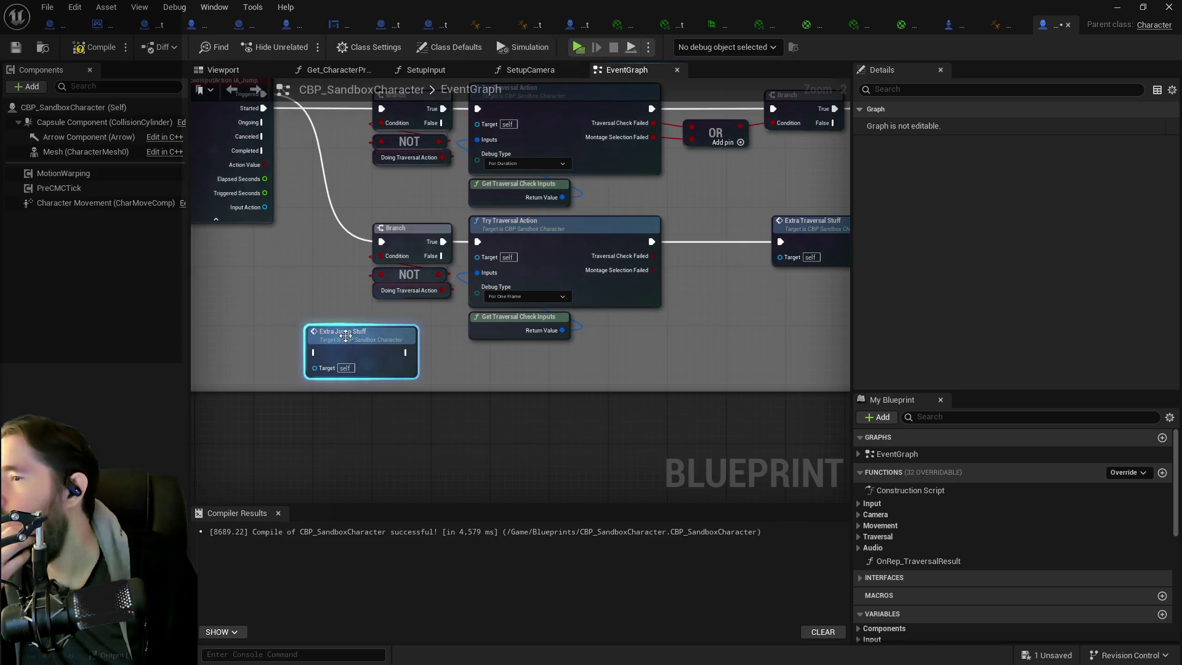
pyautogui.moveTo(302, 236)
pyautogui.mouseDown()
pyautogui.moveTo(362, 223)
pyautogui.moveTo(366, 245)
pyautogui.mouseUp()
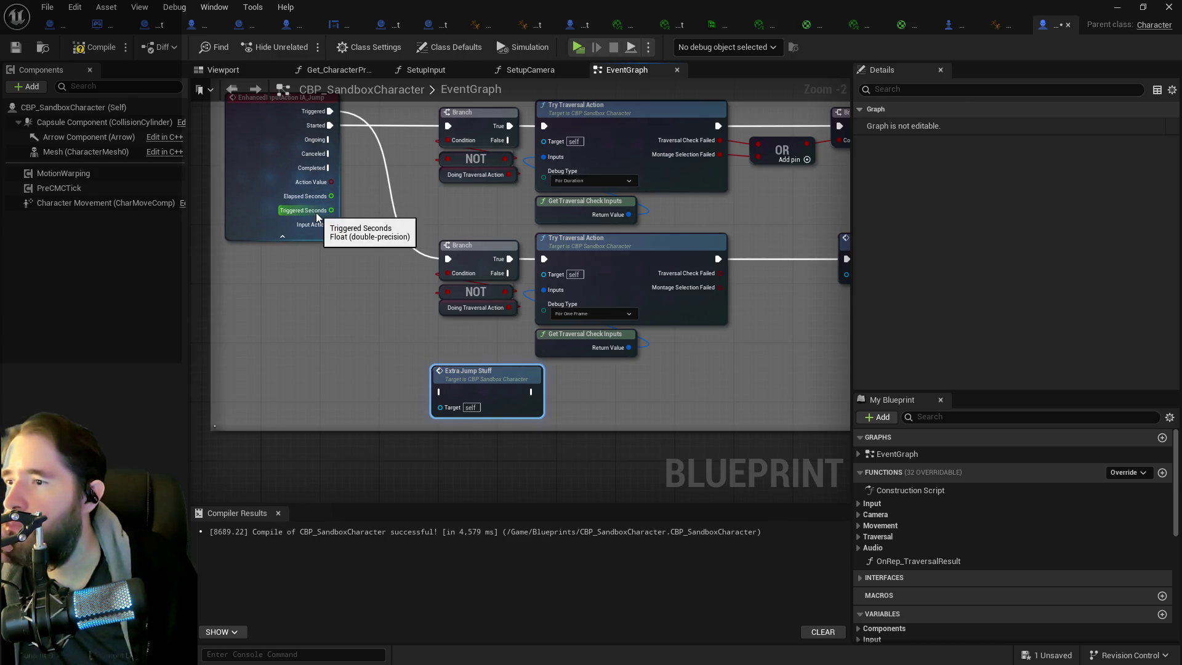
# - Compare IA_Jump's Elapsed Seconds with a Greater node whose B is 2.0
pyautogui.moveTo(331, 196); pyautogui.dragTo(361, 334)
pyautogui.write('>')
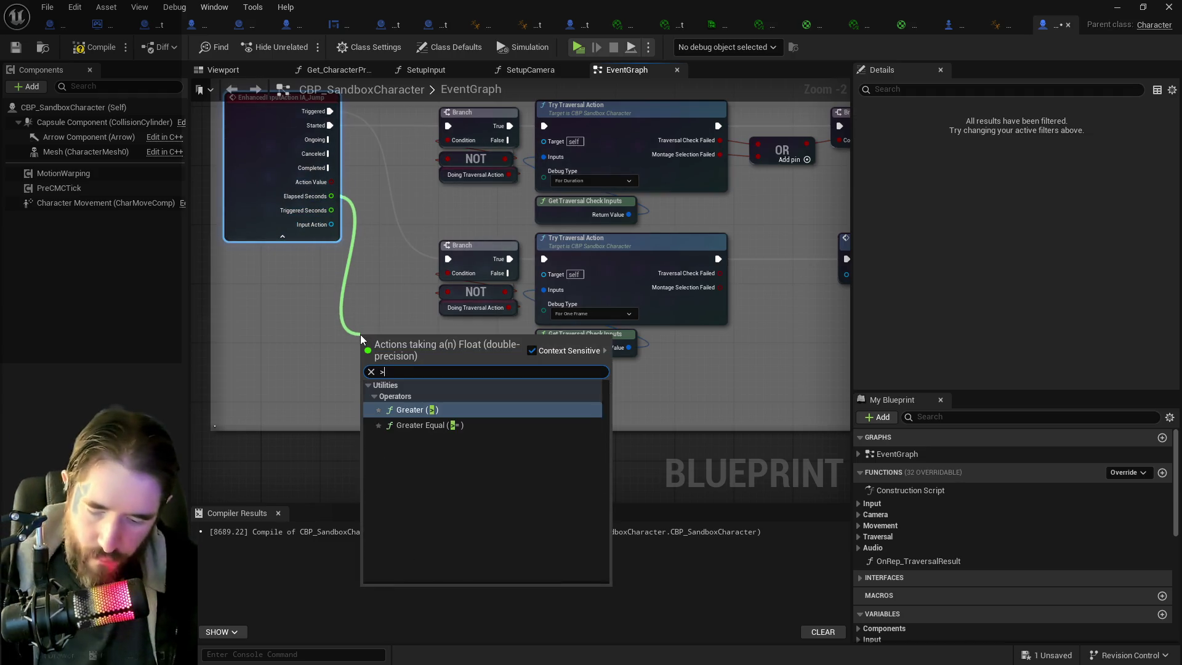
pyautogui.click(417, 410)
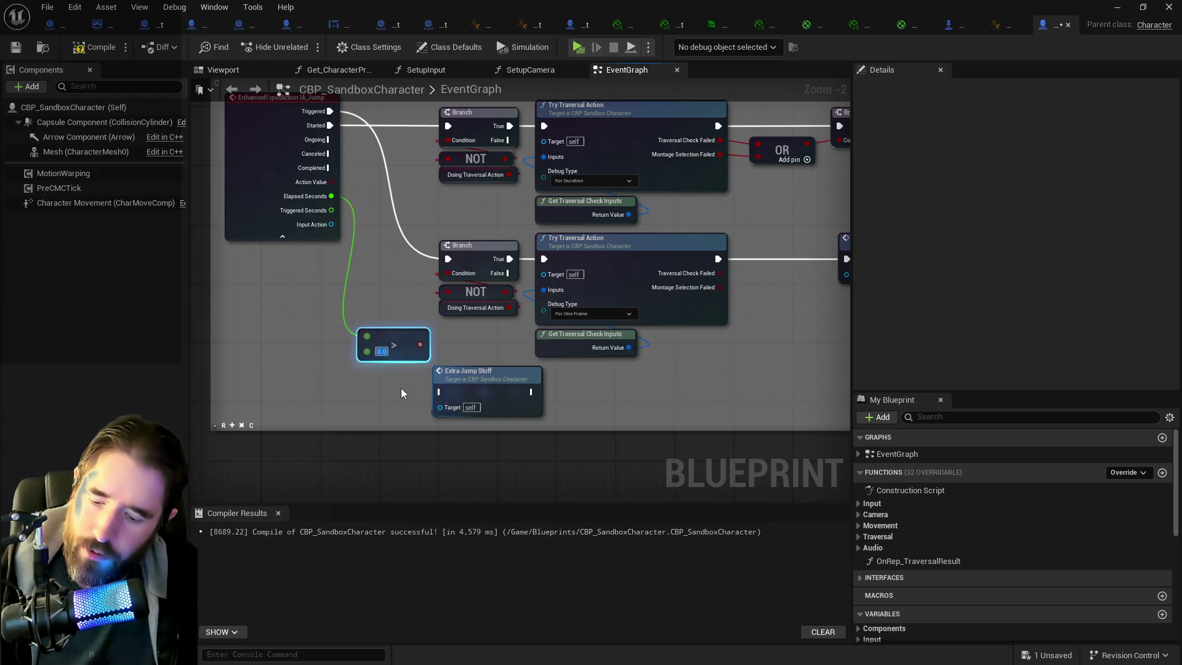
pyautogui.write('2')
# - Add a Branch on that comparison, fired from Ongoing, calling Extra Jump Stuff when True
pyautogui.moveTo(459, 372); pyautogui.dragTo(486, 386)
pyautogui.moveTo(420, 344); pyautogui.dragTo(420, 384)
pyautogui.write('branch')
pyautogui.press('Return')
pyautogui.moveTo(499, 407); pyautogui.dragTo(564, 415)
pyautogui.moveTo(434, 386); pyautogui.dragTo(464, 379)
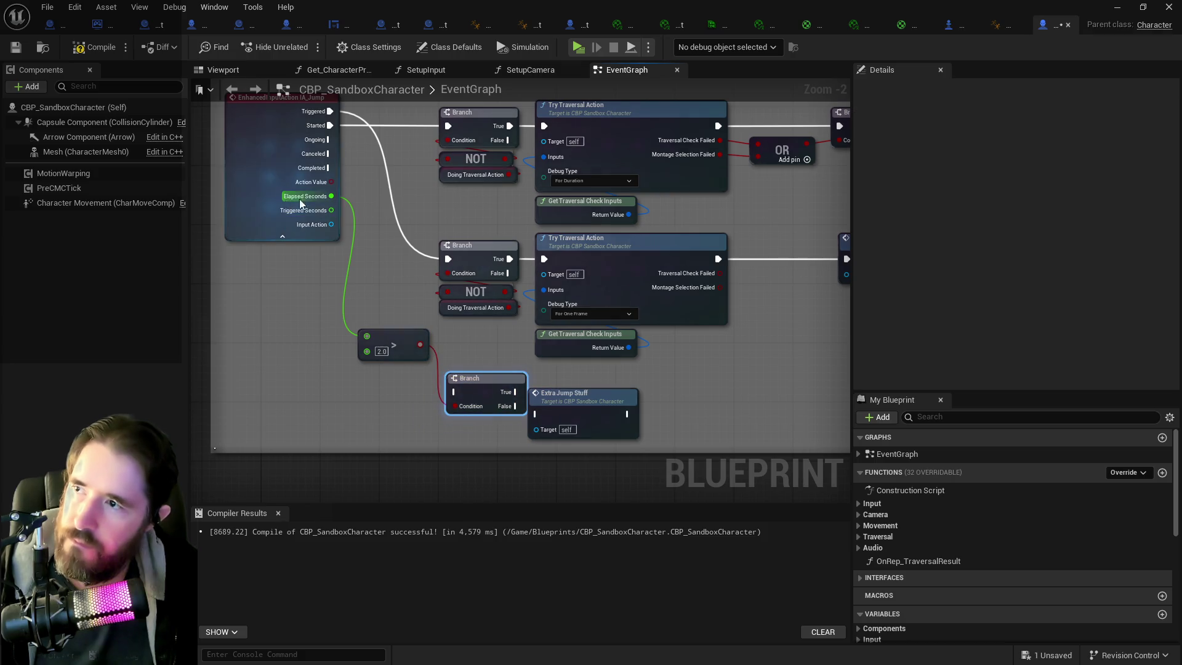
pyautogui.moveTo(330, 140)
pyautogui.mouseDown()
pyautogui.moveTo(400, 357)
pyautogui.moveTo(456, 392)
pyautogui.mouseUp()
pyautogui.moveTo(564, 397); pyautogui.dragTo(652, 405)
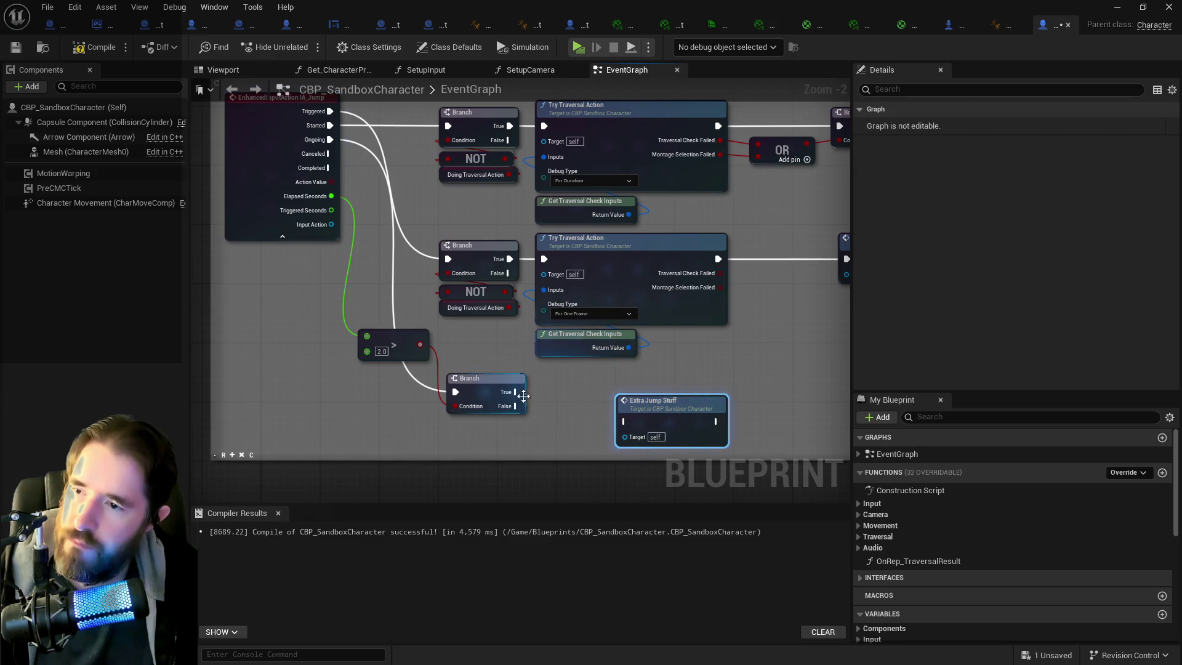
pyautogui.moveTo(517, 391); pyautogui.dragTo(625, 421)
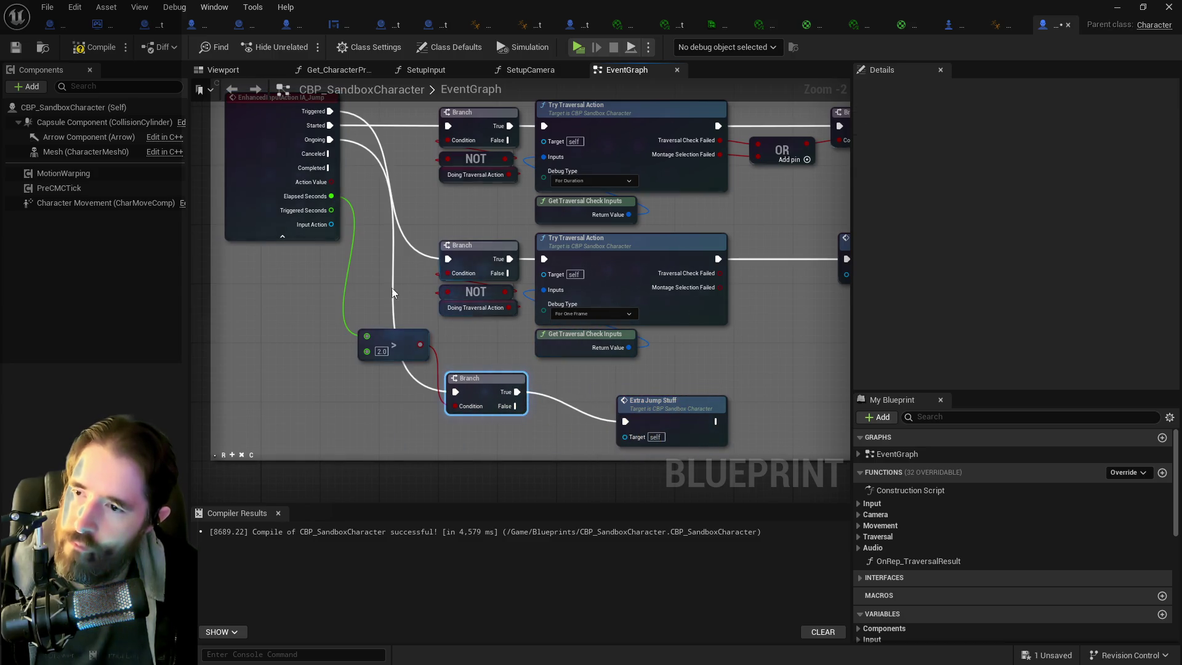
pyautogui.moveTo(650, 380); pyautogui.dragTo(565, 333)
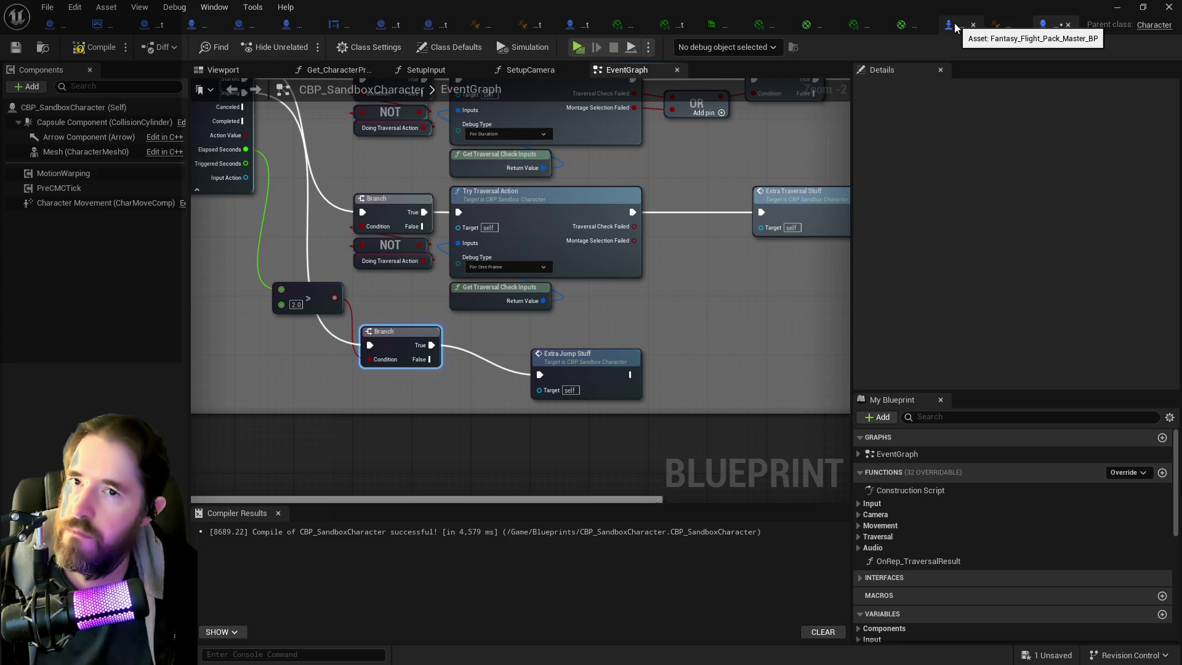
pyautogui.click(584, 25)
pyautogui.moveTo(568, 339)
pyautogui.mouseDown()
pyautogui.moveTo(482, 330)
pyautogui.moveTo(527, 271)
pyautogui.moveTo(556, 281)
pyautogui.moveTo(440, 254)
pyautogui.moveTo(652, 289)
pyautogui.moveTo(623, 286)
pyautogui.moveTo(692, 281)
pyautogui.mouseUp()
pyautogui.moveTo(525, 227); pyautogui.dragTo(486, 269)
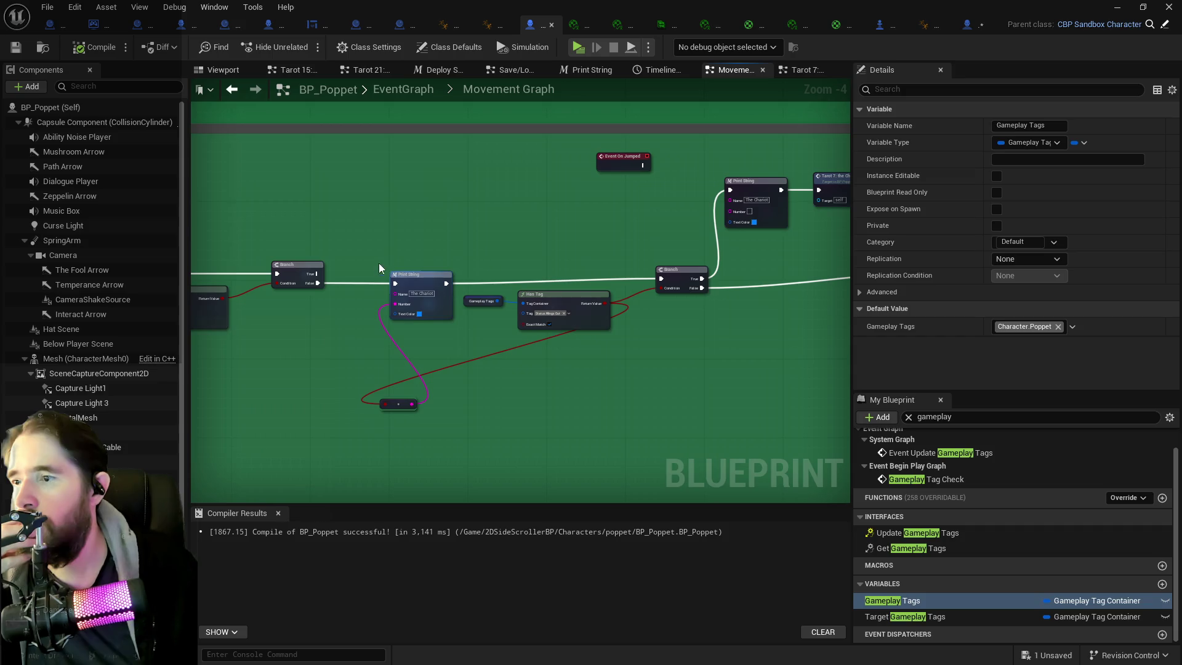
pyautogui.moveTo(333, 283)
pyautogui.mouseDown()
pyautogui.moveTo(355, 293)
pyautogui.moveTo(606, 246)
pyautogui.moveTo(507, 244)
pyautogui.mouseUp()
pyautogui.moveTo(612, 237)
pyautogui.mouseDown()
pyautogui.moveTo(671, 291)
pyautogui.moveTo(498, 316)
pyautogui.moveTo(651, 294)
pyautogui.mouseUp()
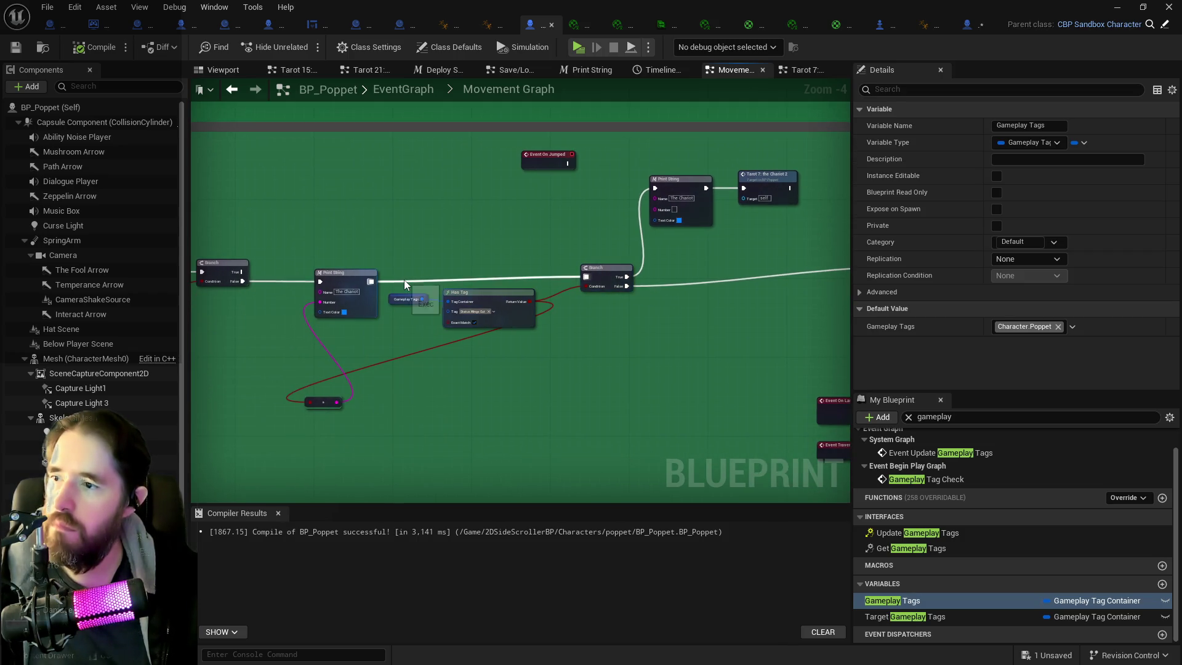
pyautogui.moveTo(375, 280)
pyautogui.mouseDown()
pyautogui.moveTo(731, 172)
pyautogui.moveTo(750, 187)
pyautogui.moveTo(713, 186)
pyautogui.mouseUp()
pyautogui.click(671, 201)
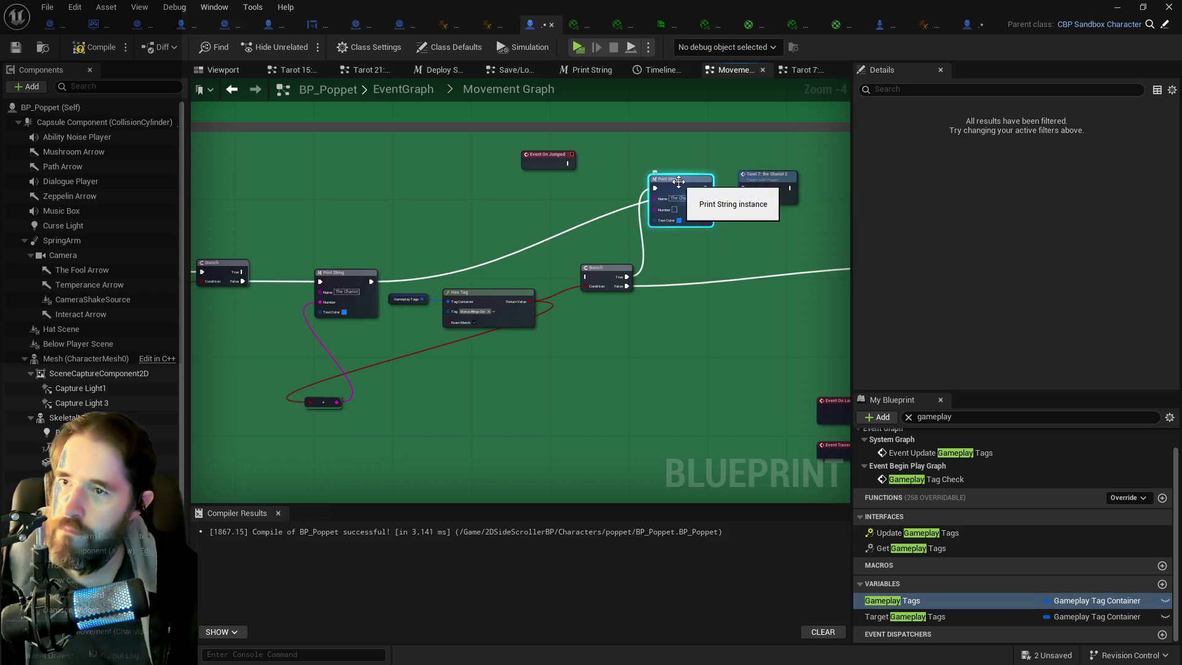
pyautogui.press('Delete')
pyautogui.moveTo(769, 184)
pyautogui.mouseDown()
pyautogui.moveTo(497, 221)
pyautogui.moveTo(572, 230)
pyautogui.mouseUp()
pyautogui.click(513, 227)
pyautogui.scroll(-1, 572, 231)
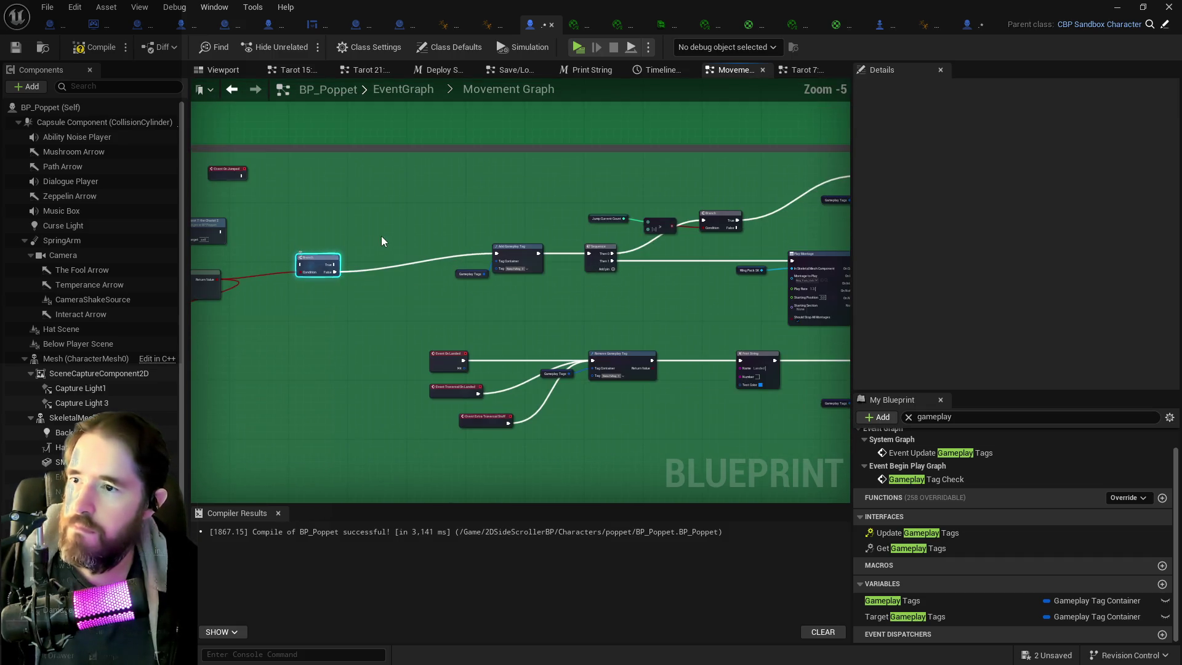
pyautogui.moveTo(388, 173)
pyautogui.mouseDown()
pyautogui.moveTo(588, 209)
pyautogui.moveTo(637, 227)
pyautogui.moveTo(641, 254)
pyautogui.mouseUp()
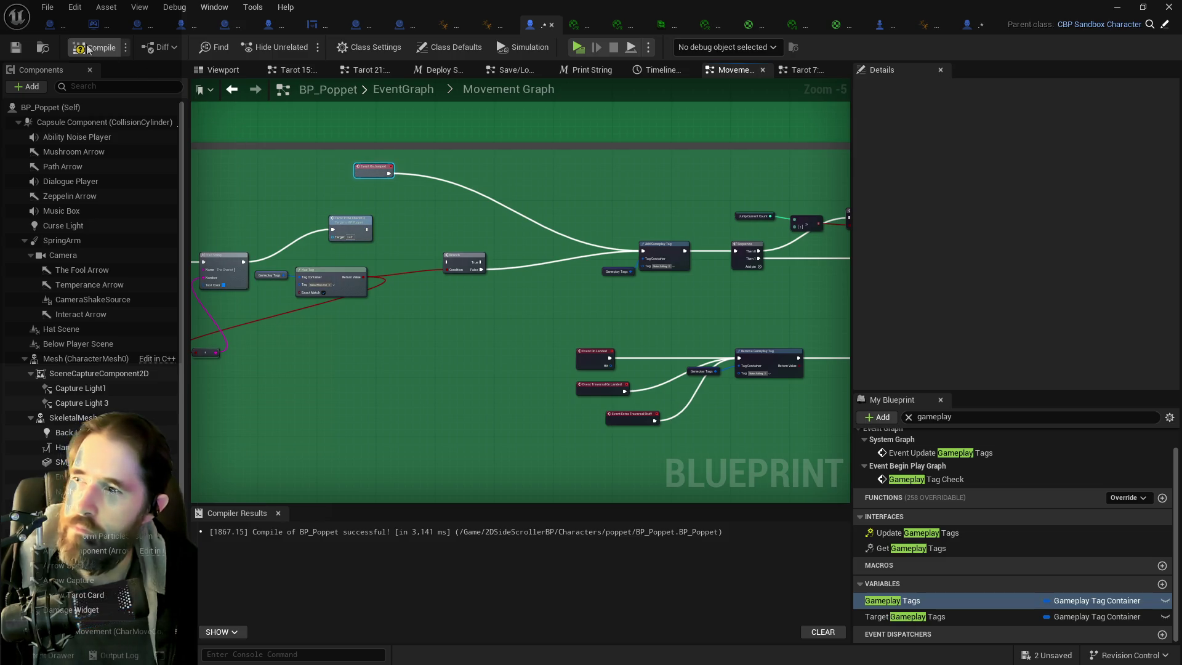
pyautogui.click(10, 54)
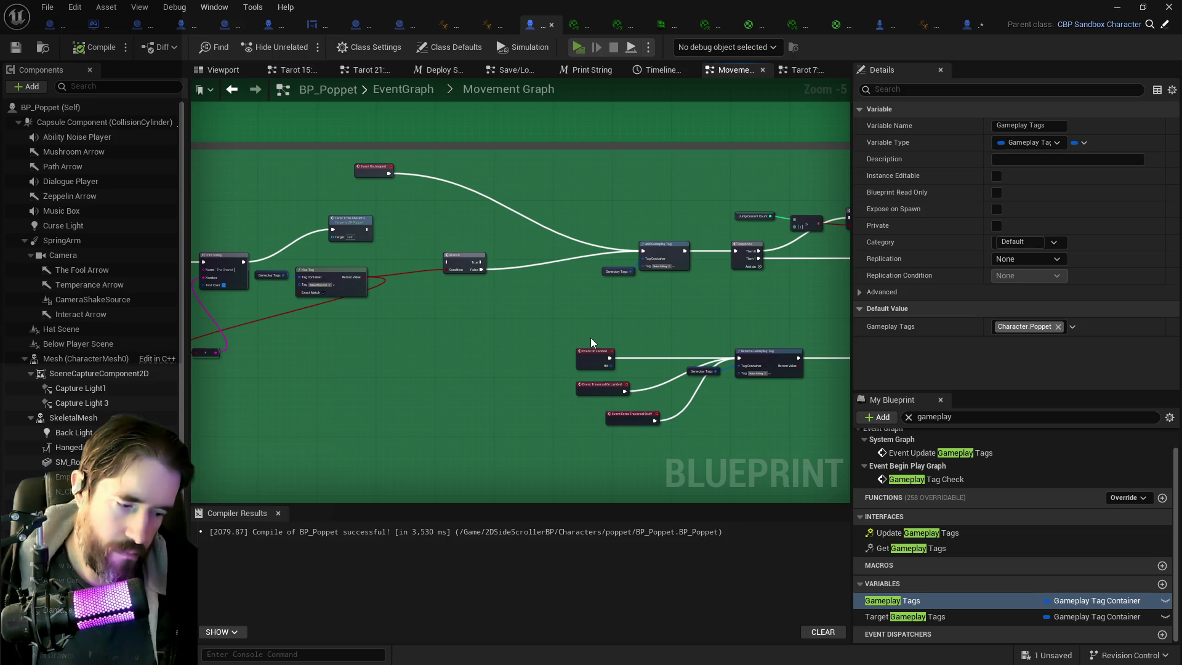
# - Run through the Magician Room double-jumping twice to spread the wings, then stop the play test
pyautogui.press('w')
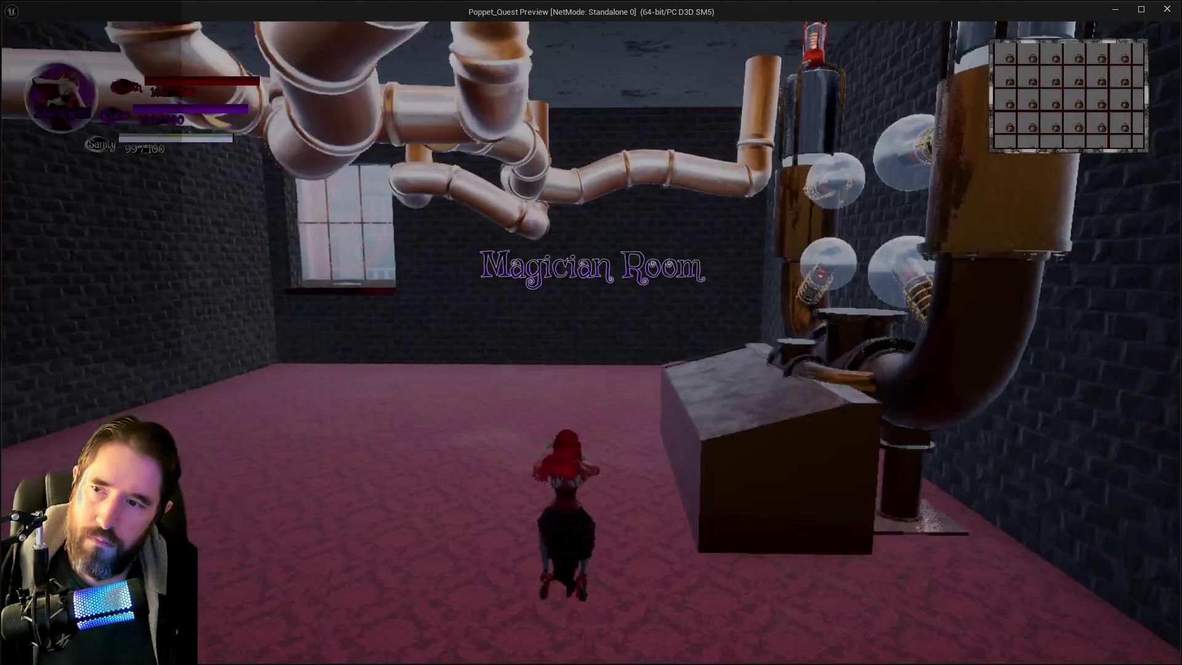
pyautogui.press('w')
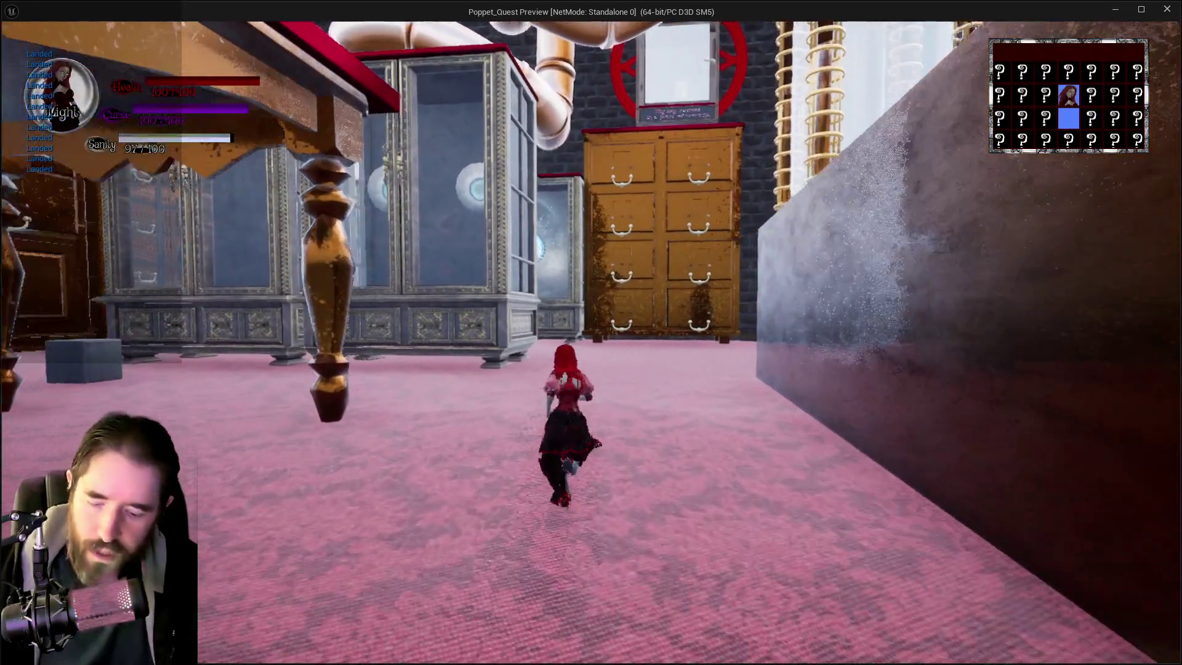
pyautogui.press('space')
pyautogui.press('space')
pyautogui.press('w')
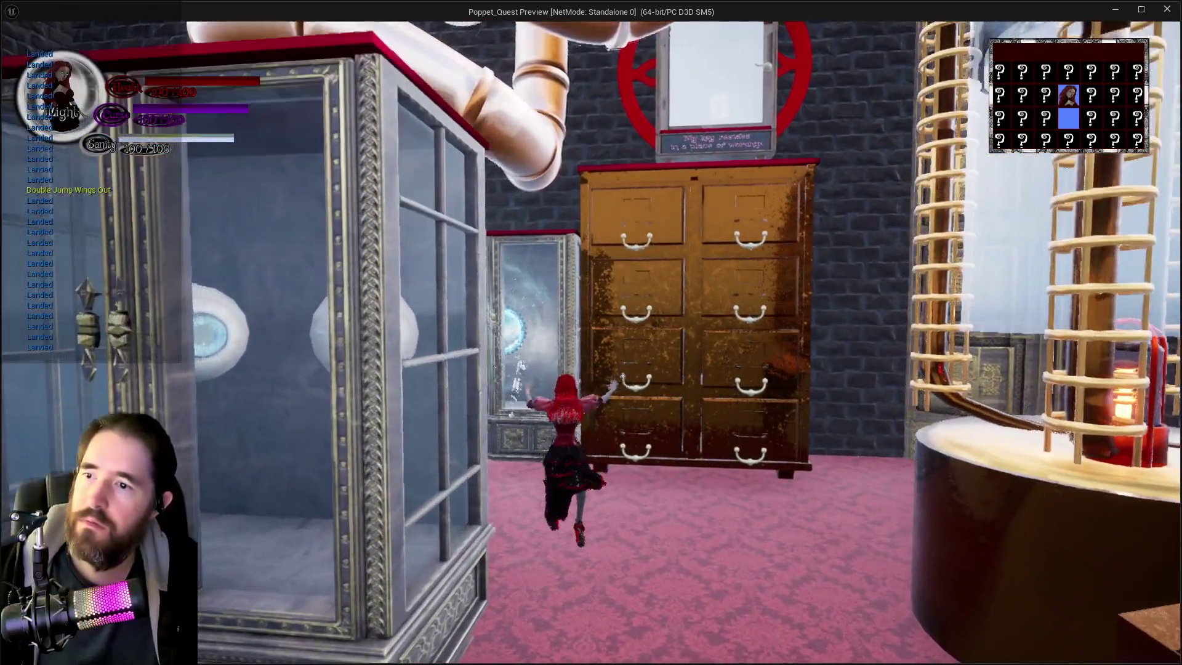
pyautogui.press('w')
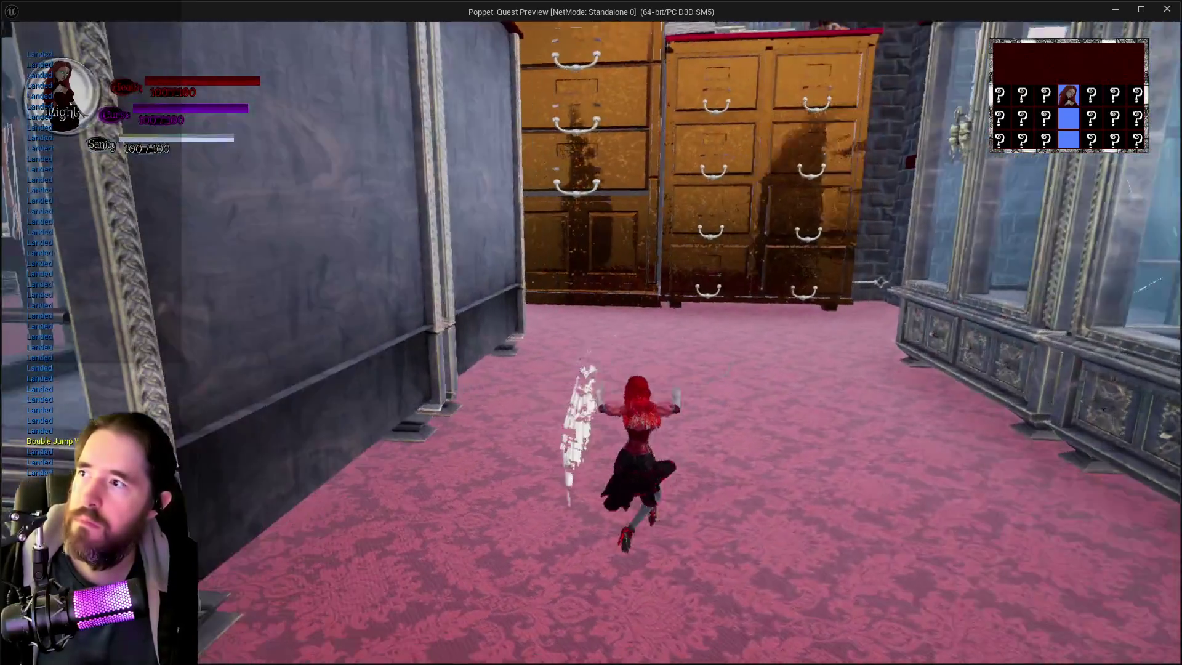
pyautogui.press('w')
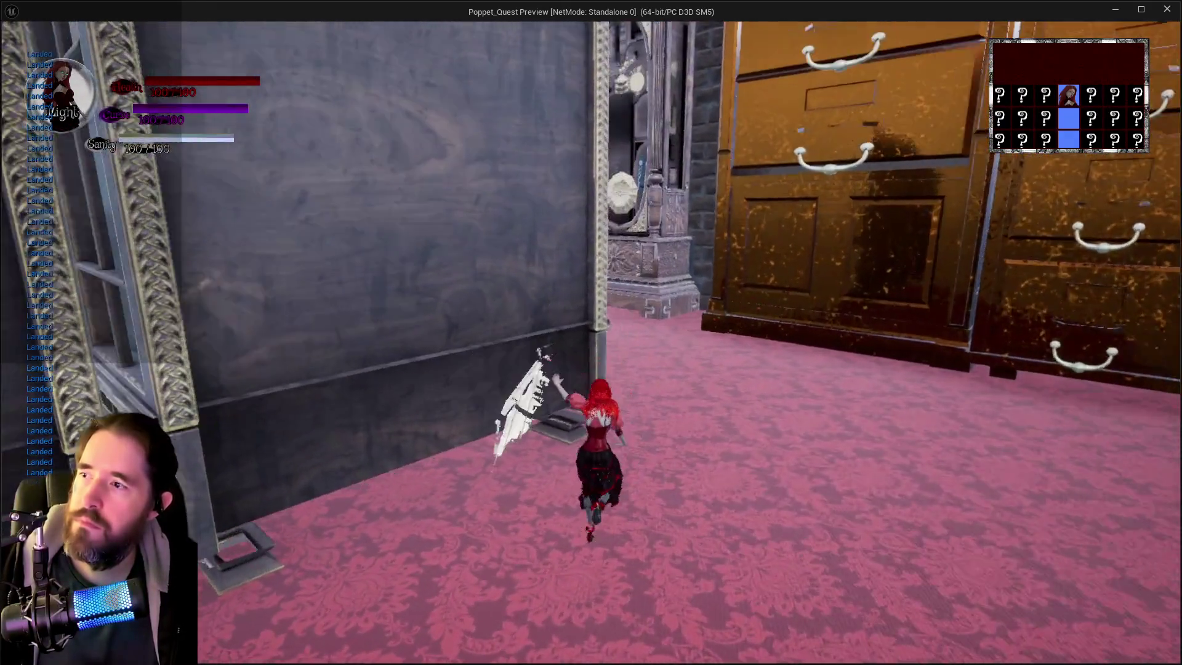
pyautogui.press('w')
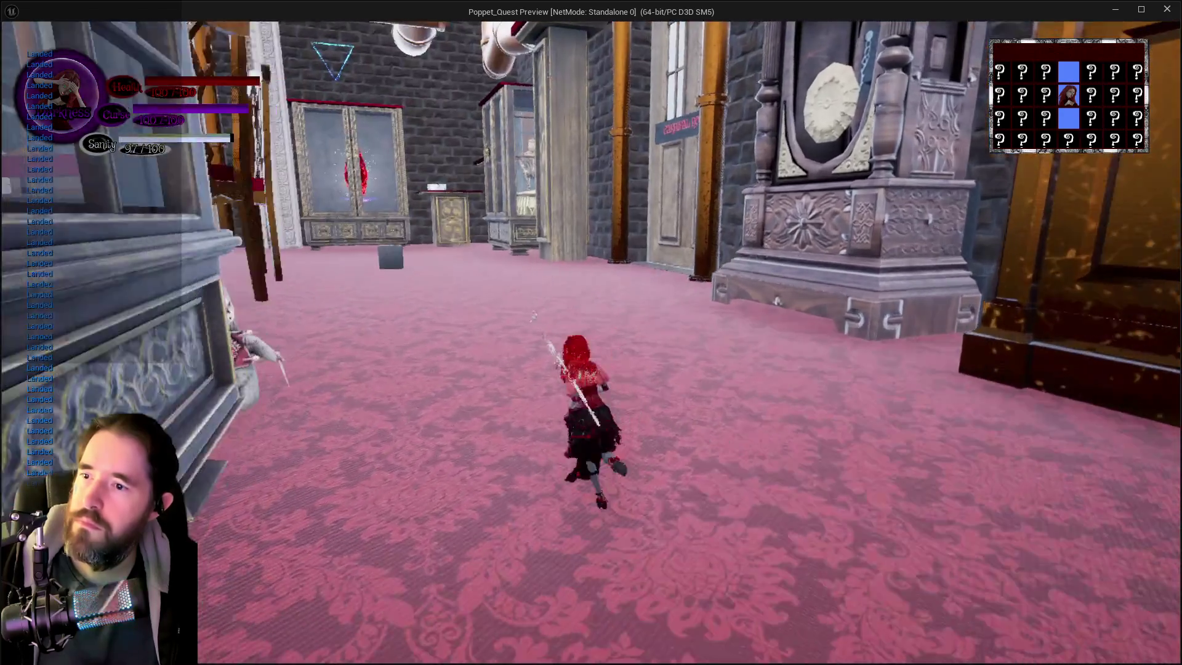
pyautogui.press('space')
pyautogui.press('space')
pyautogui.press('w')
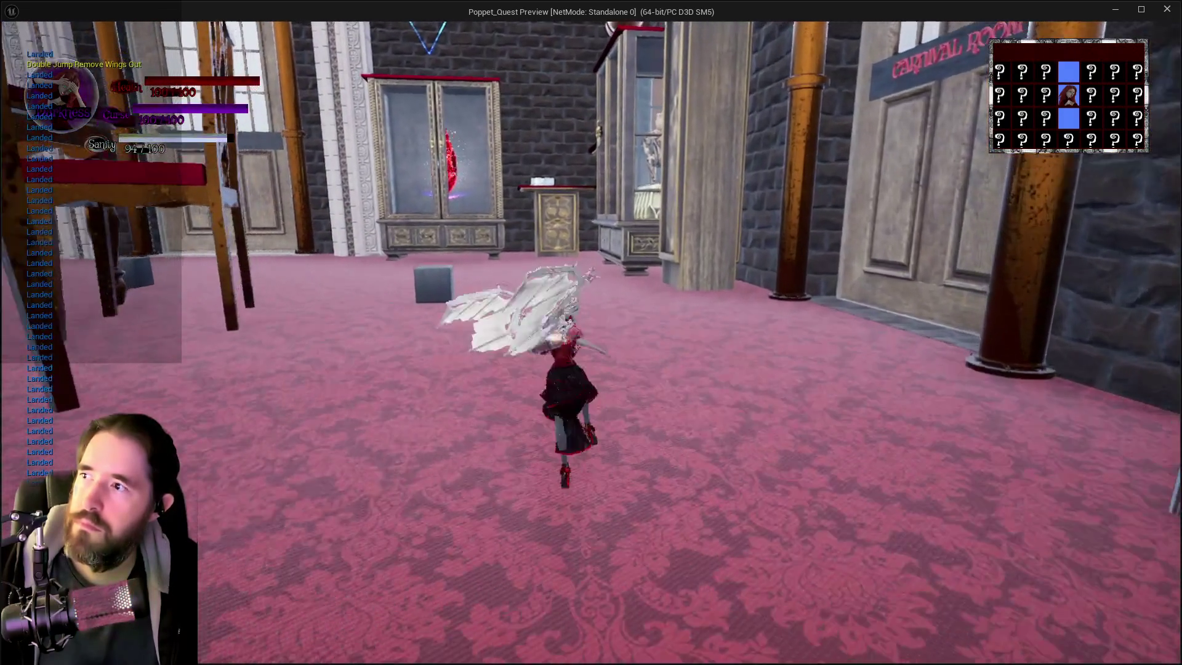
pyautogui.press('w')
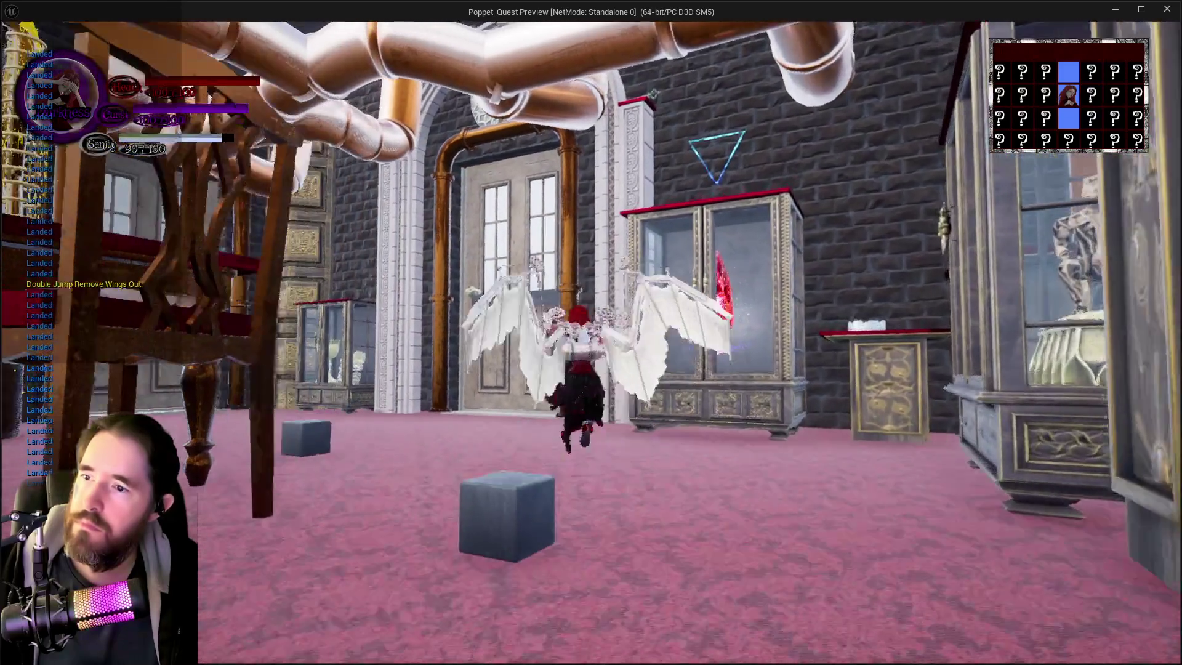
pyautogui.press('w')
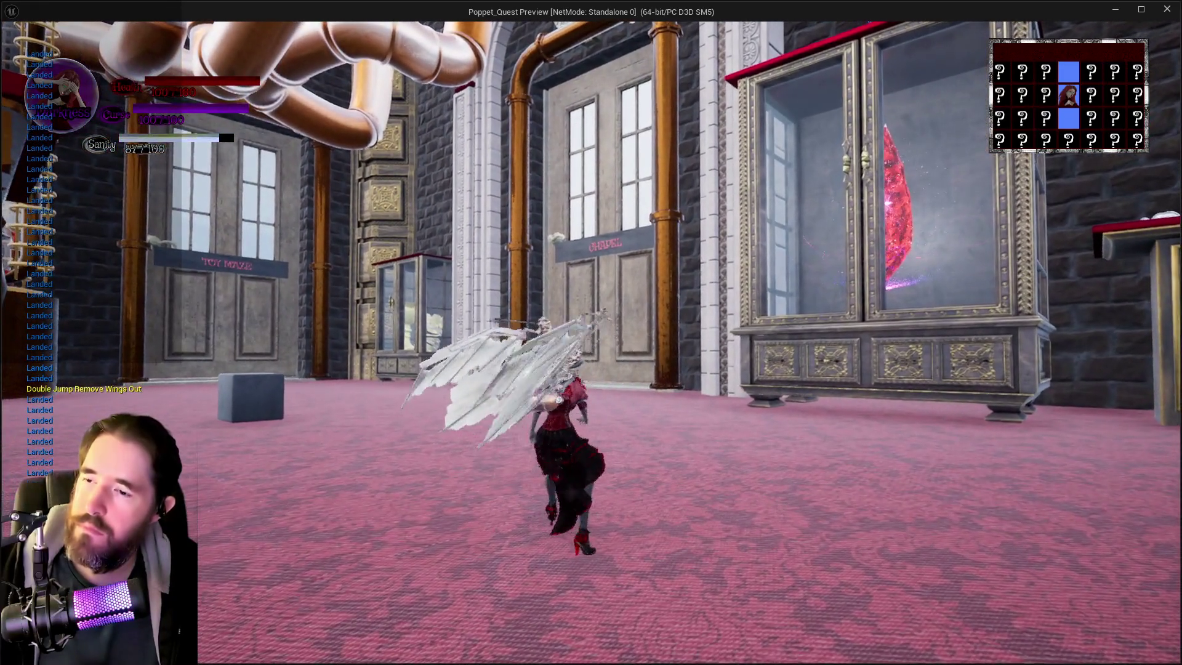
pyautogui.press('Escape')
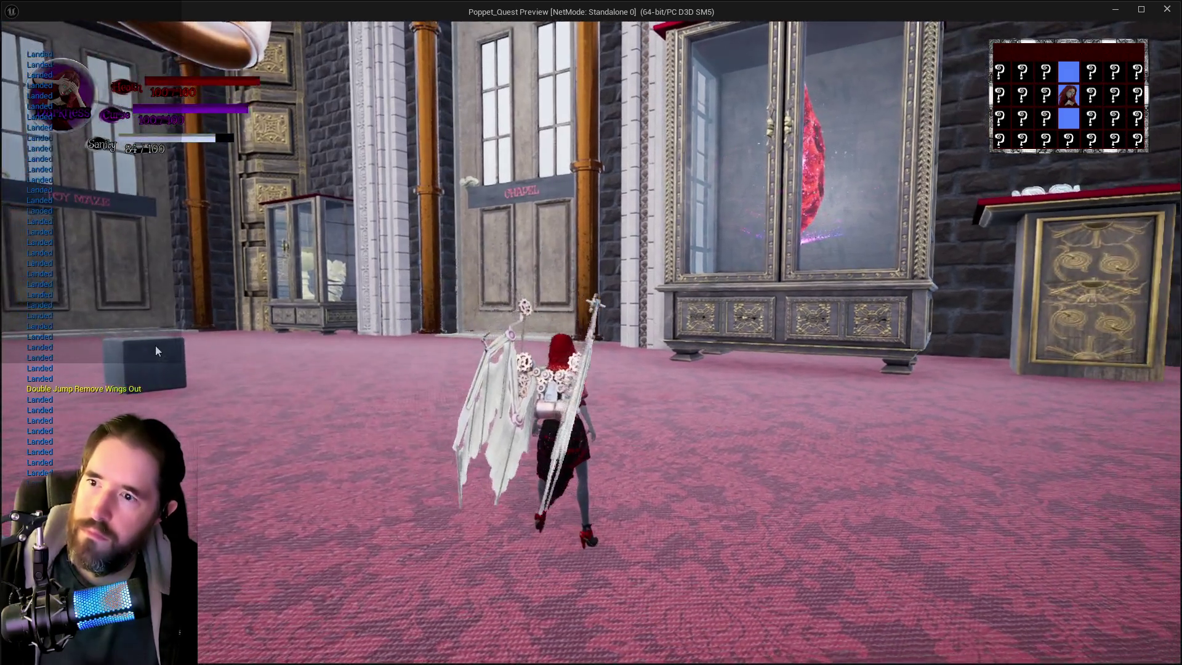
pyautogui.scroll(-2, 393, 352)
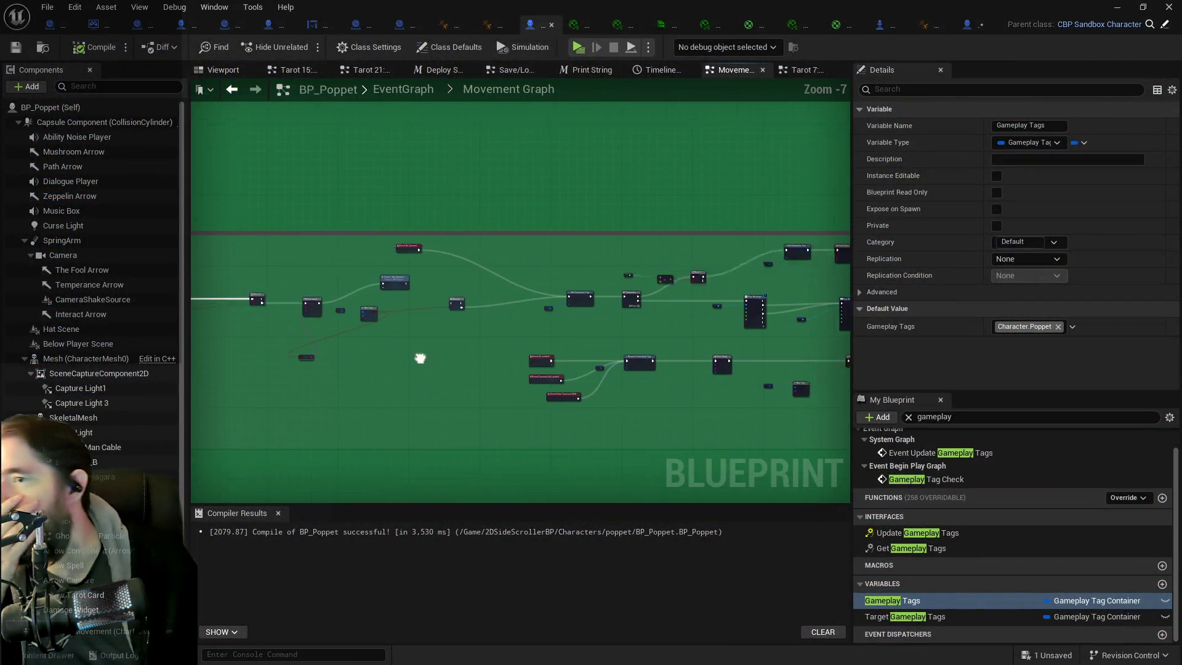
# - Break the Branch False wire into Add Gameplay Tag and move Event On Jumped closer to it
pyautogui.moveTo(426, 320); pyautogui.dragTo(404, 314)
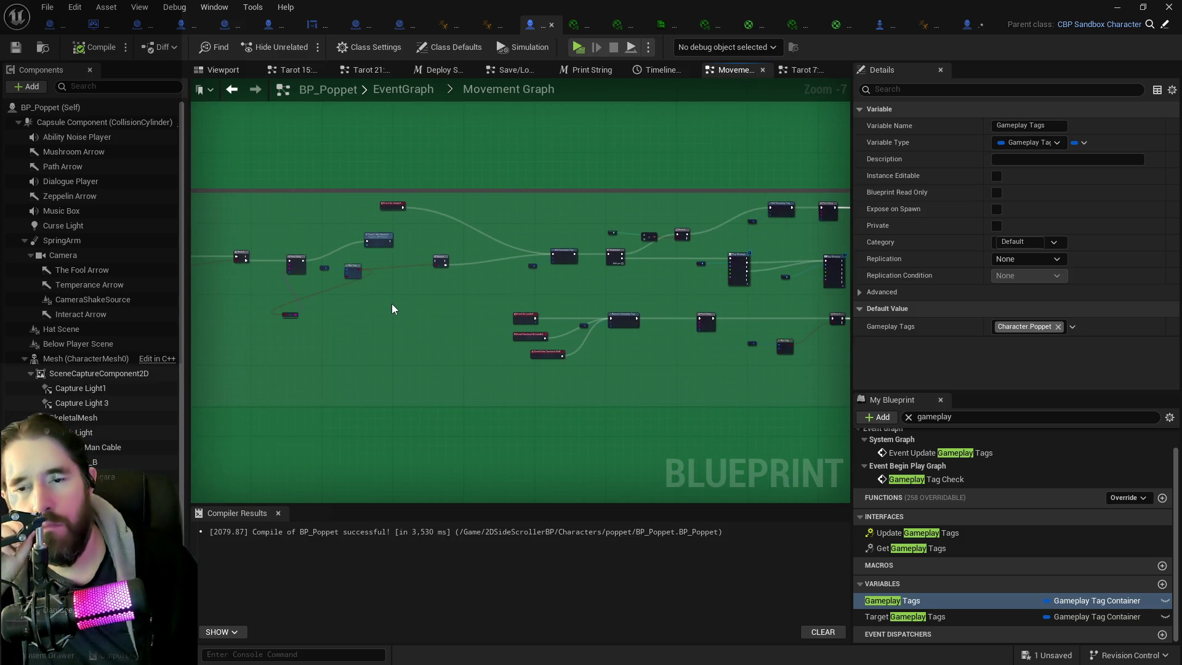
pyautogui.moveTo(511, 259)
pyautogui.mouseDown()
pyautogui.moveTo(581, 259)
pyautogui.moveTo(435, 232)
pyautogui.moveTo(470, 243)
pyautogui.moveTo(504, 223)
pyautogui.mouseUp()
pyautogui.scroll(2, 504, 219)
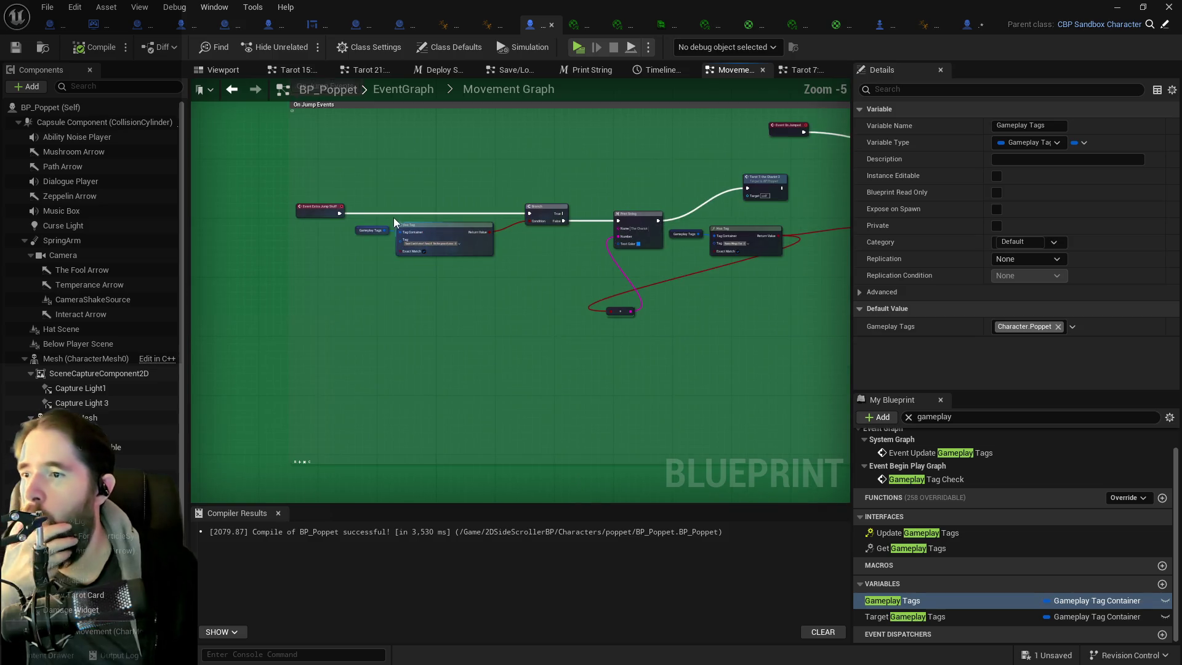
pyautogui.click(386, 213)
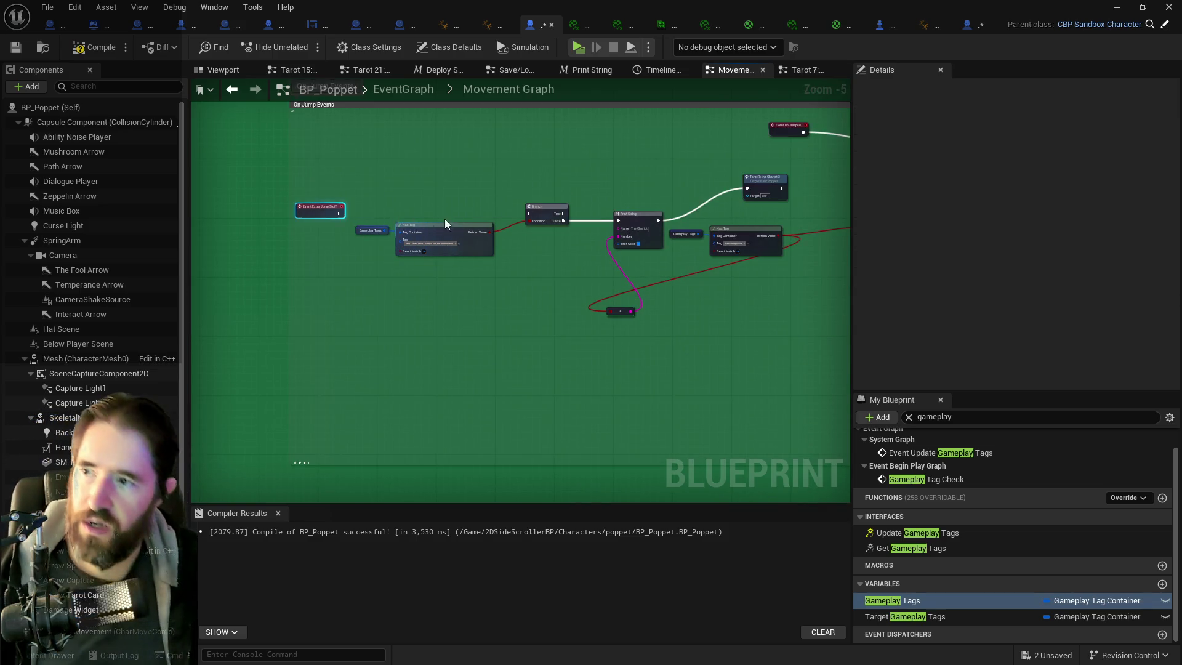
pyautogui.moveTo(530, 222); pyautogui.dragTo(217, 251)
pyautogui.moveTo(493, 169)
pyautogui.mouseDown()
pyautogui.moveTo(623, 241)
pyautogui.moveTo(584, 214)
pyautogui.moveTo(554, 248)
pyautogui.moveTo(586, 261)
pyautogui.mouseUp()
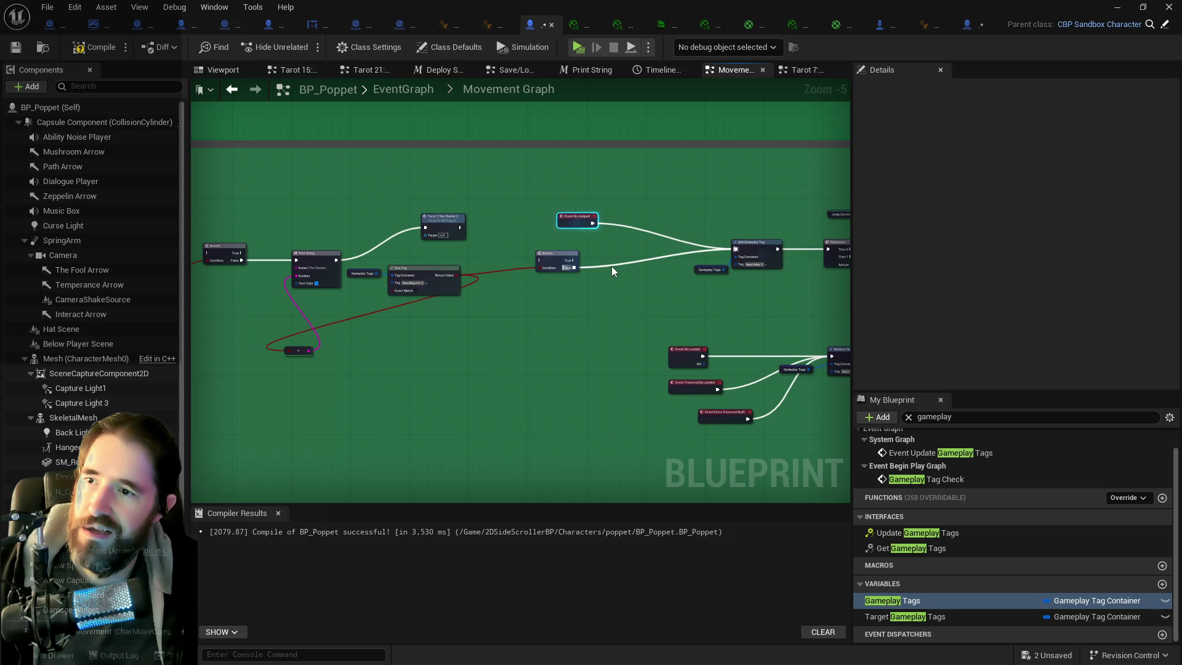
pyautogui.click(611, 266)
pyautogui.keyDown('alt'); pyautogui.click(573, 267); pyautogui.keyUp('alt')
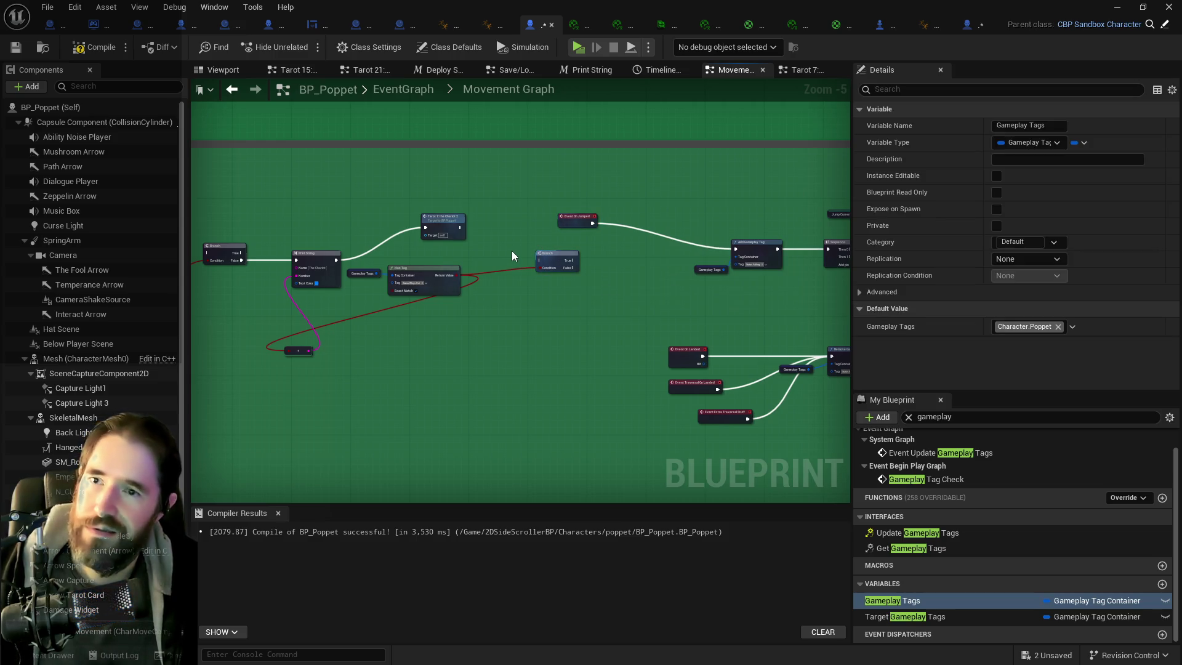
pyautogui.moveTo(574, 220); pyautogui.dragTo(634, 246)
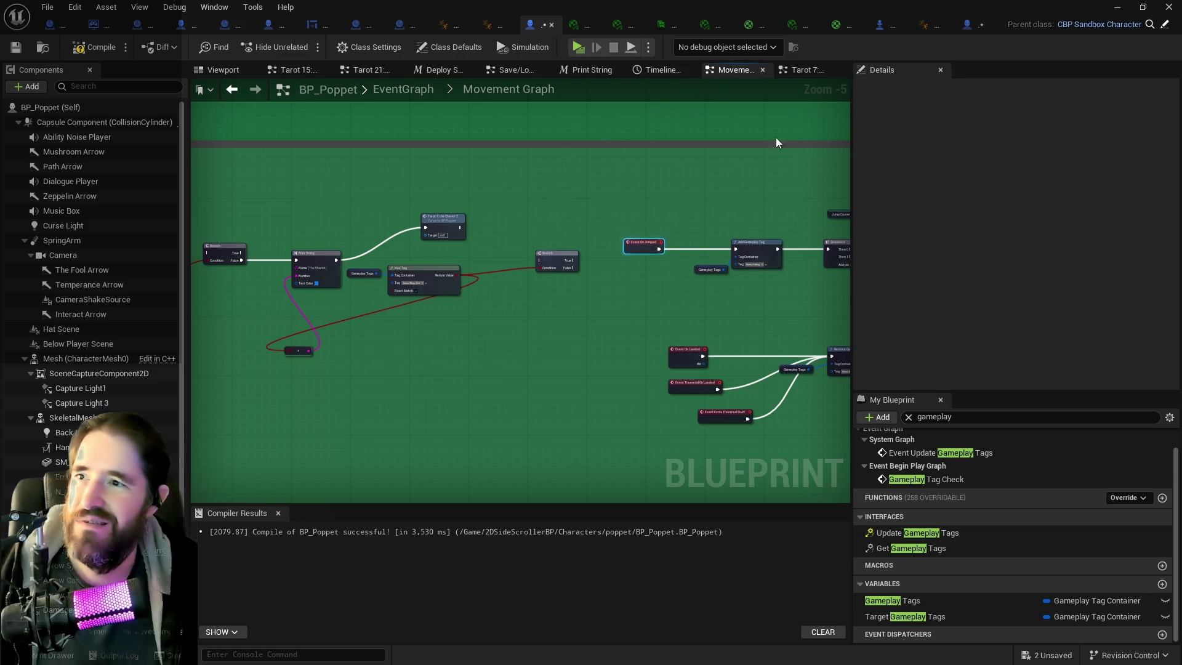
pyautogui.click(794, 70)
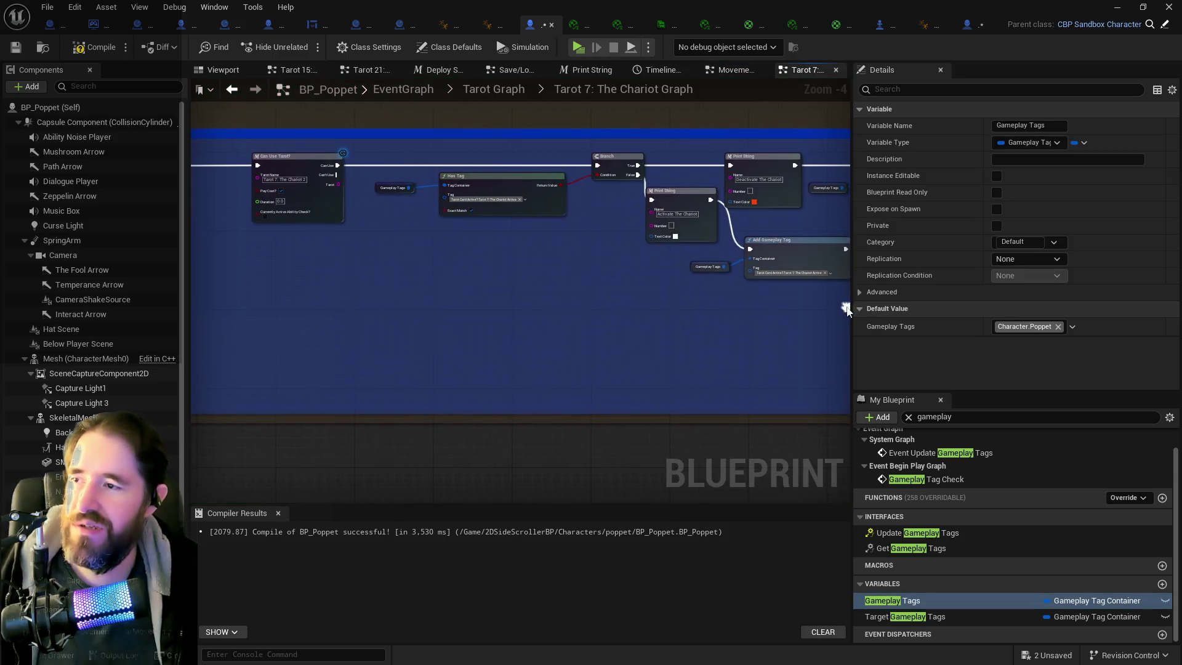
# - Review The Chariot graph's Branch and Add Gameplay Tag nodes, then recompile BP_Poppet
pyautogui.scroll(-3, 847, 310)
pyautogui.scroll(3, 359, 333)
pyautogui.moveTo(595, 342)
pyautogui.mouseDown()
pyautogui.moveTo(477, 295)
pyautogui.moveTo(406, 284)
pyautogui.moveTo(503, 293)
pyautogui.mouseUp()
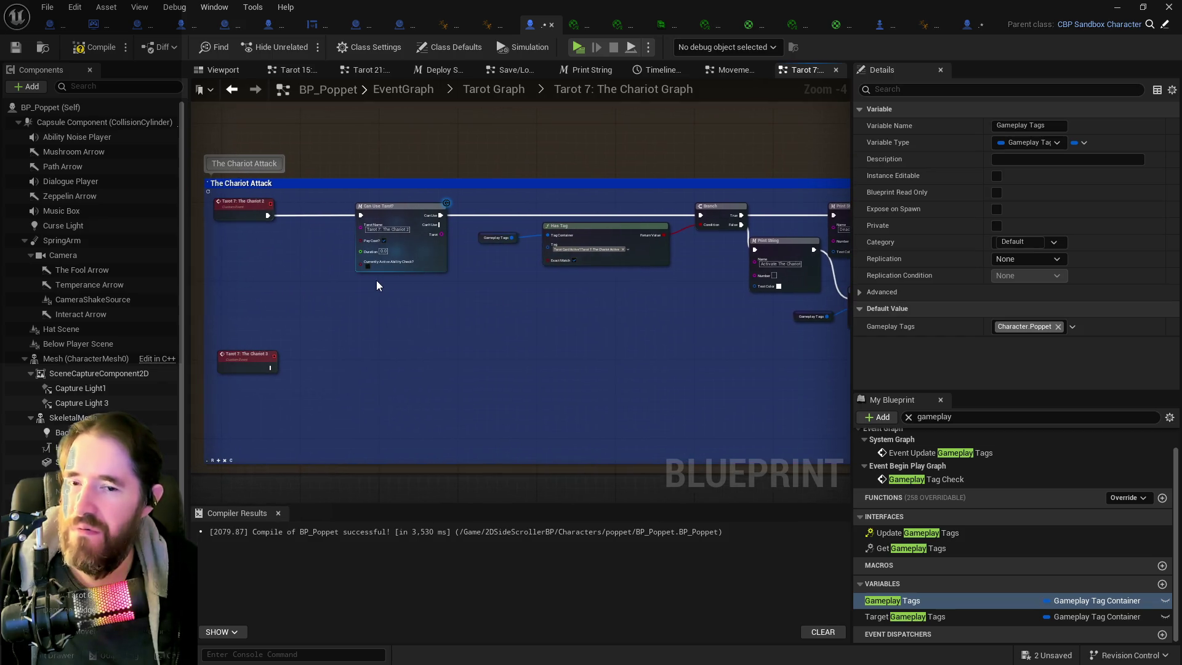
pyautogui.scroll(-4, 377, 284)
pyautogui.moveTo(378, 256); pyautogui.dragTo(396, 364)
pyautogui.scroll(3, 397, 228)
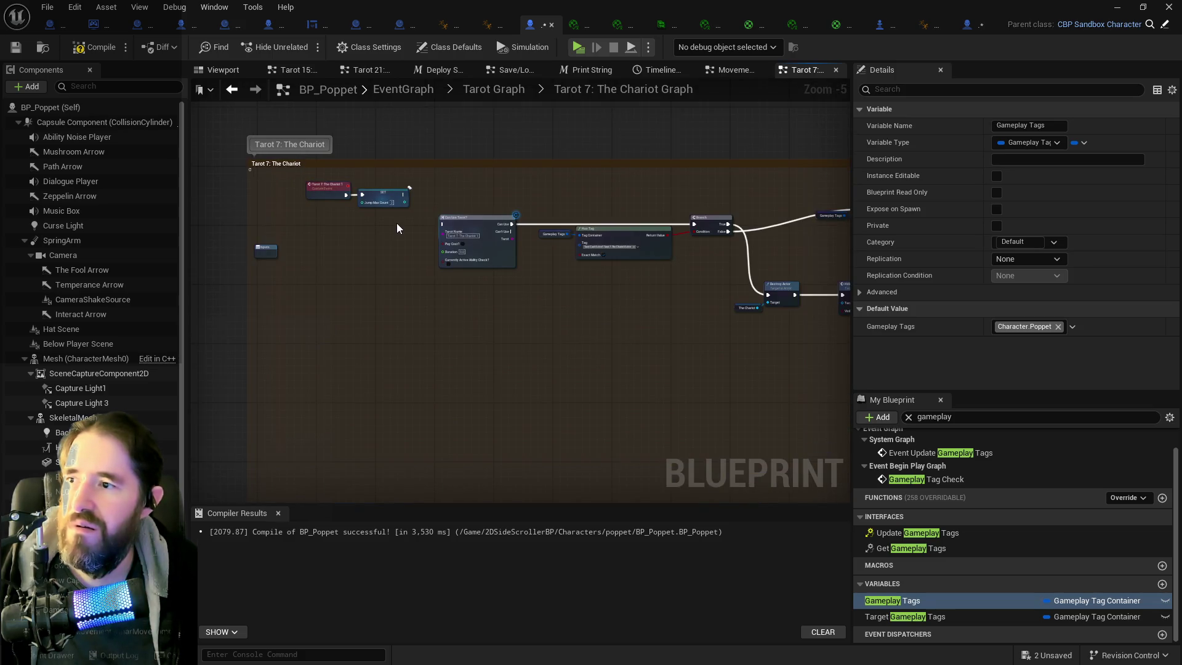
pyautogui.scroll(-2, 395, 228)
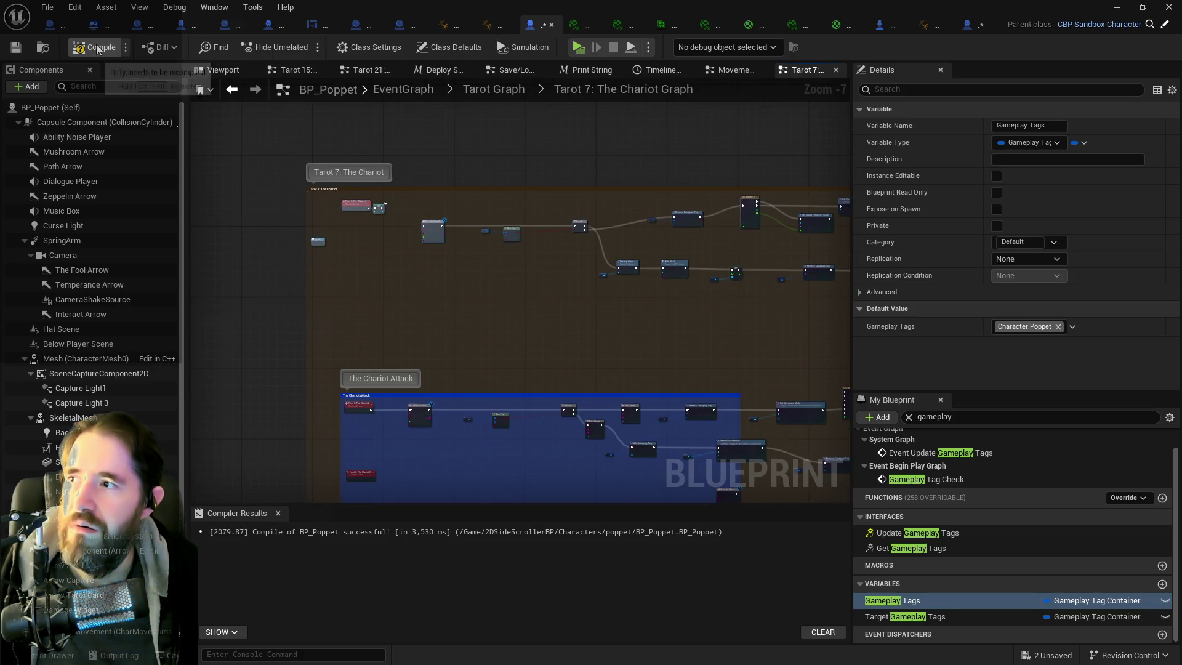
pyautogui.click(16, 52)
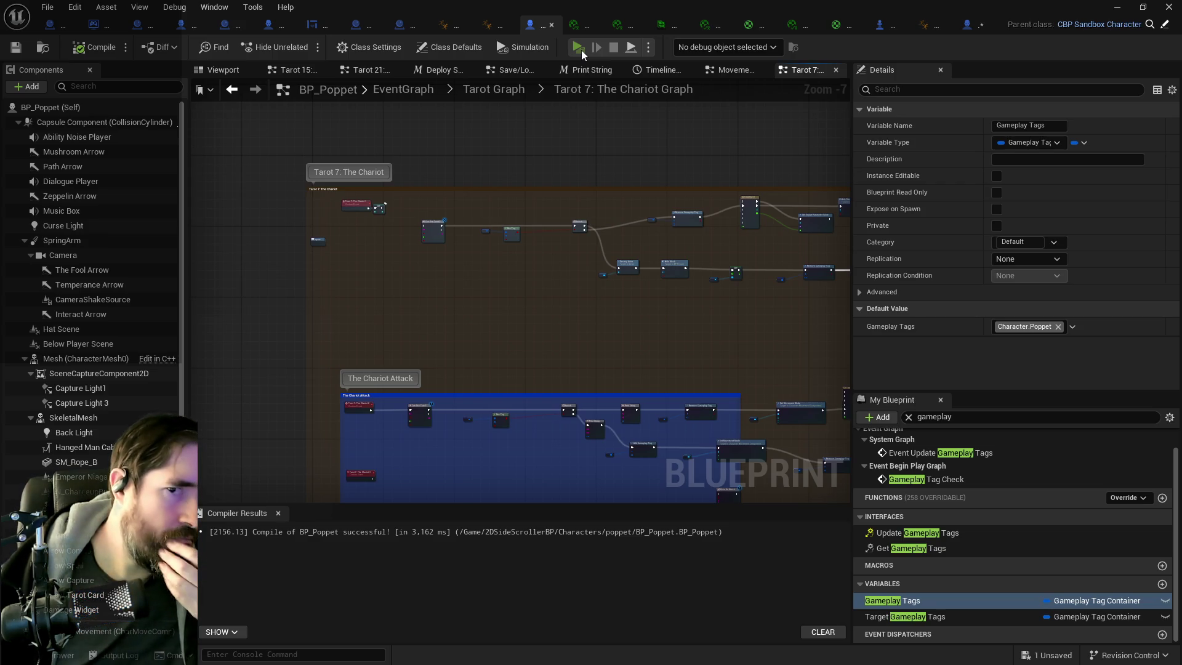
pyautogui.click(581, 50)
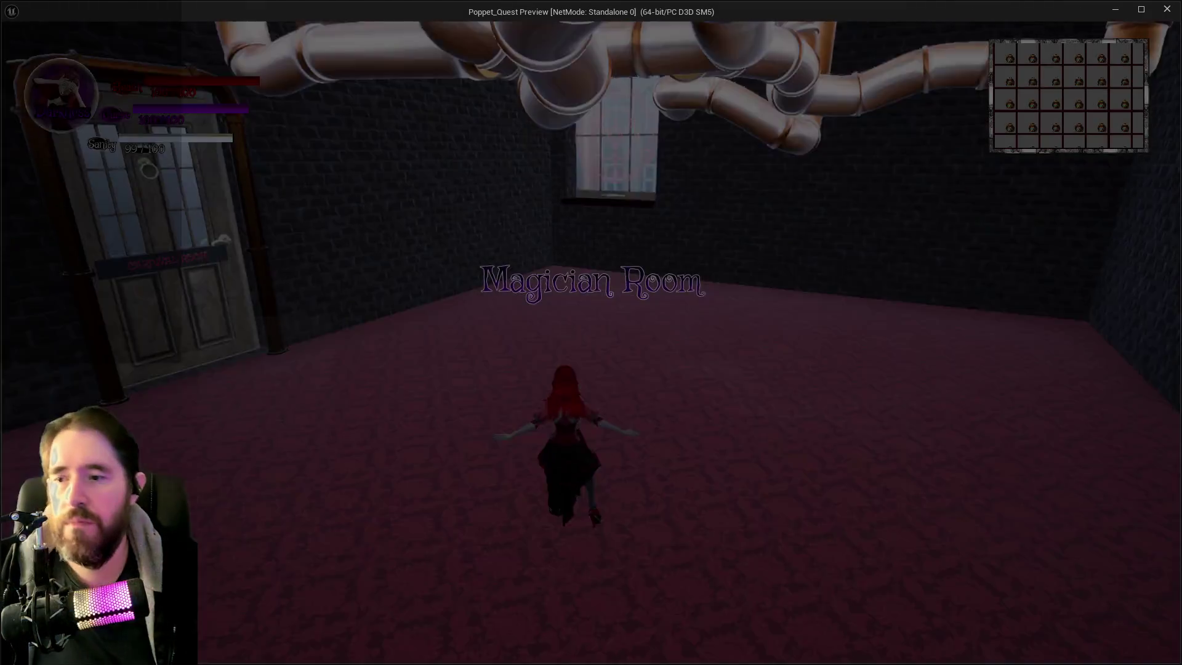
# - Open the tarot card selection in-game and equip The Chariot card
pyautogui.press('w')
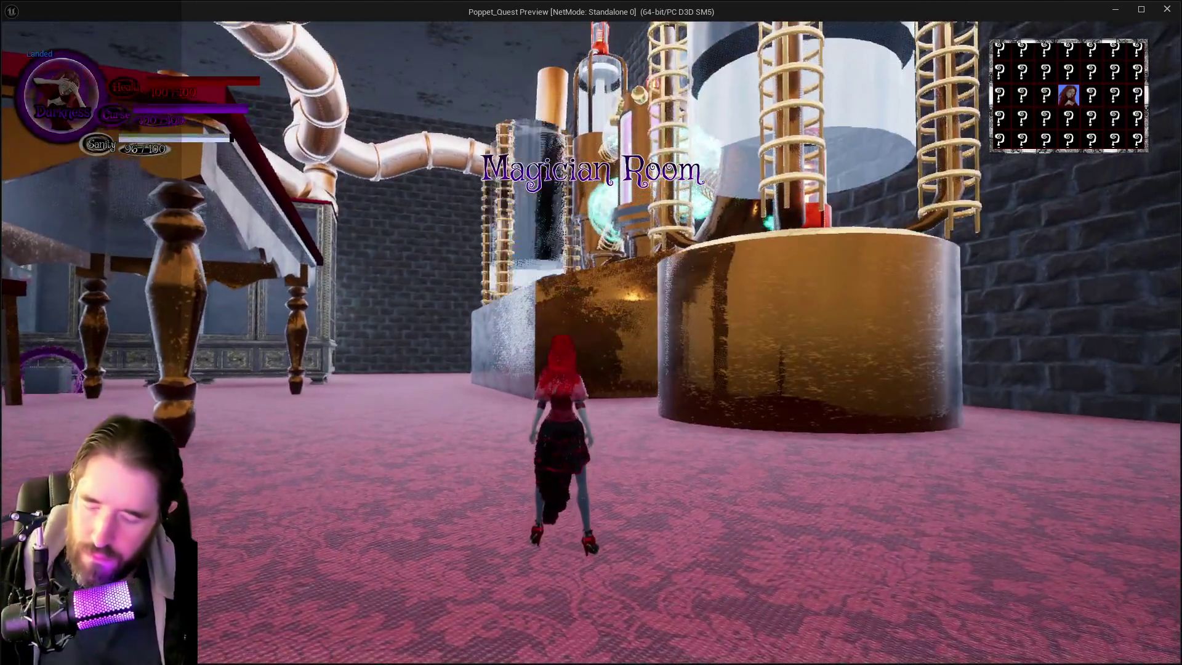
pyautogui.press('Tab')
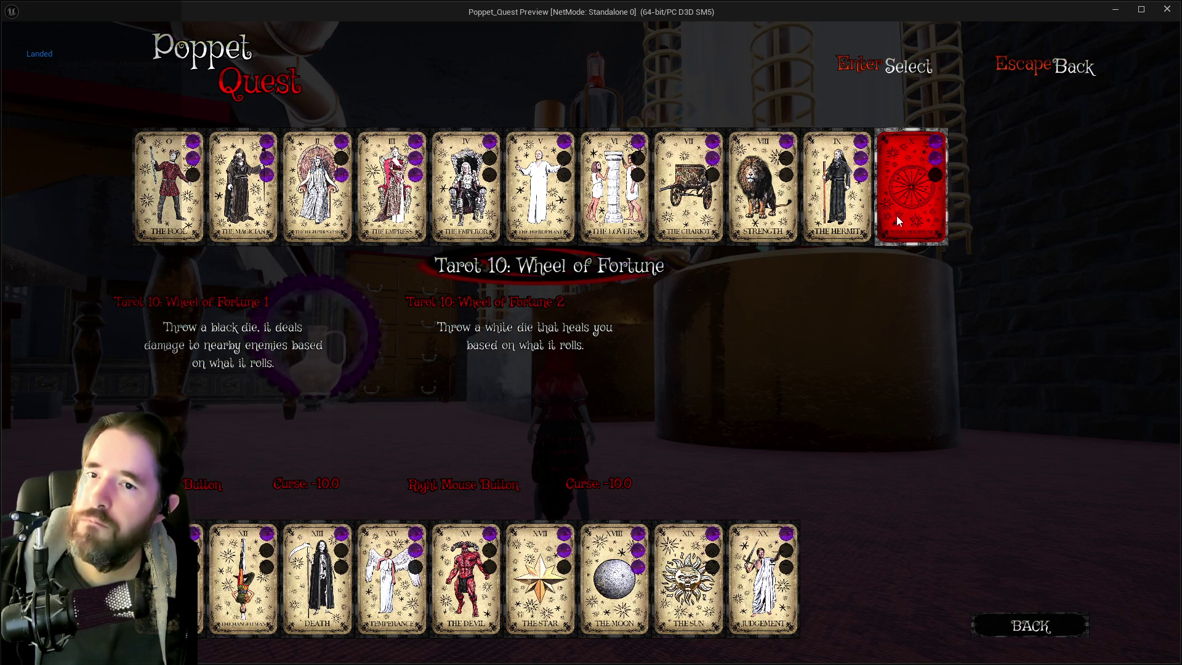
pyautogui.click(697, 212)
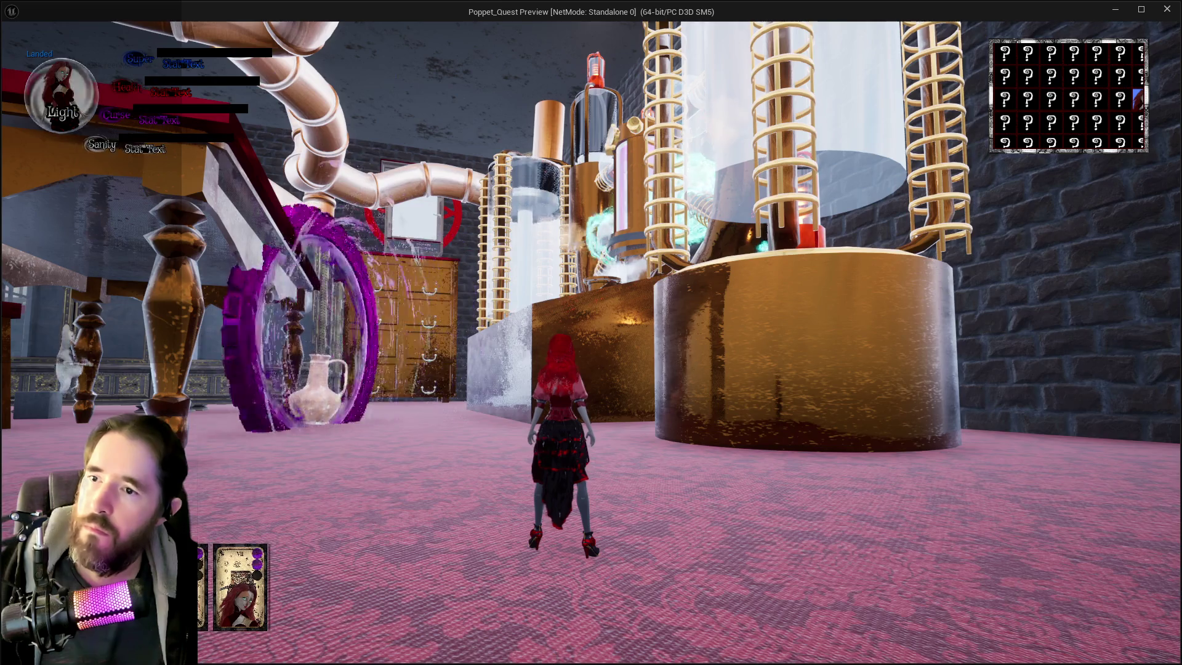
# - Double-jump and fly through the rooms over the copper pipes and lab table, then stop the session
pyautogui.press('w')
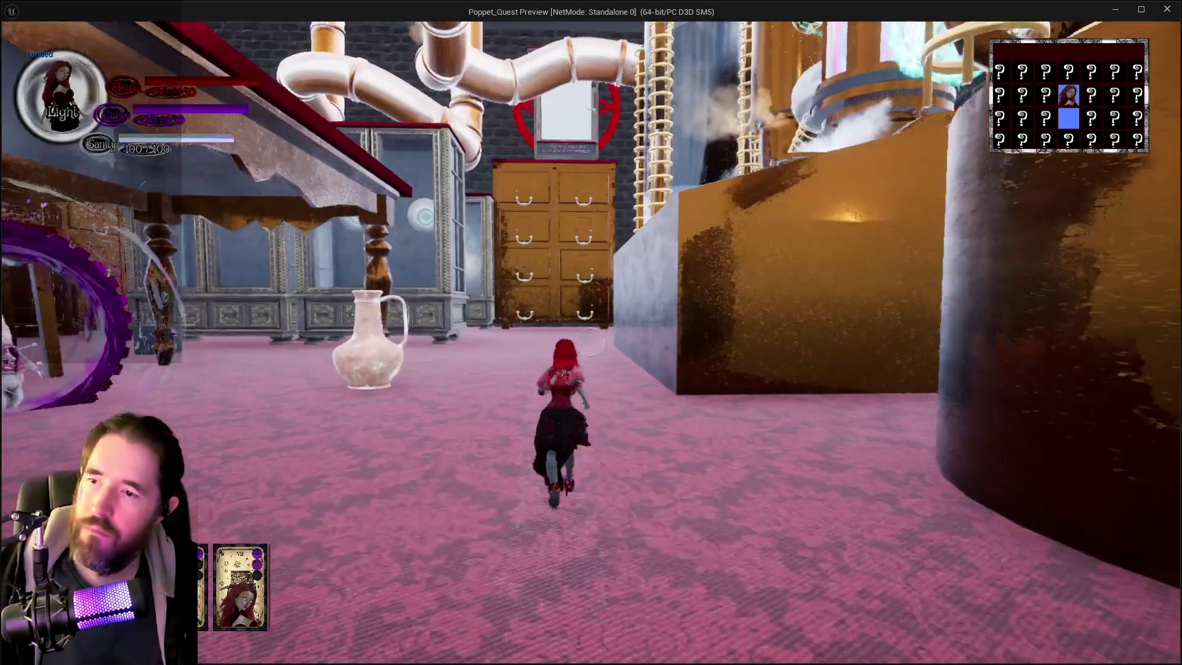
pyautogui.press('w')
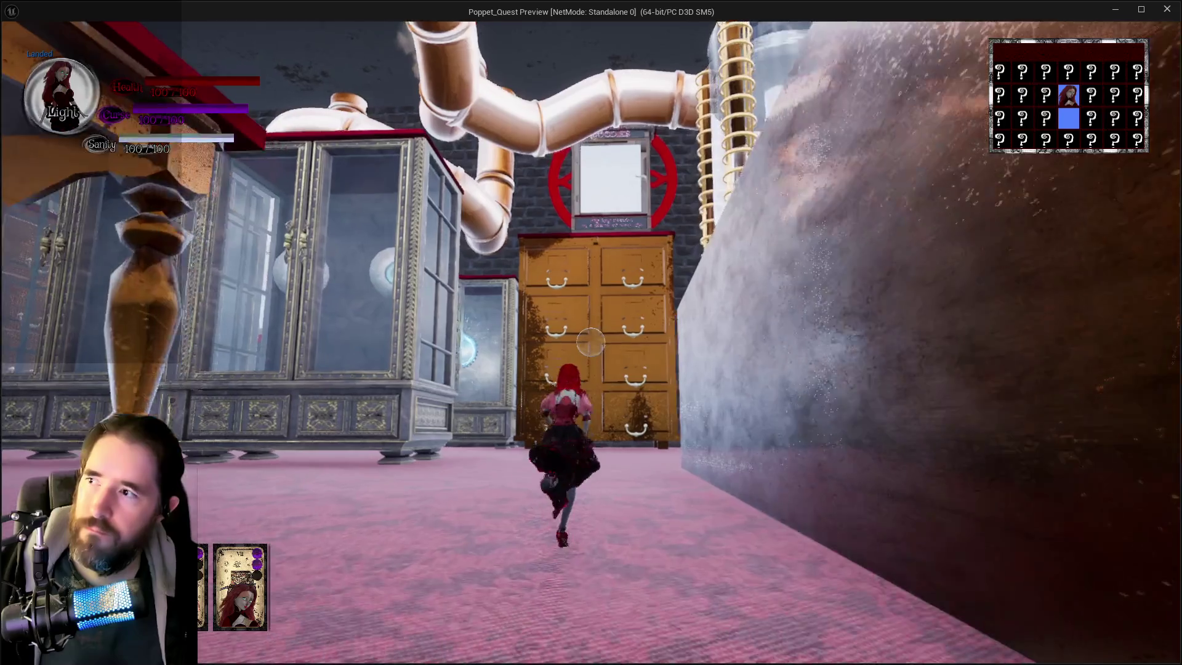
pyautogui.press('w')
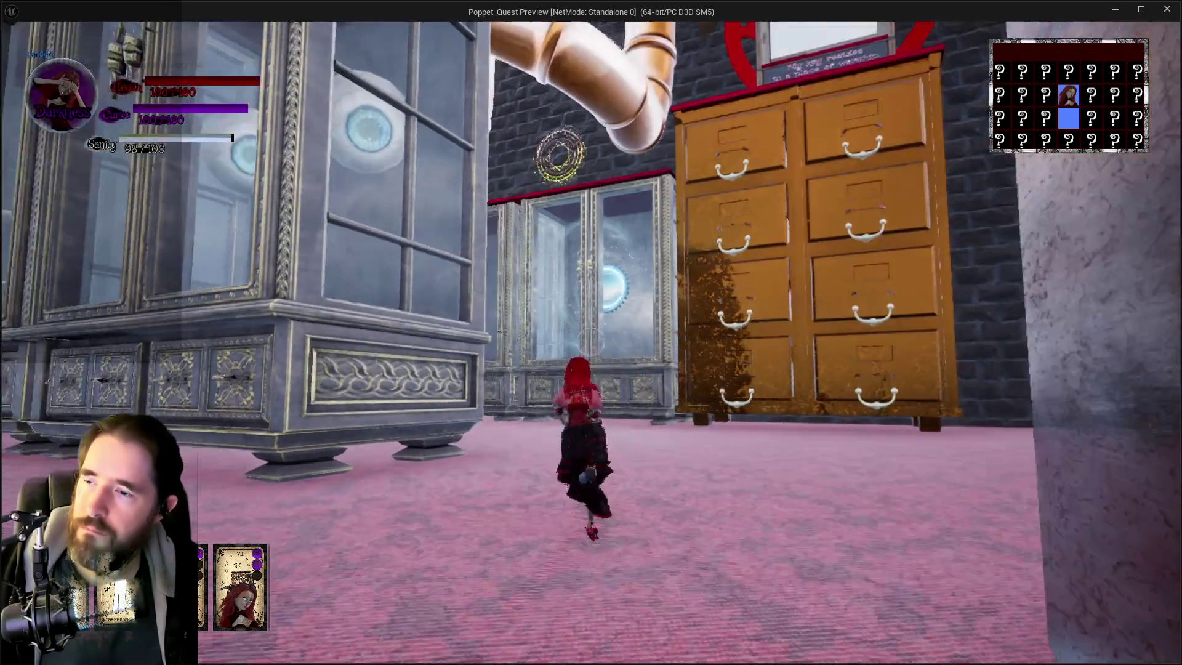
pyautogui.press('w')
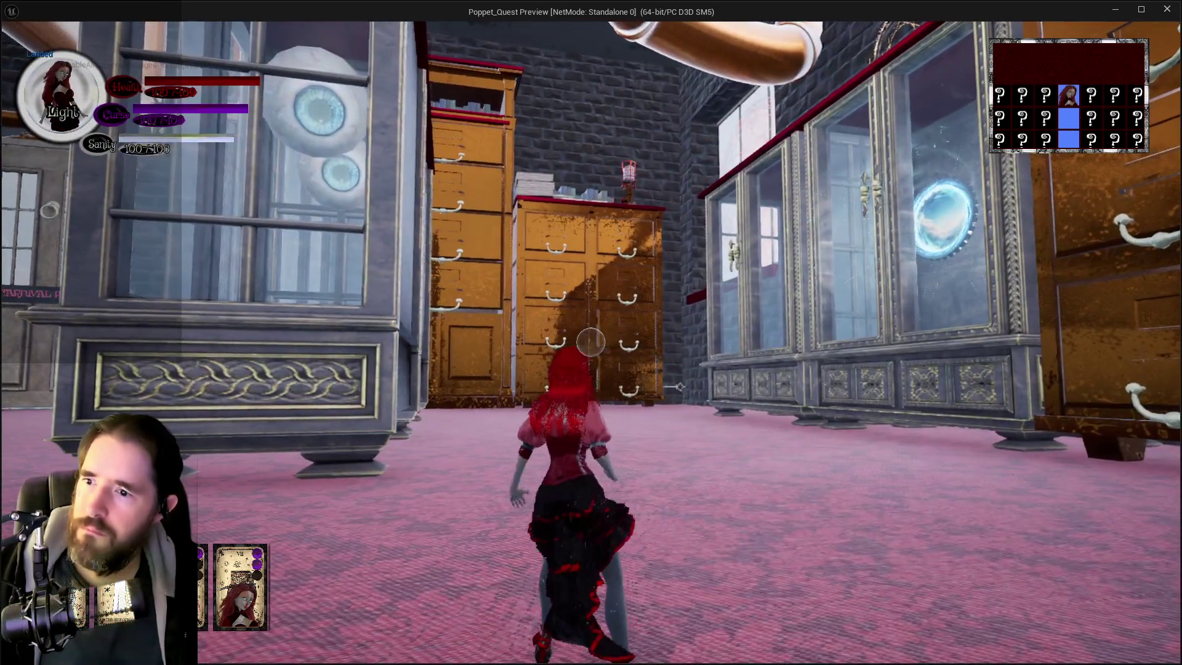
pyautogui.press('w')
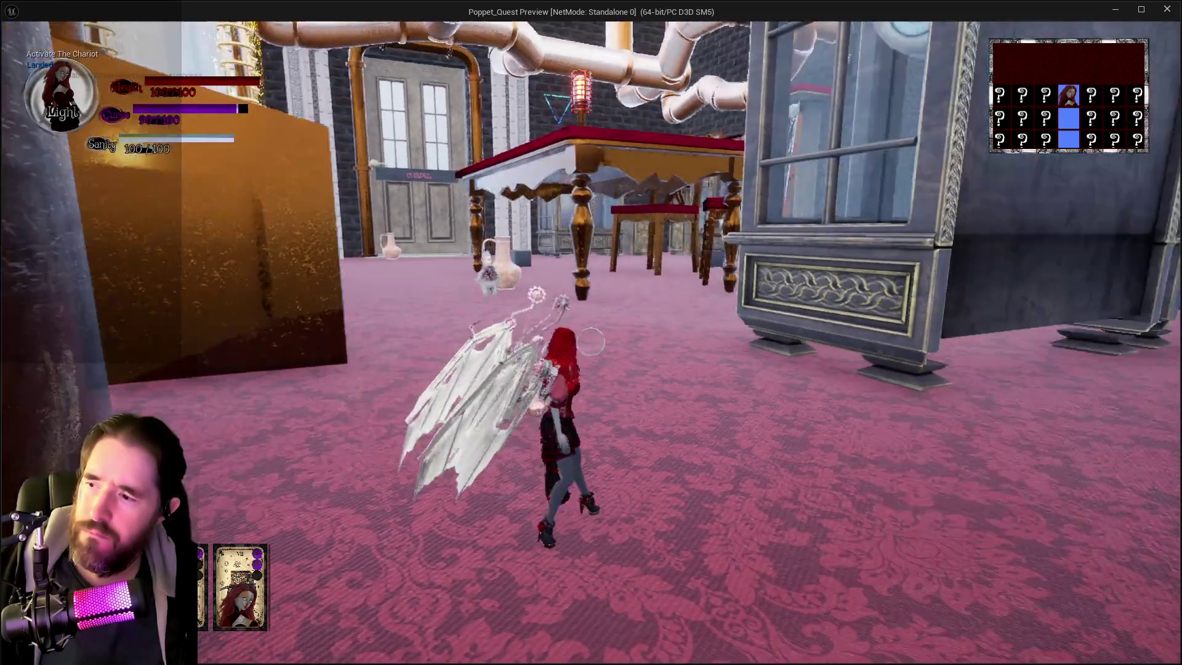
pyautogui.press('w')
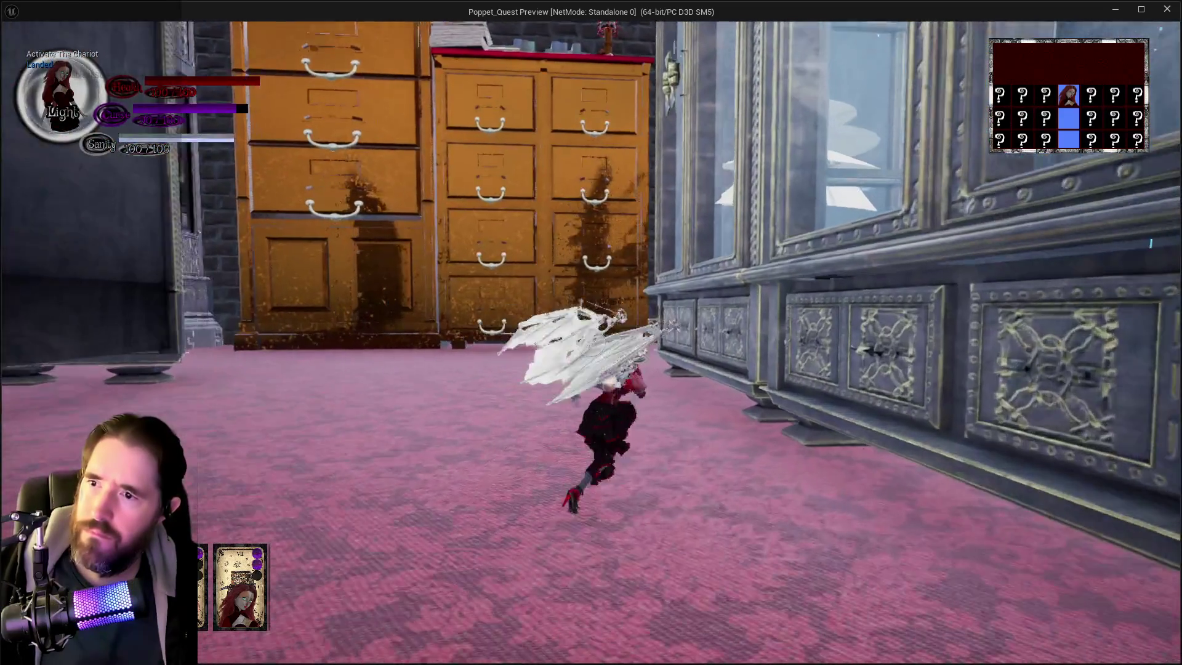
pyautogui.press('w')
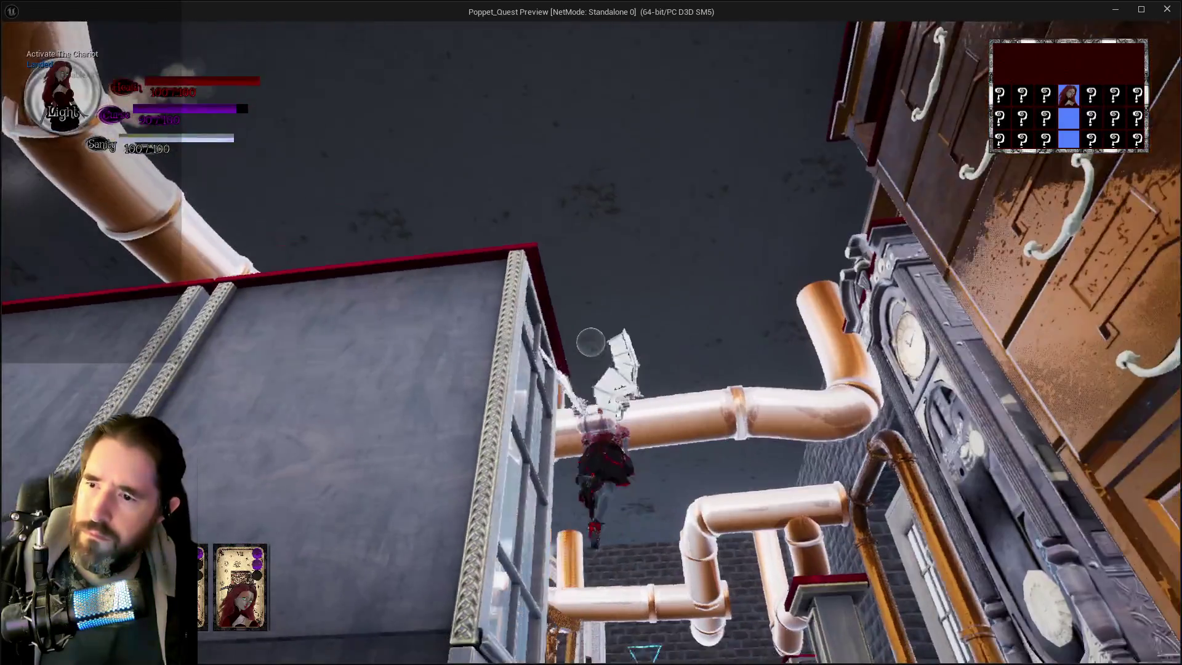
pyautogui.press('w')
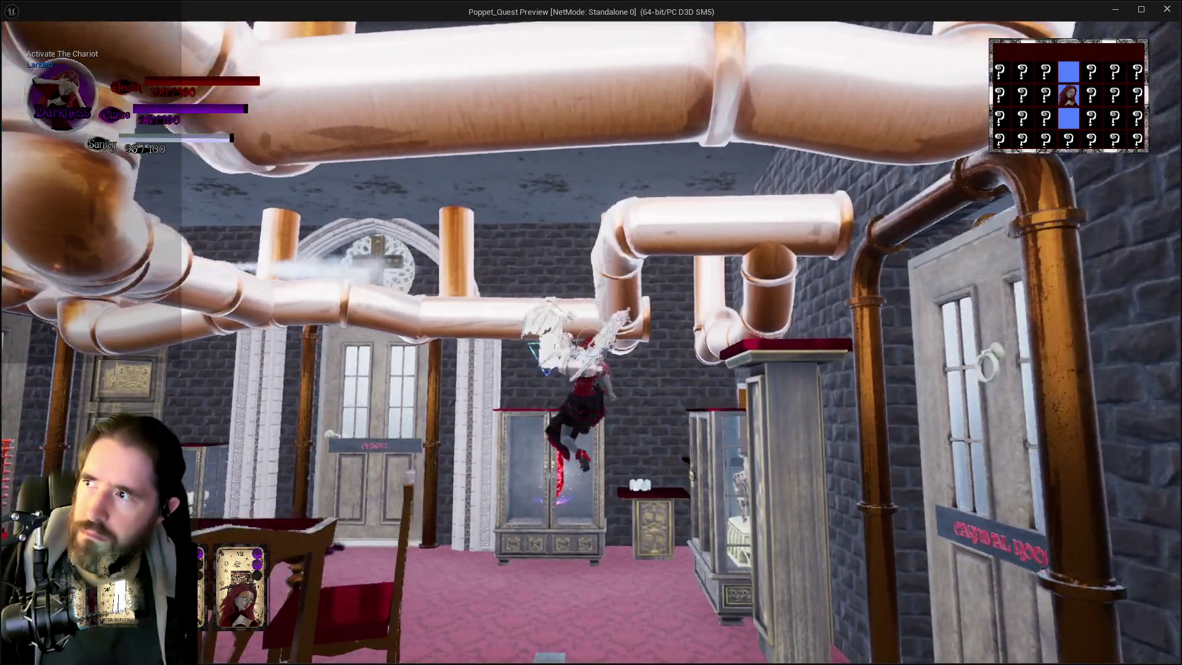
pyautogui.press('w')
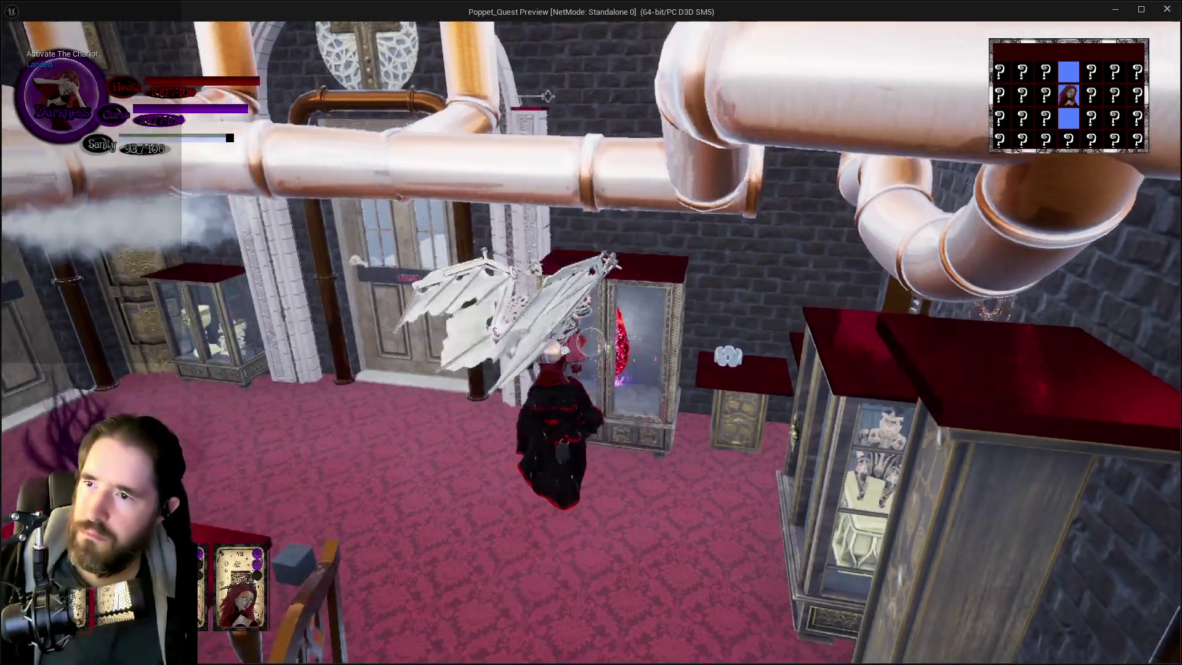
pyautogui.press('w')
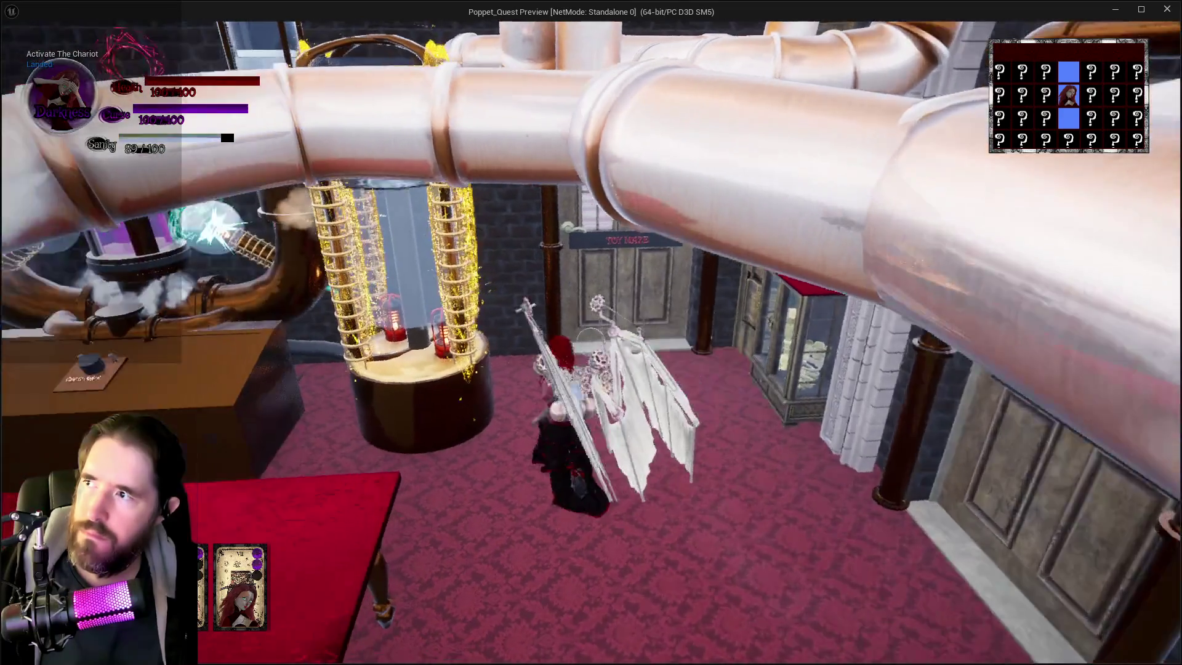
pyautogui.press('w')
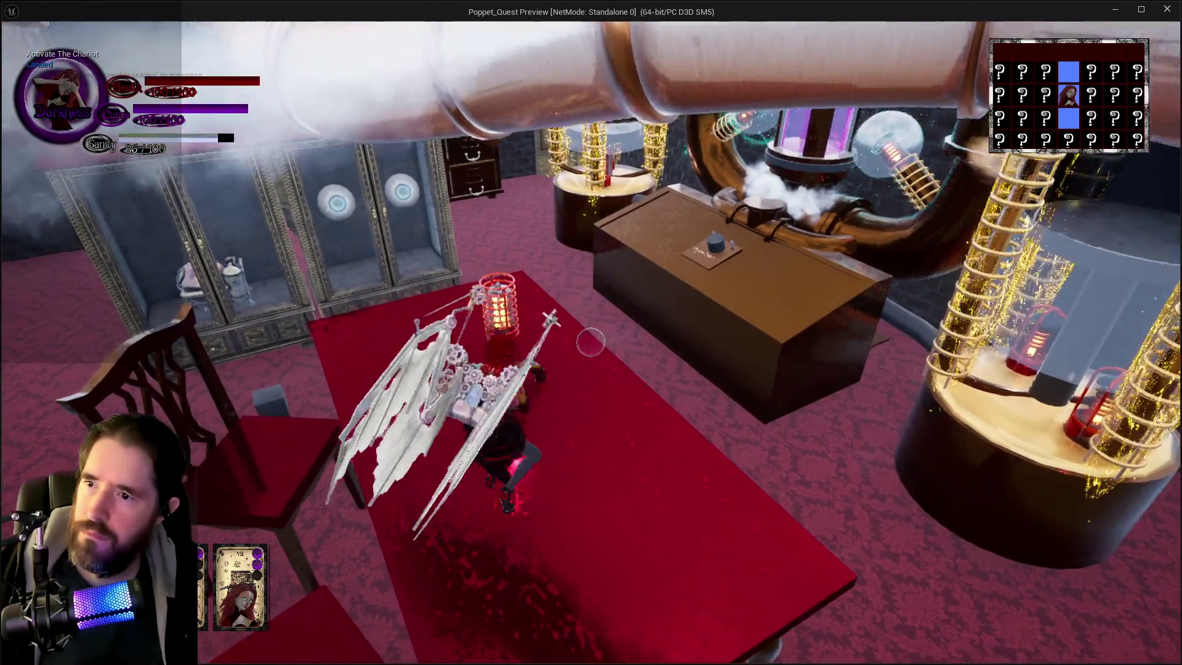
pyautogui.hotkey('alt', 'Tab')
pyautogui.press('Escape')
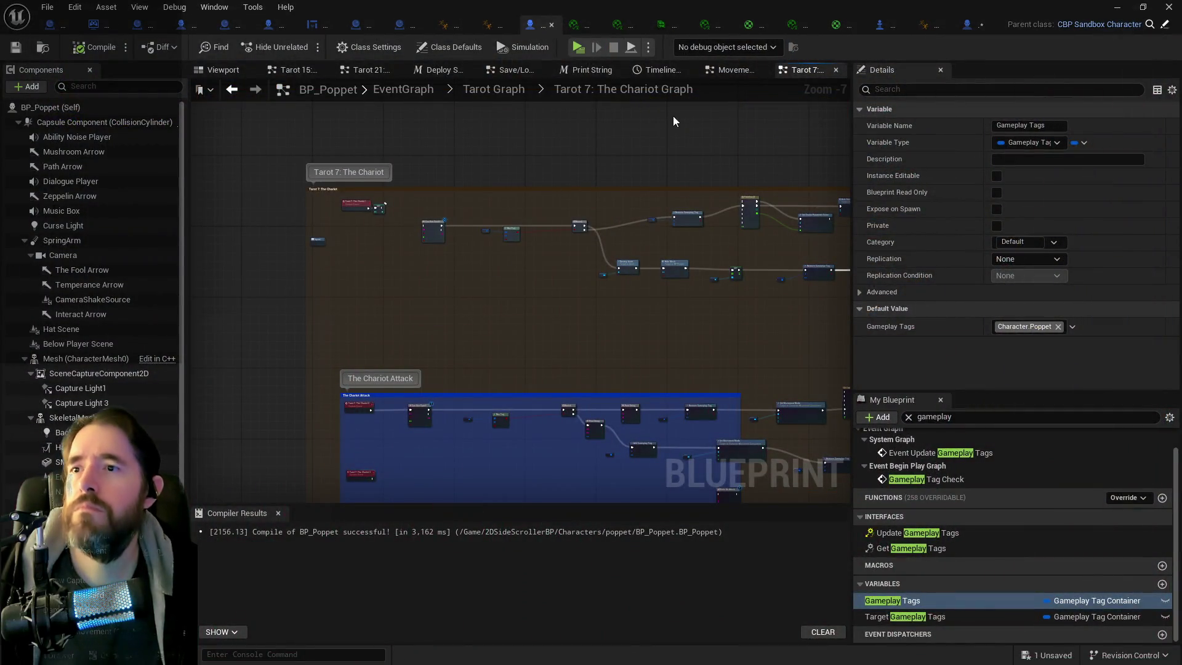
# - Zoom into the Chariot Attack comment and pan to the Can Use Tarot node
pyautogui.scroll(4, 558, 272)
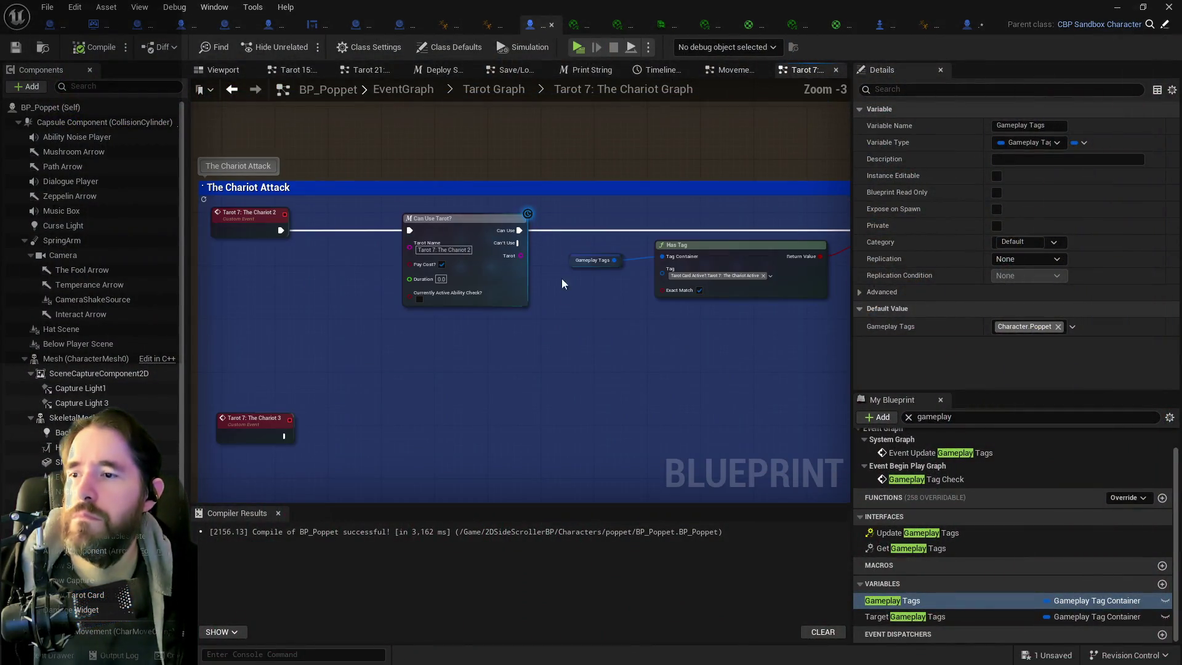
pyautogui.moveTo(297, 290)
pyautogui.mouseDown()
pyautogui.moveTo(560, 254)
pyautogui.moveTo(607, 262)
pyautogui.moveTo(423, 228)
pyautogui.mouseUp()
pyautogui.moveTo(569, 255)
pyautogui.mouseDown()
pyautogui.moveTo(570, 290)
pyautogui.moveTo(623, 269)
pyautogui.moveTo(581, 238)
pyautogui.mouseUp()
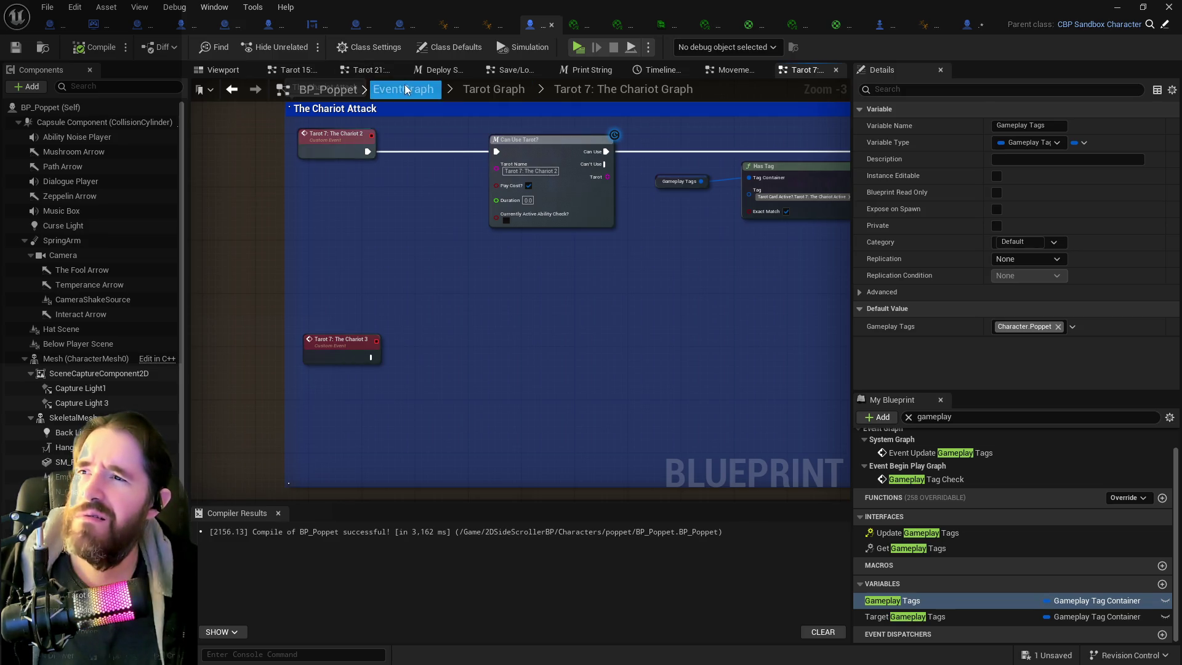
# - Switch to the Movement Graph and pan across to Timeline_17 and its Remove Gameplay Tag chain
pyautogui.hotkey('alt', 'Left')
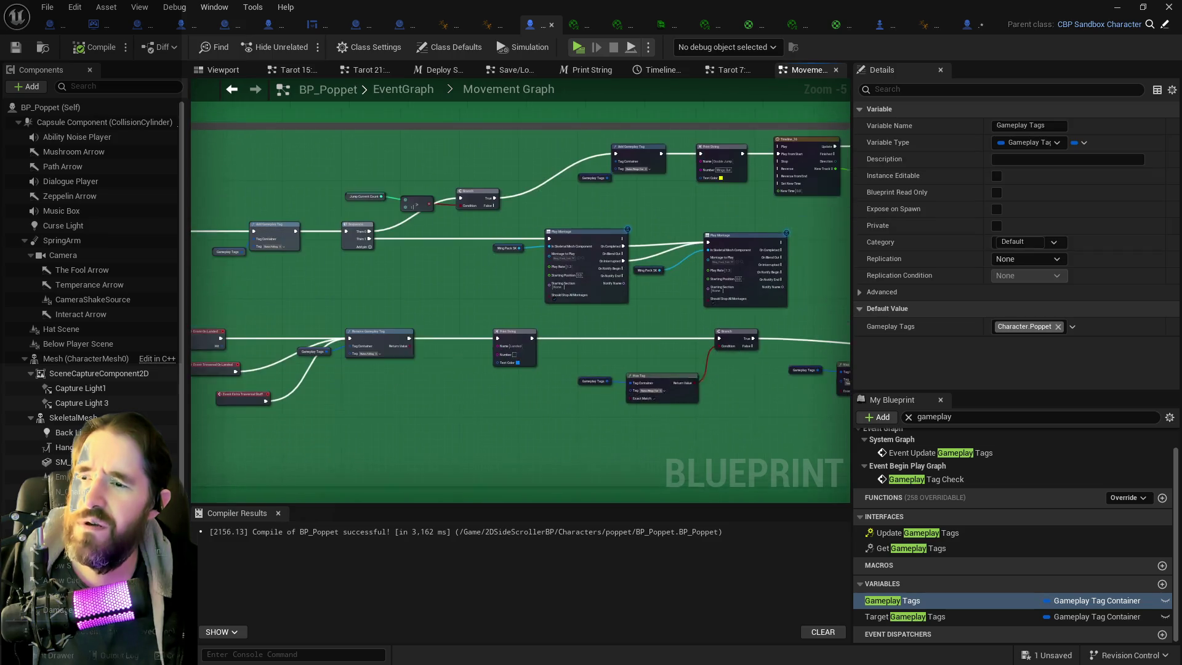
pyautogui.scroll(1, 471, 169)
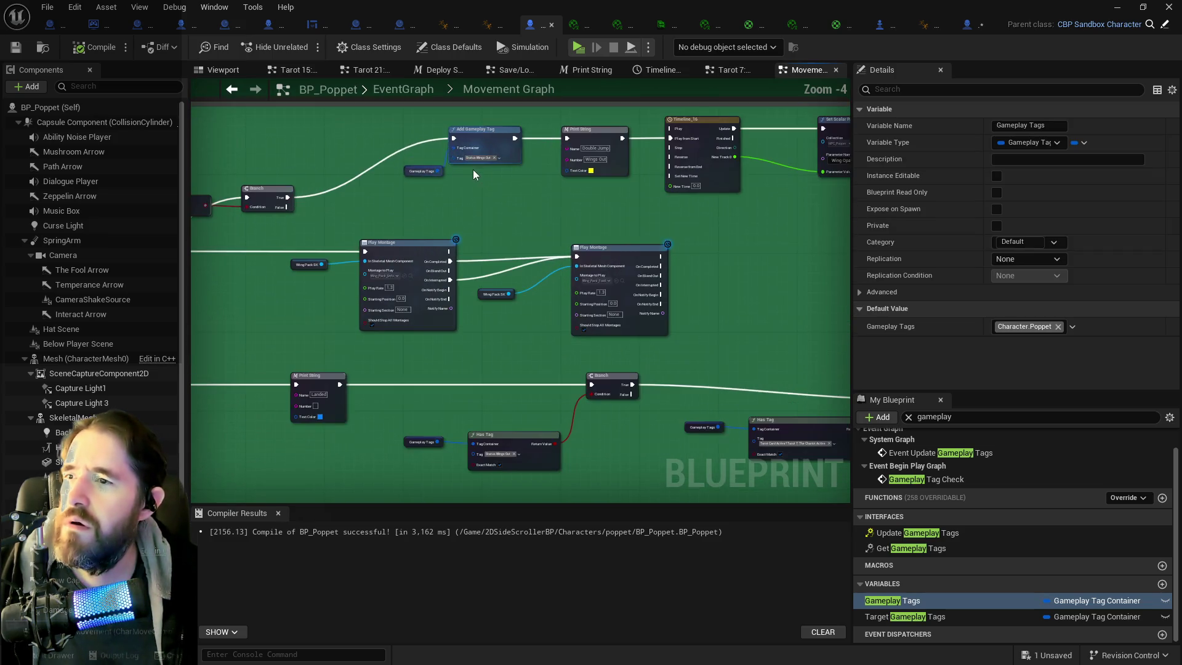
pyautogui.moveTo(586, 212); pyautogui.dragTo(309, 194)
pyautogui.moveTo(468, 216)
pyautogui.mouseDown()
pyautogui.moveTo(541, 98)
pyautogui.moveTo(679, 234)
pyautogui.mouseUp()
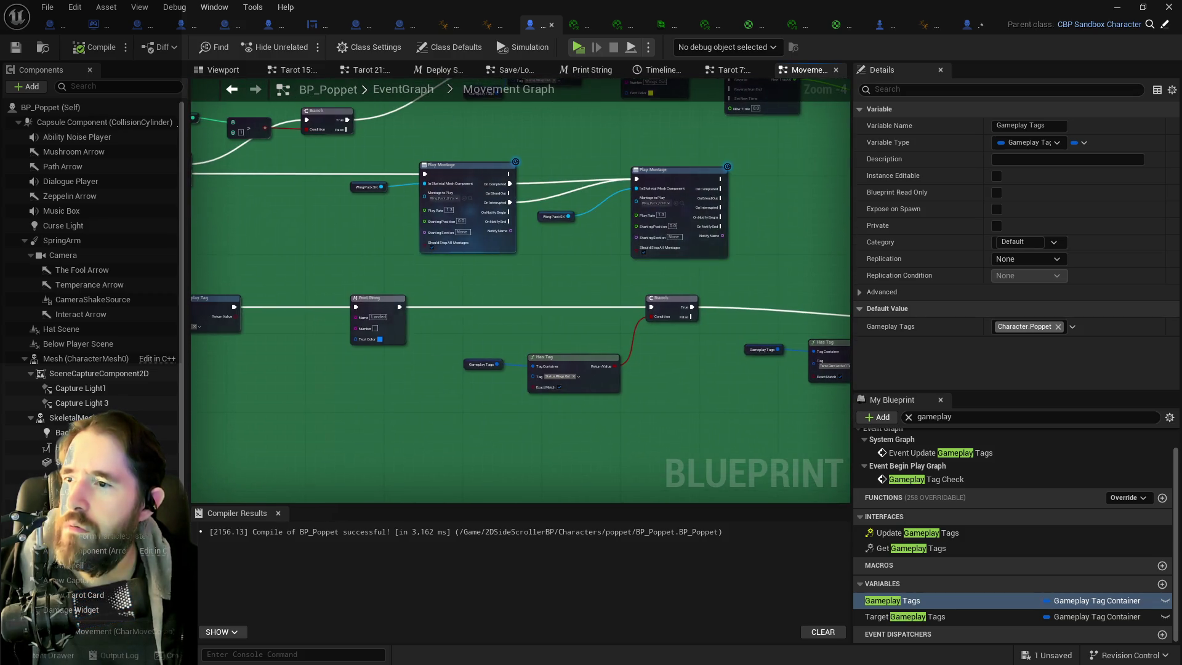
pyautogui.moveTo(461, 267); pyautogui.dragTo(710, 245)
pyautogui.moveTo(796, 231)
pyautogui.mouseDown()
pyautogui.moveTo(551, 251)
pyautogui.moveTo(379, 237)
pyautogui.mouseUp()
pyautogui.moveTo(667, 228); pyautogui.dragTo(259, 231)
pyautogui.moveTo(402, 329); pyautogui.dragTo(221, 285)
pyautogui.moveTo(368, 386); pyautogui.dragTo(467, 356)
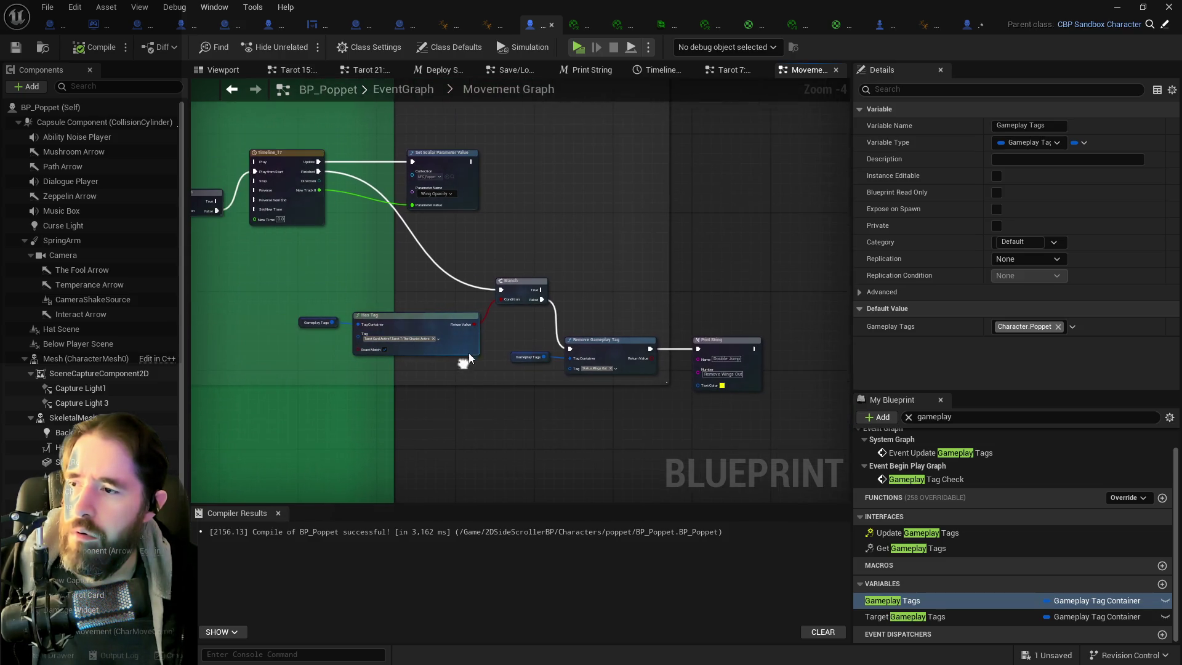
pyautogui.moveTo(321, 170); pyautogui.dragTo(512, 321)
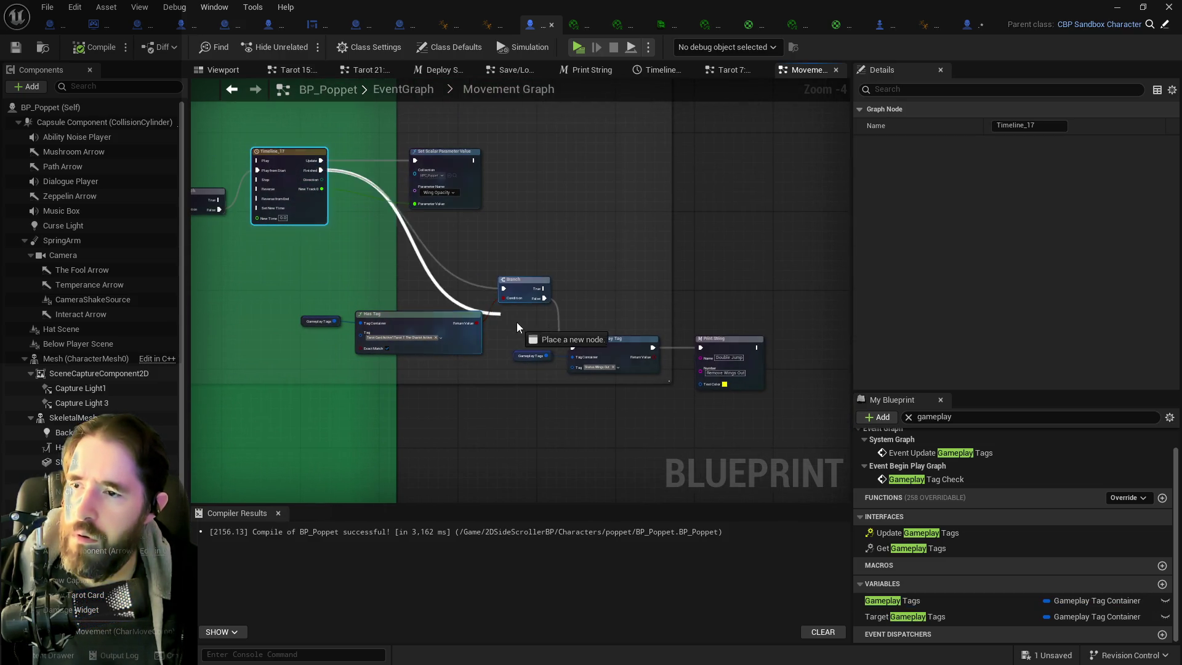
# - Wire Timeline_17's Finished directly into Remove Gameplay Tag and compile BP_Poppet
pyautogui.moveTo(572, 343); pyautogui.dragTo(575, 349)
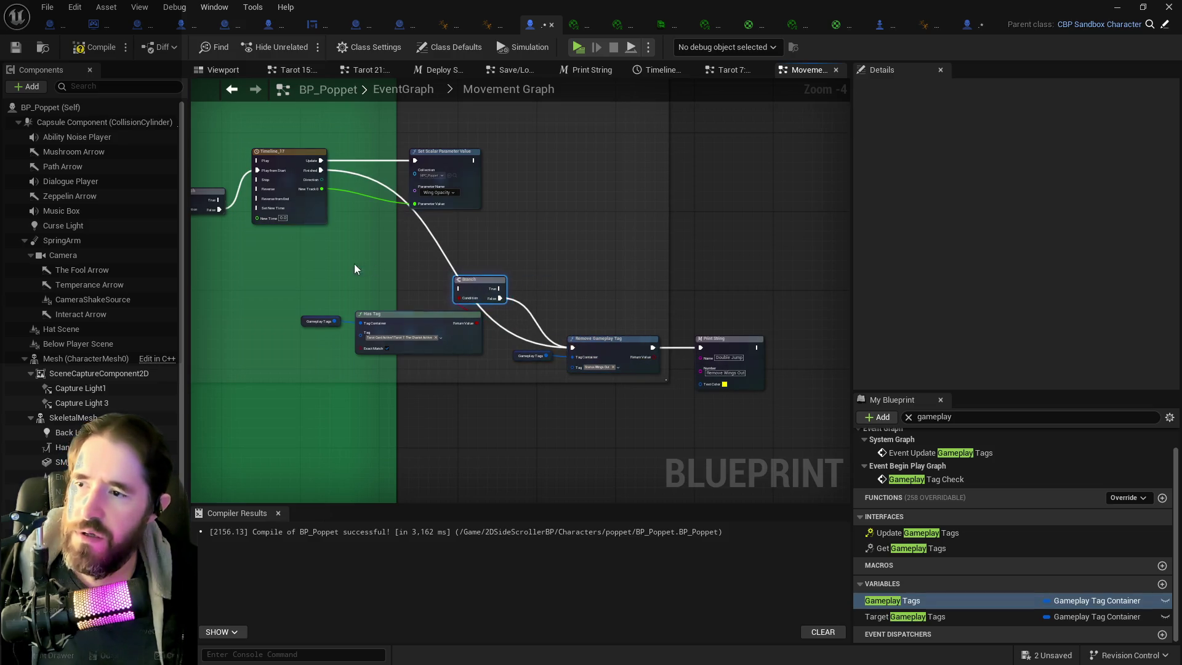
pyautogui.moveTo(462, 316); pyautogui.dragTo(476, 328)
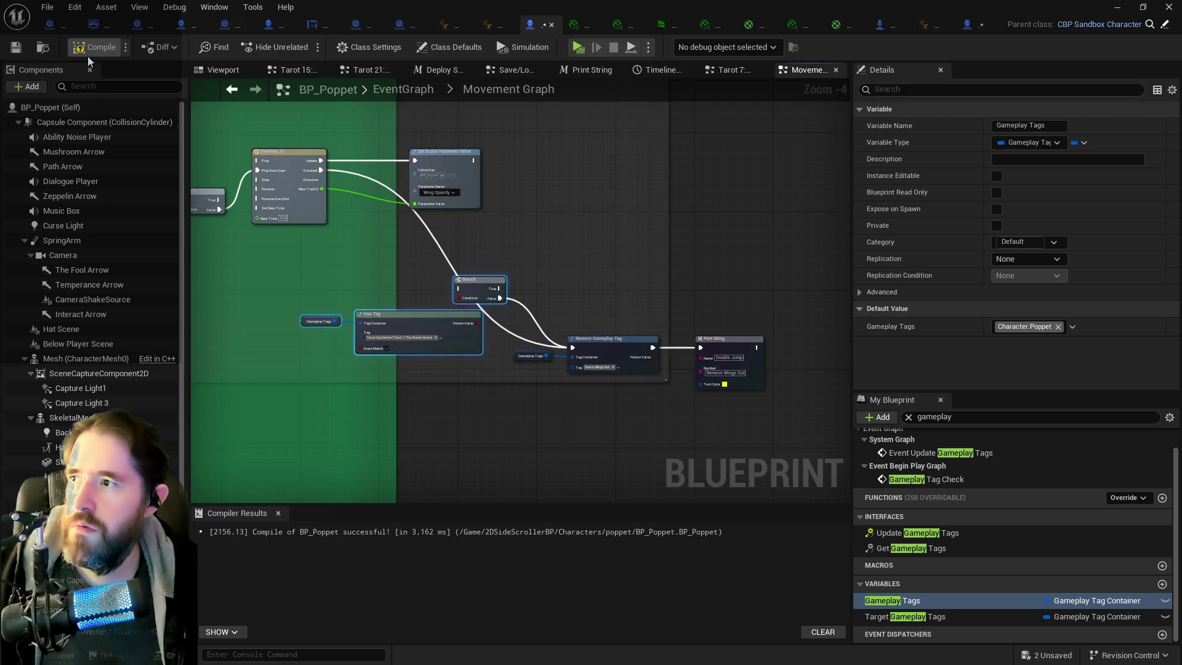
pyautogui.click(20, 50)
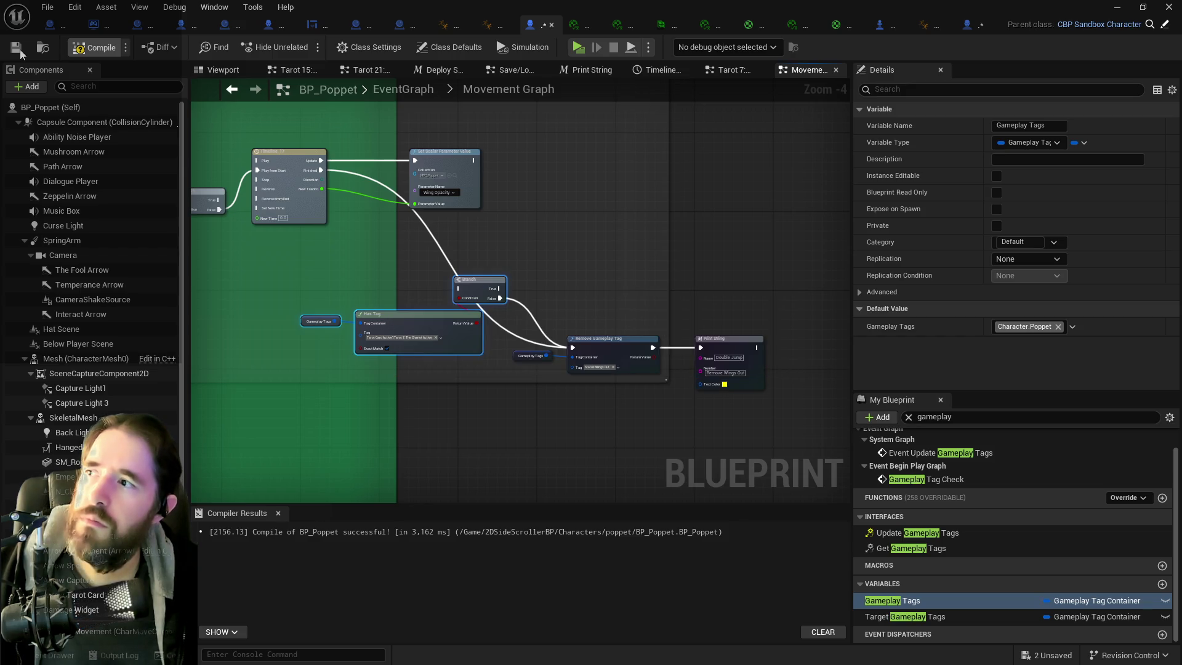
pyautogui.moveTo(304, 271); pyautogui.dragTo(511, 348)
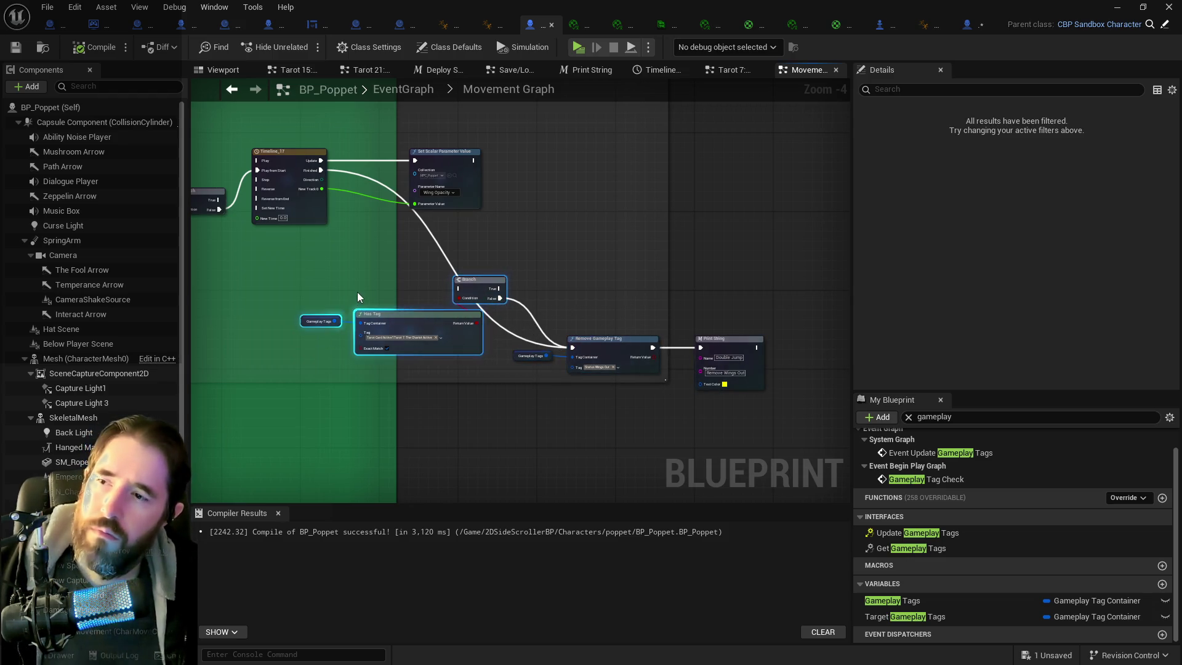
# - Inspect the Branch node's actions, then close the BP_Poppet blueprint editor
pyautogui.rightClick(494, 296)
pyautogui.rightClick(478, 283)
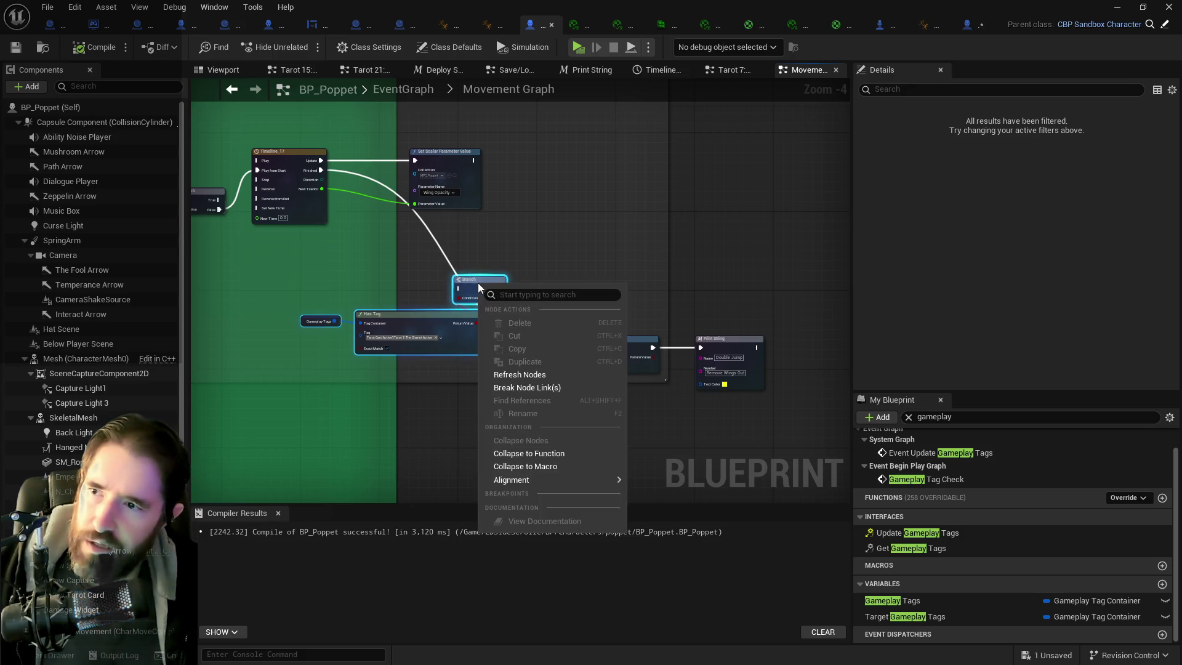
pyautogui.click(552, 24)
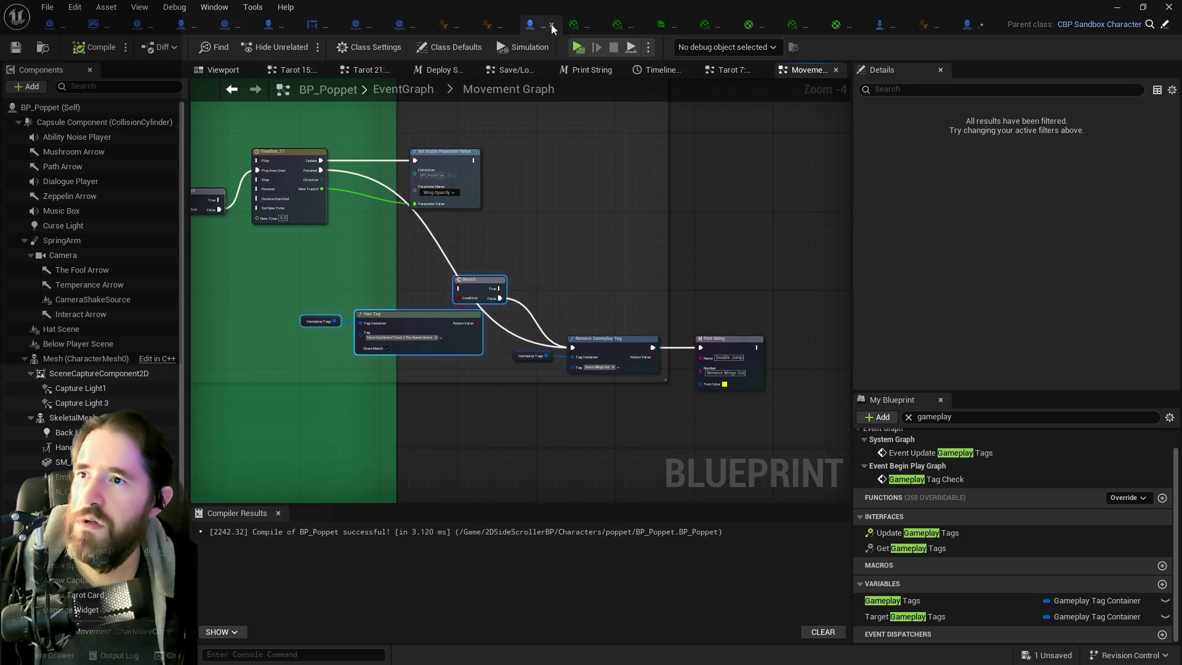
pyautogui.click(552, 24)
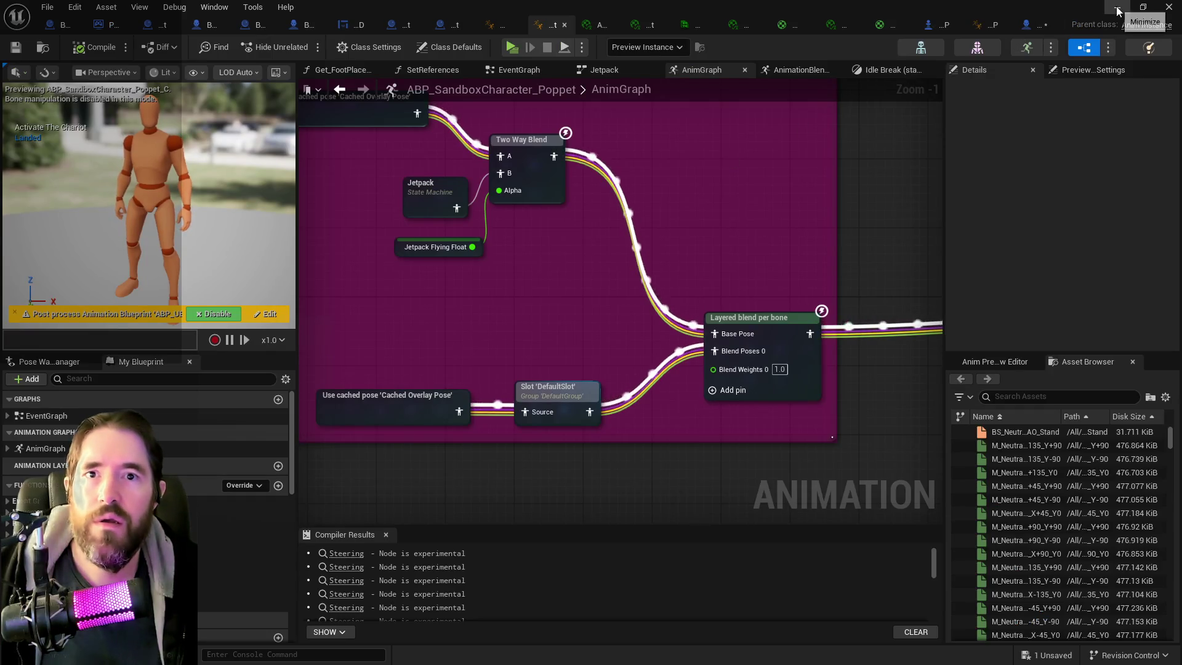
# - Put away the animation blueprint window and reopen BP_Poppet from the blueprint shortcuts
pyautogui.click(1169, 7)
pyautogui.click(252, 47)
pyautogui.moveTo(369, 179)
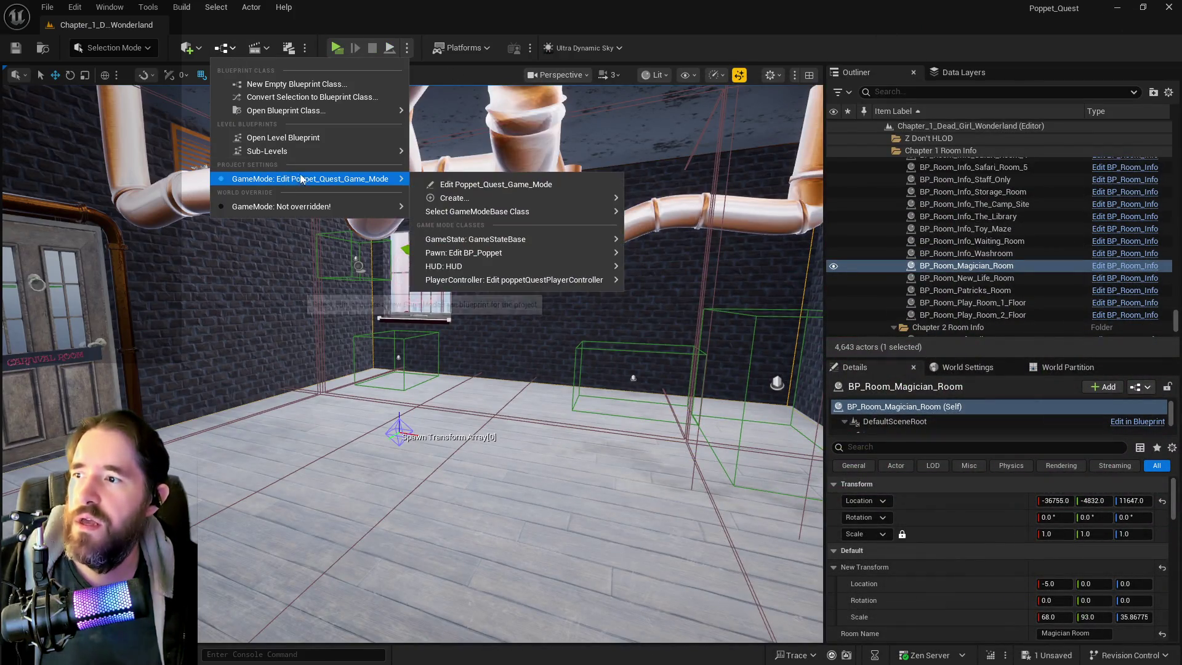
pyautogui.moveTo(571, 253)
pyautogui.click(671, 259)
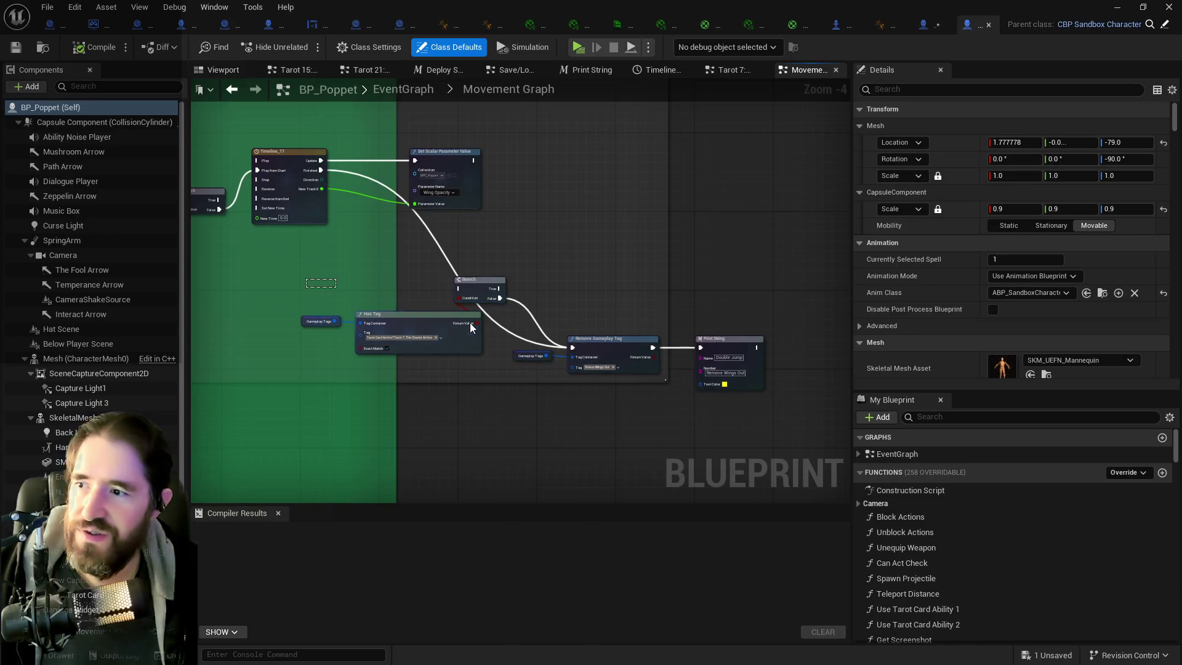
# - Delete the unused Gameplay Tags, Has Tag and Branch check nodes
pyautogui.moveTo(470, 322)
pyautogui.mouseDown()
pyautogui.moveTo(745, 368)
pyautogui.moveTo(655, 302)
pyautogui.moveTo(537, 259)
pyautogui.mouseUp()
pyautogui.press('Delete')
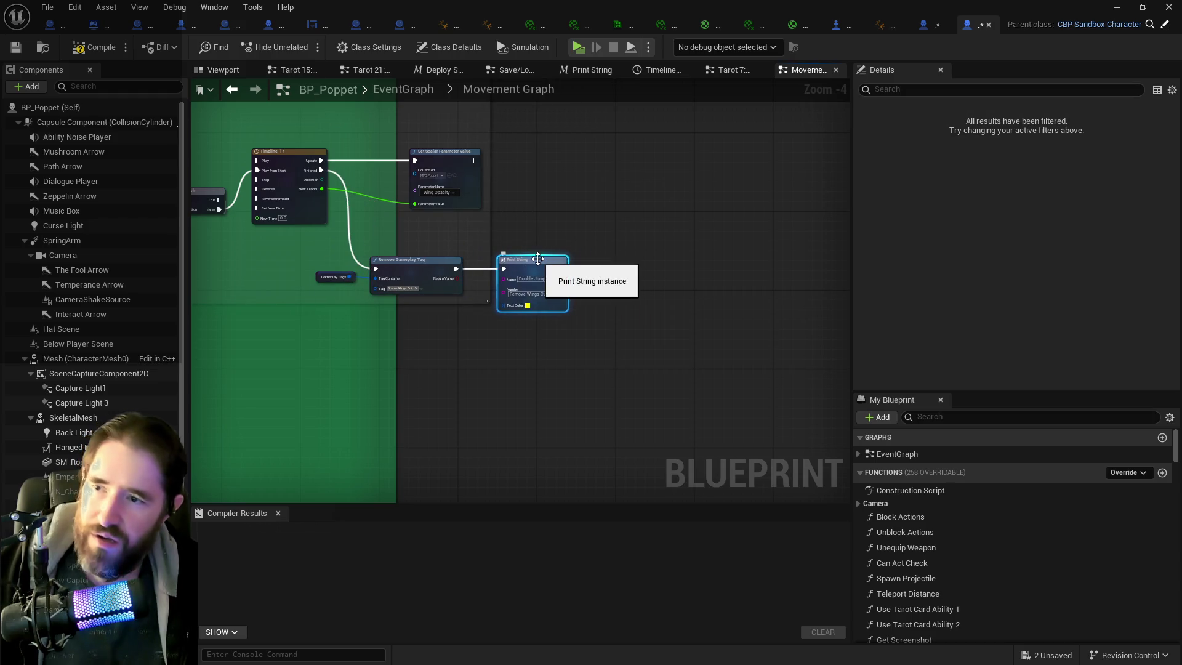
pyautogui.click(350, 265)
pyautogui.scroll(-3, 527, 272)
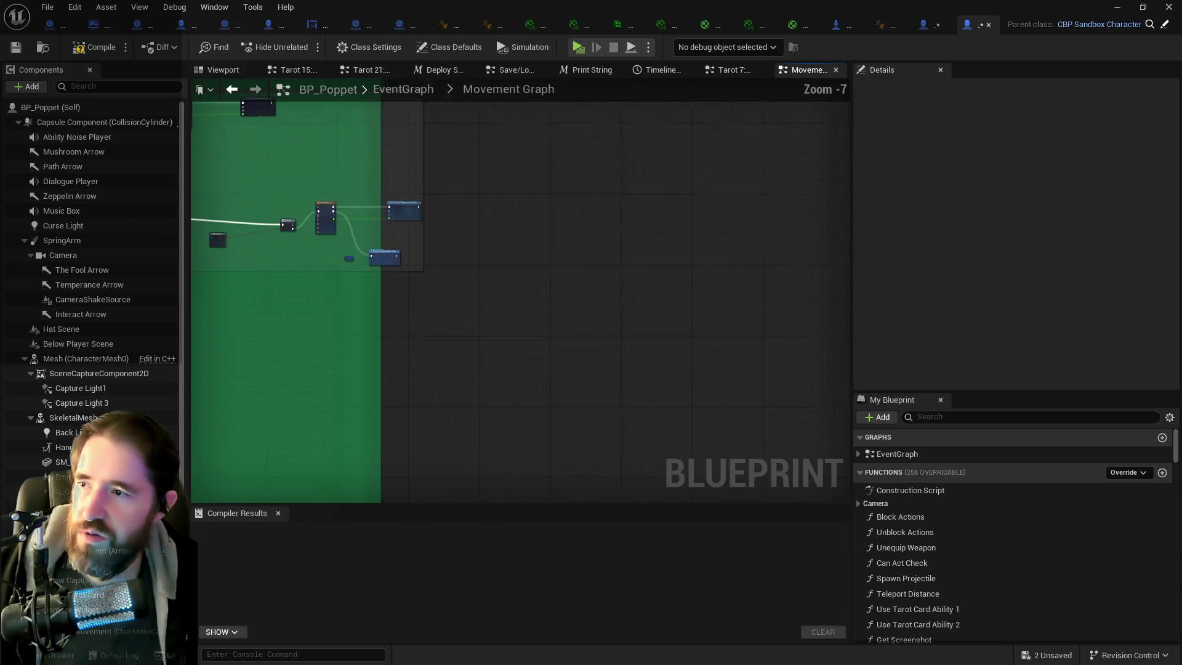
pyautogui.scroll(2, 518, 223)
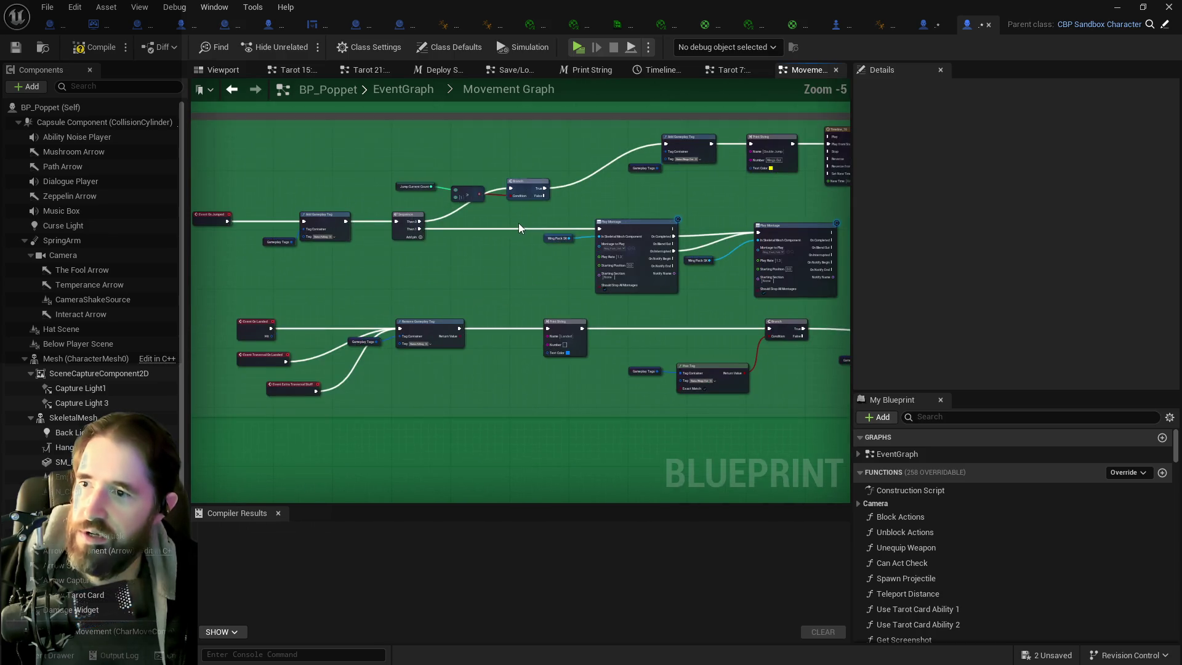
pyautogui.scroll(2, 430, 201)
# - Connect Add Gameplay Tag to the timeline's Play from Start and delete the Print String node
pyautogui.moveTo(431, 208); pyautogui.dragTo(628, 202)
pyautogui.click(523, 197)
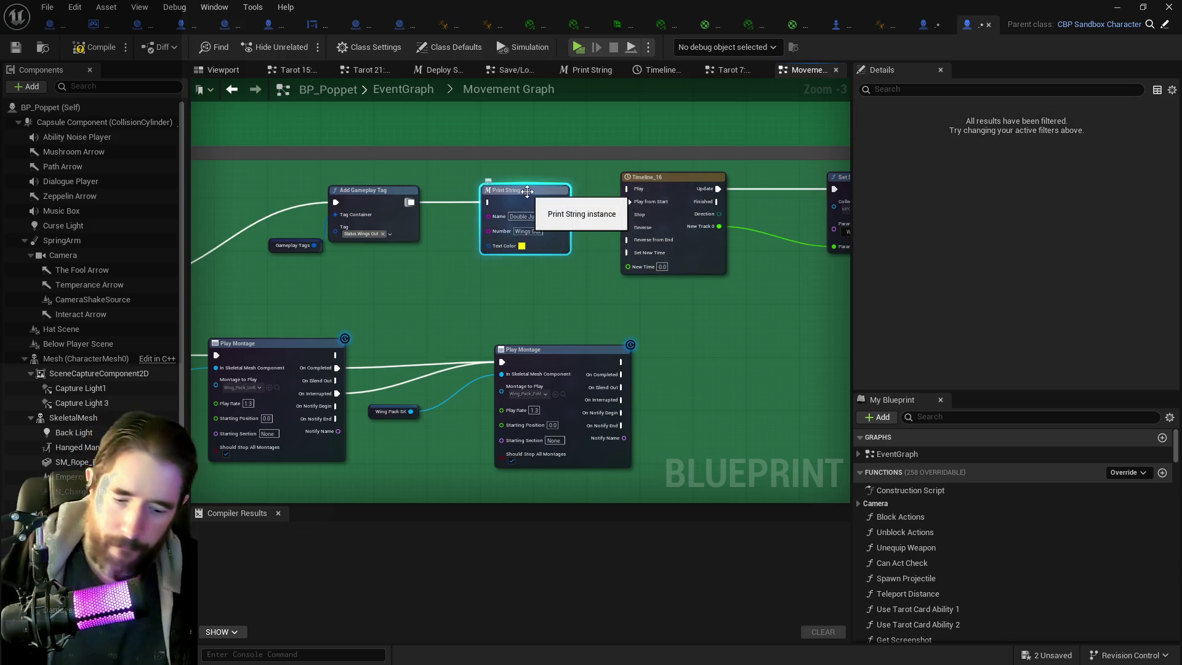
pyautogui.press('Delete')
pyautogui.scroll(-2, 454, 267)
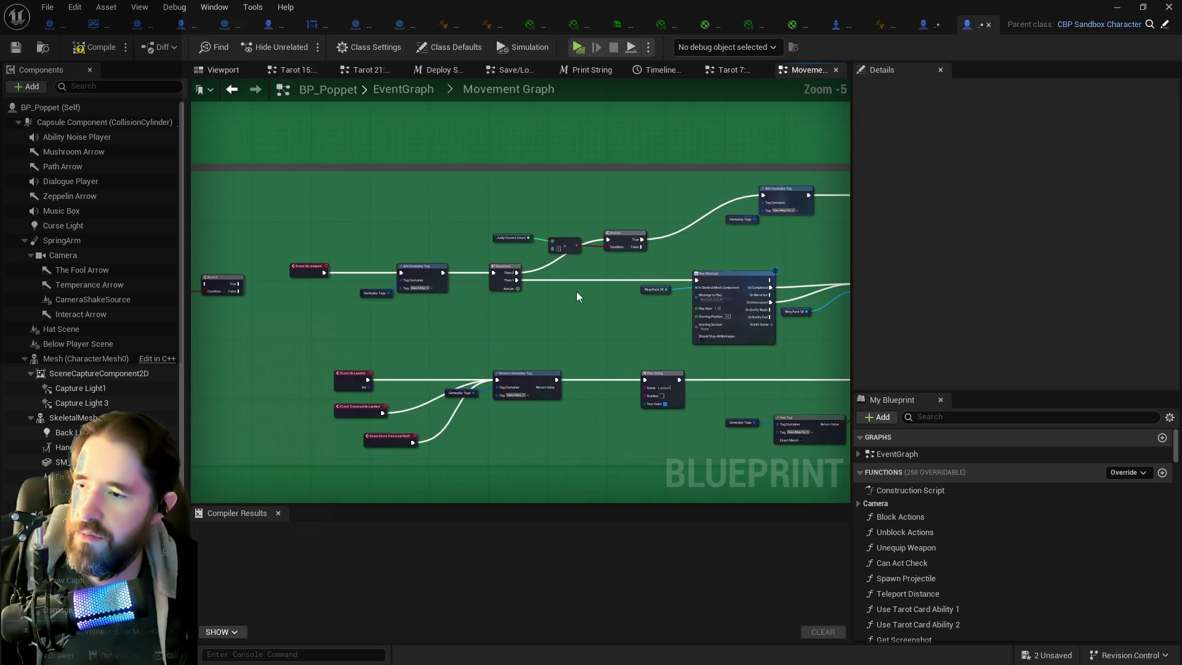
# - Reposition the remaining Branch, check the Has Tag node, and compile BP_Poppet
pyautogui.moveTo(461, 252); pyautogui.dragTo(453, 263)
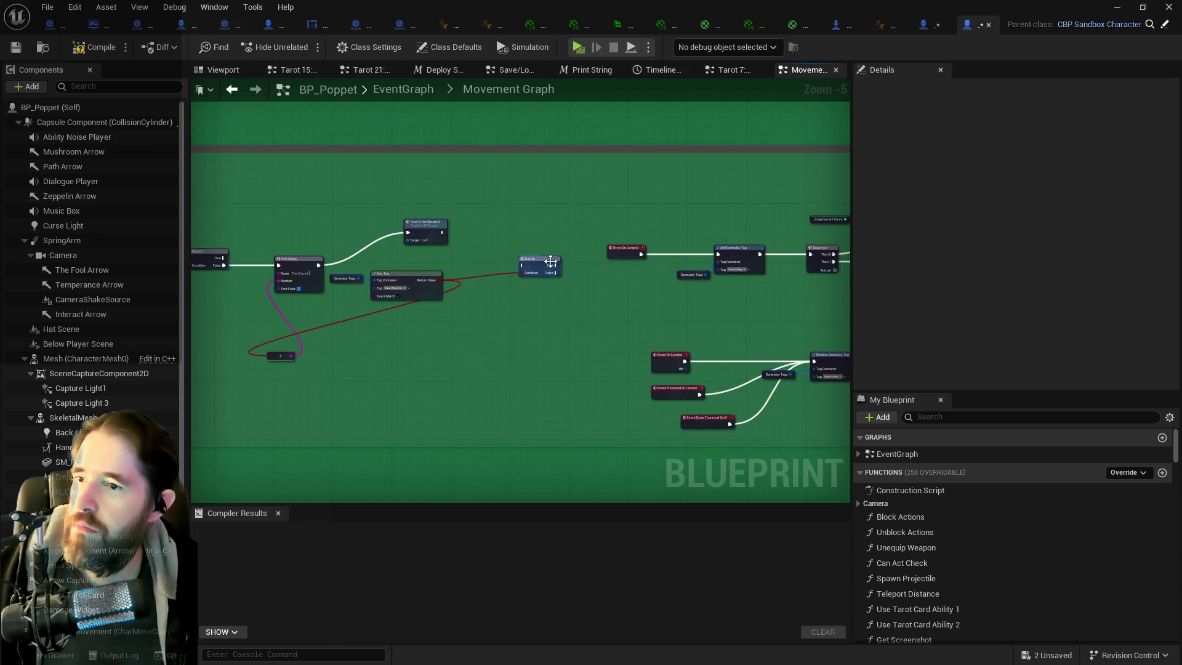
pyautogui.moveTo(541, 278); pyautogui.dragTo(540, 259)
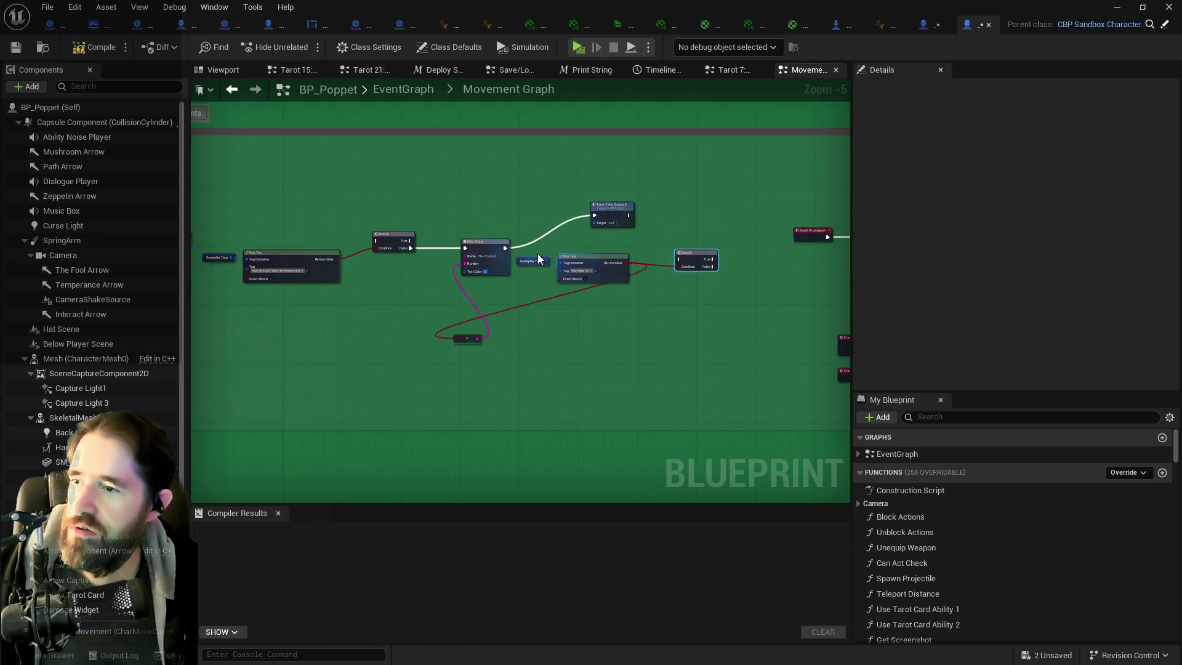
pyautogui.click(593, 262)
pyautogui.scroll(-4, 563, 314)
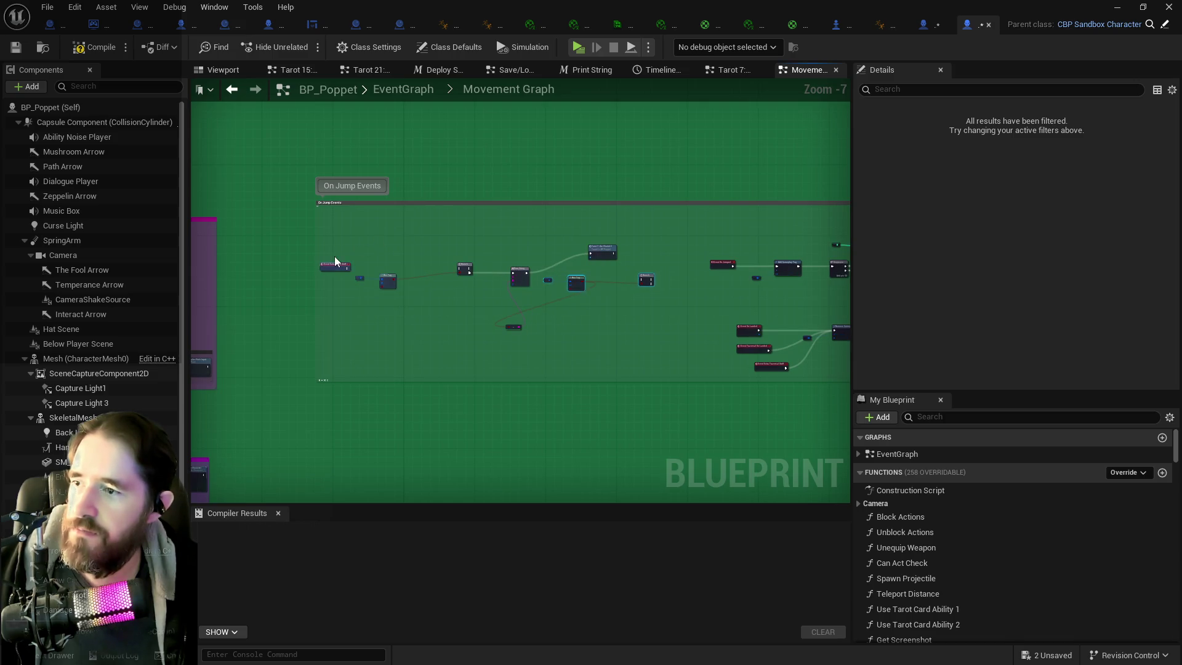
pyautogui.scroll(4, 334, 256)
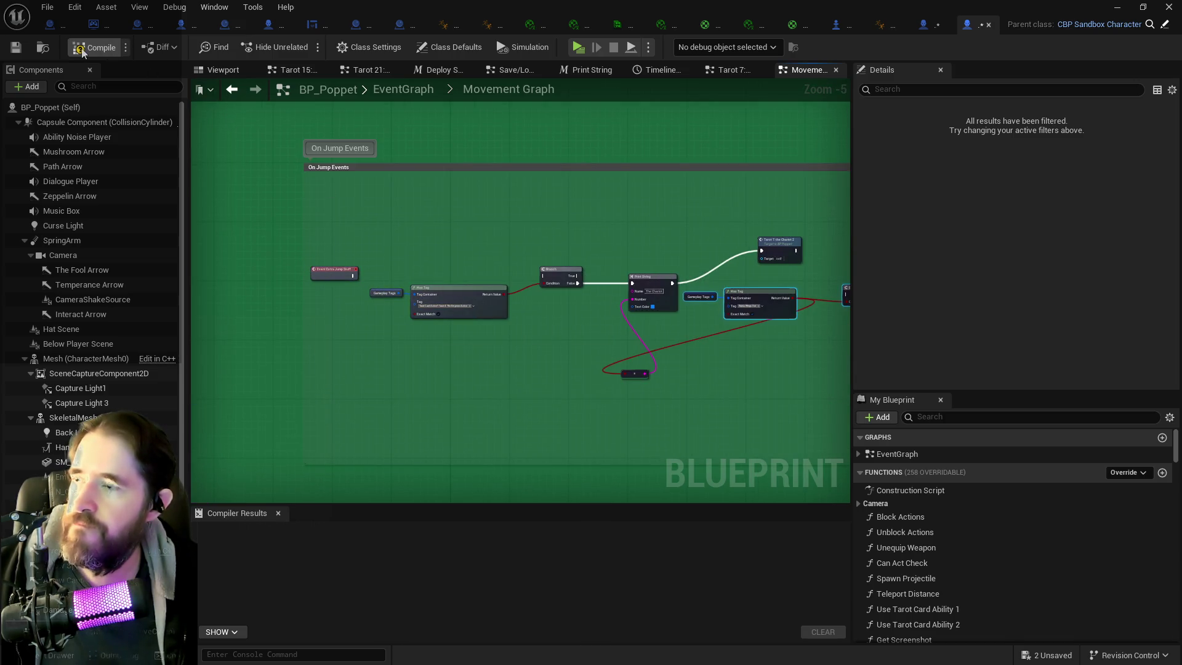
pyautogui.click(15, 47)
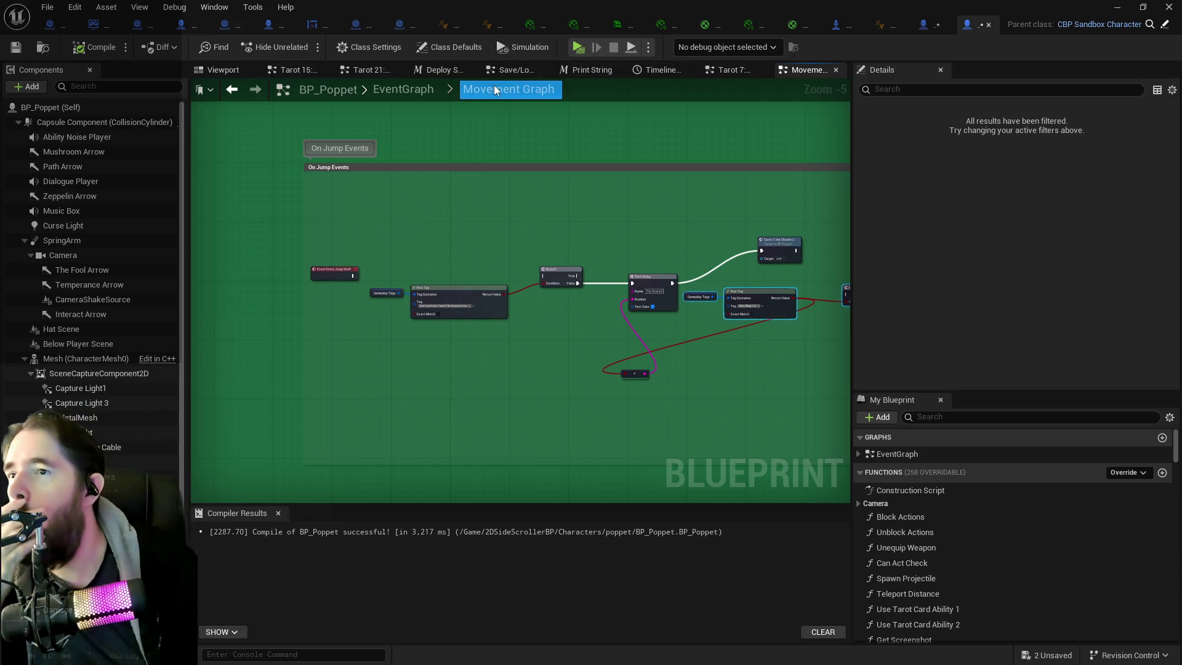
pyautogui.click(397, 86)
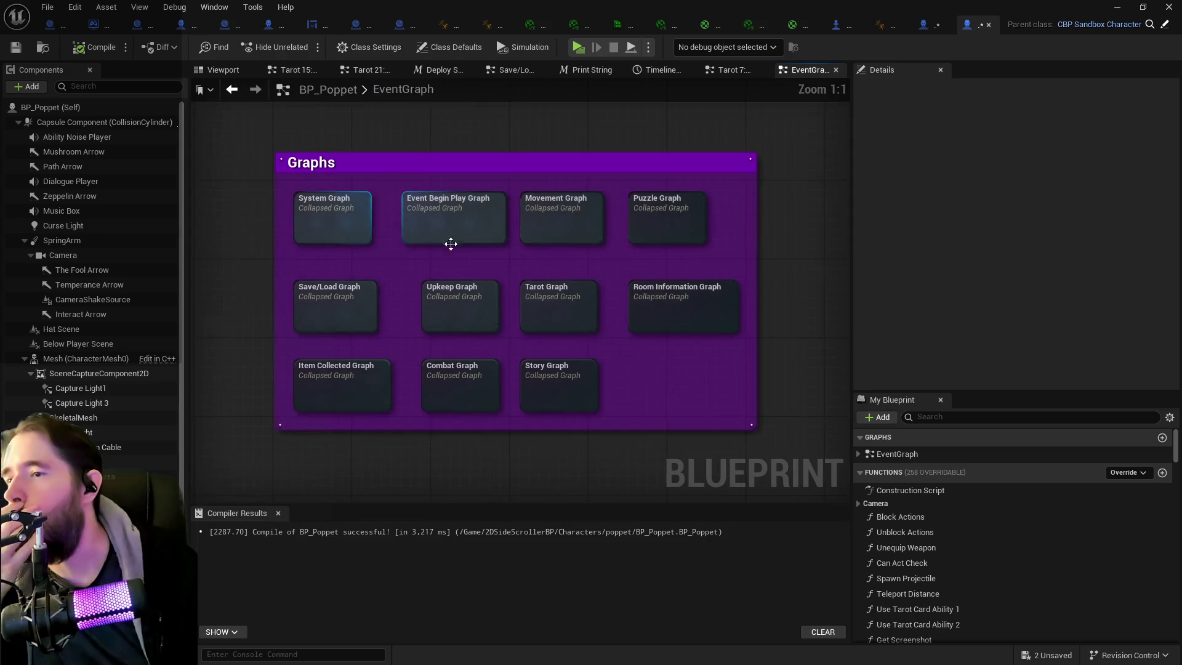
# - Open the System Graph and follow its wiring to the Use Tarot Card Ability calls
pyautogui.click(325, 221)
pyautogui.doubleClick(325, 222)
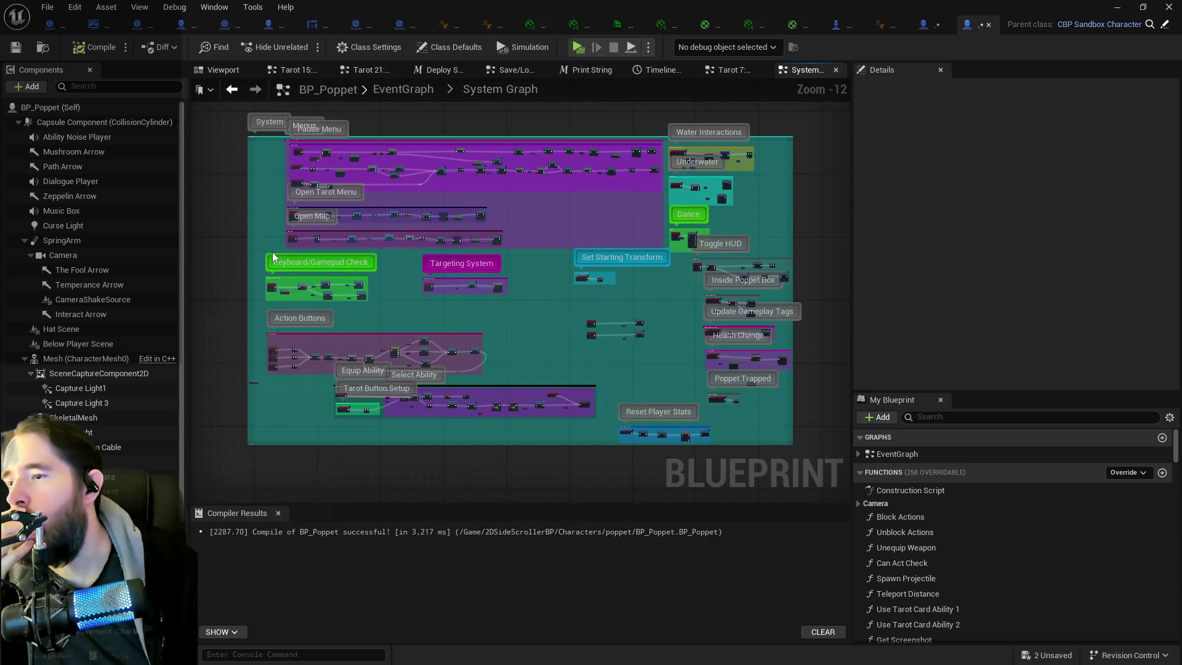
pyautogui.scroll(8, 399, 430)
pyautogui.scroll(3, 399, 430)
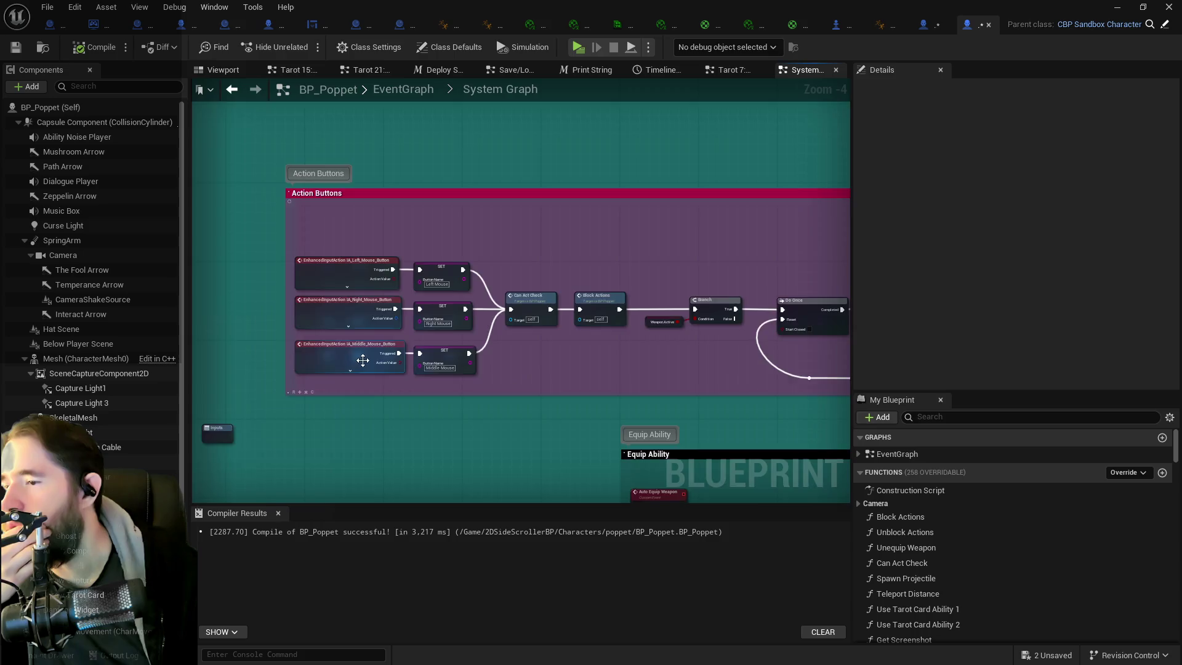
pyautogui.moveTo(714, 366)
pyautogui.mouseDown()
pyautogui.moveTo(232, 364)
pyautogui.moveTo(190, 394)
pyautogui.mouseUp()
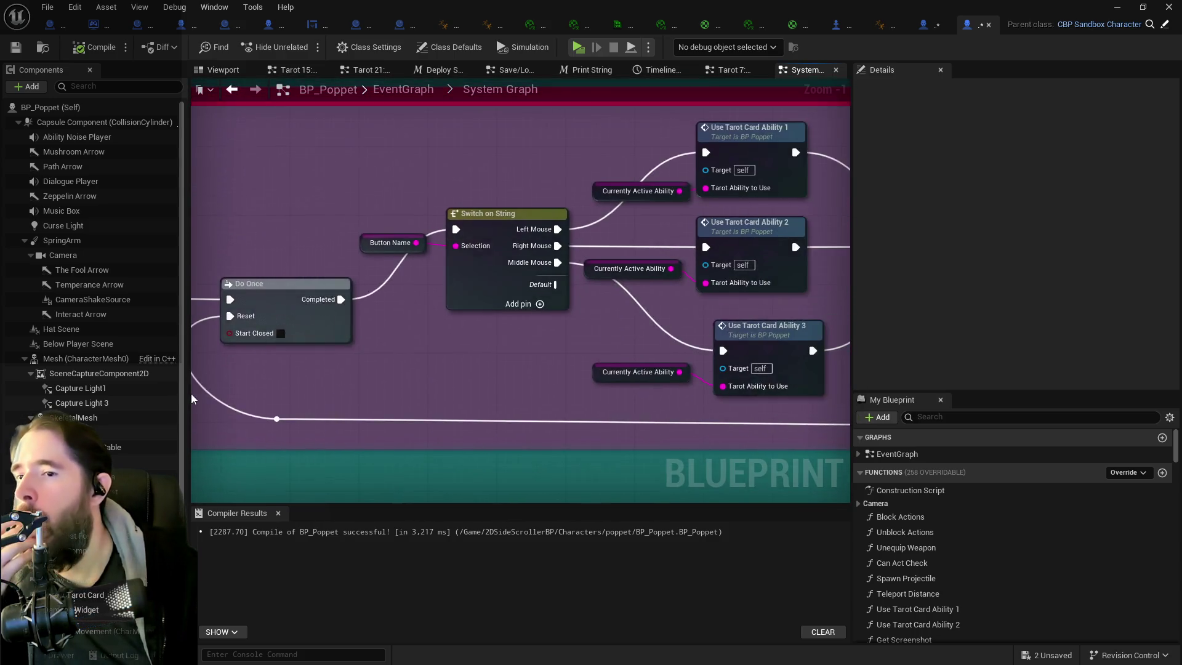
pyautogui.moveTo(635, 378)
pyautogui.mouseDown()
pyautogui.moveTo(513, 354)
pyautogui.moveTo(426, 355)
pyautogui.mouseUp()
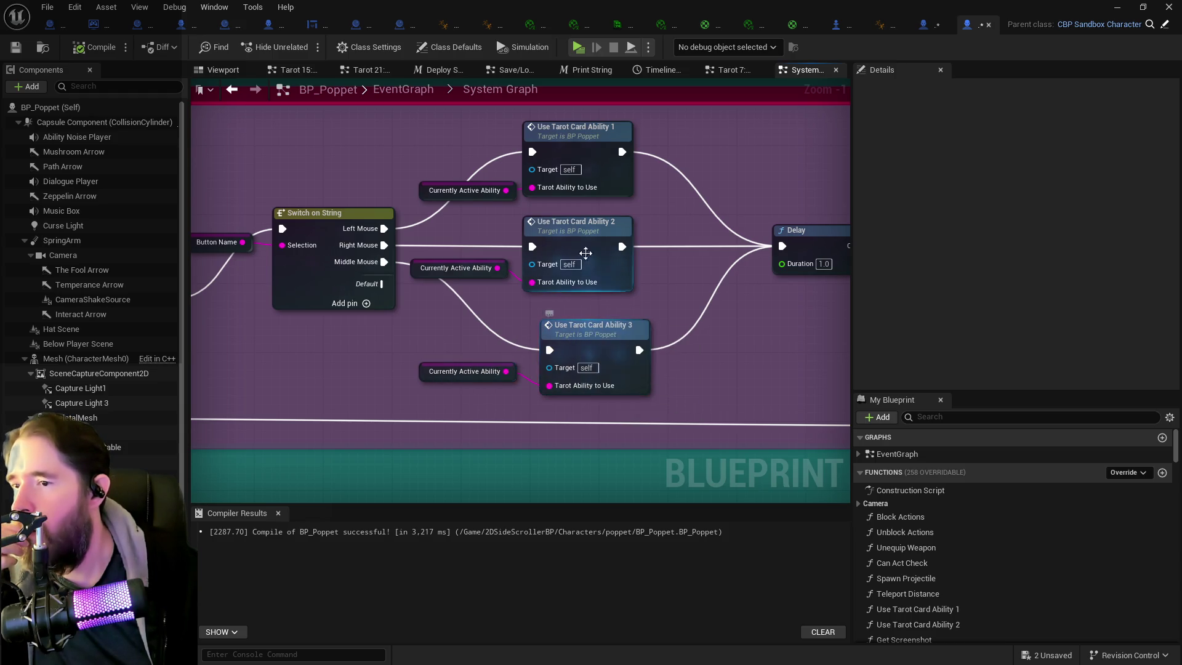
# - Open Use Tarot Card Ability 2 and pan through its Tarot 0–21 calls to the Tarot 7 Chariot call
pyautogui.doubleClick(579, 233)
pyautogui.scroll(4, 454, 284)
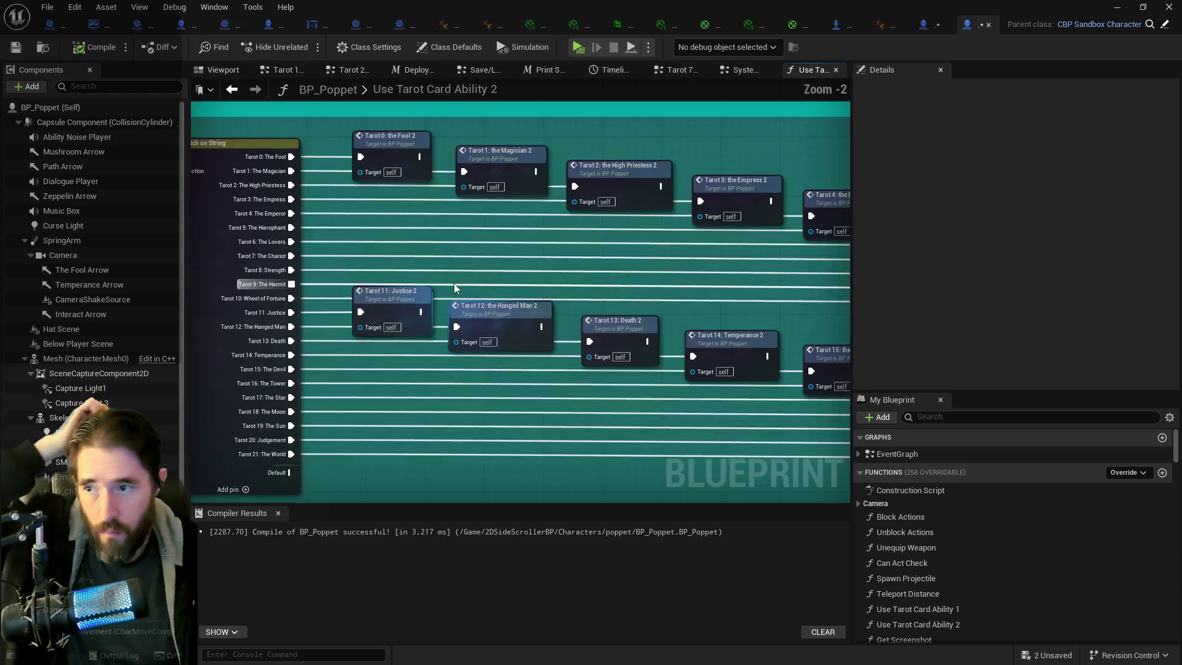
pyautogui.moveTo(561, 261); pyautogui.dragTo(556, 259)
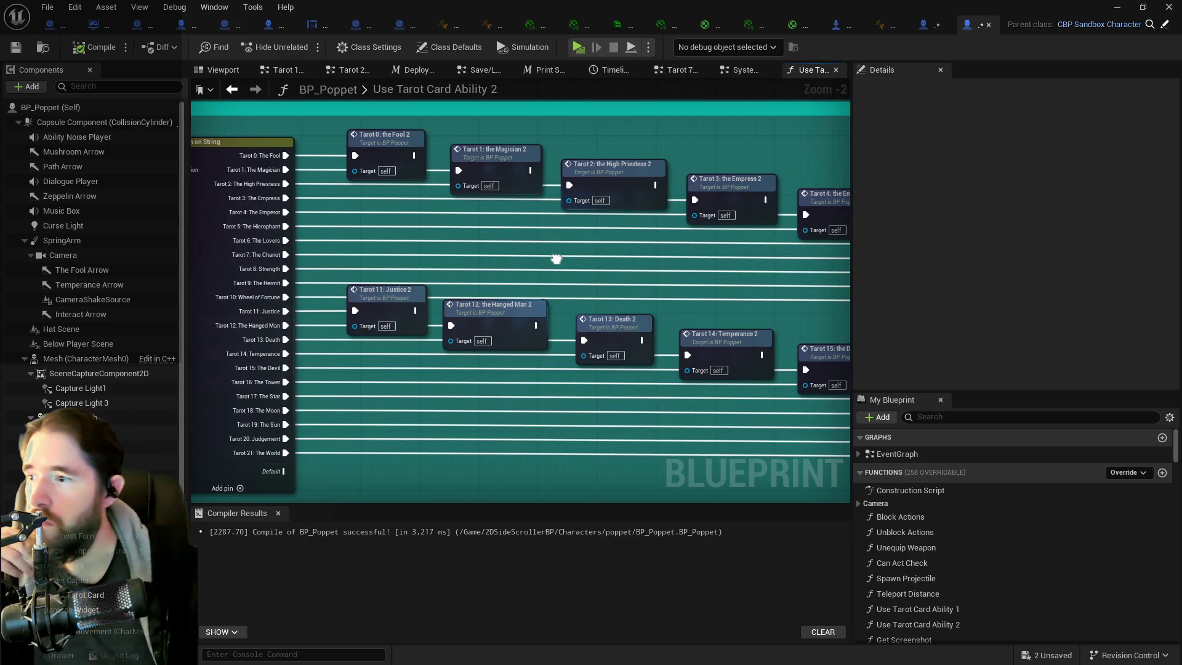
pyautogui.moveTo(439, 267); pyautogui.dragTo(197, 264)
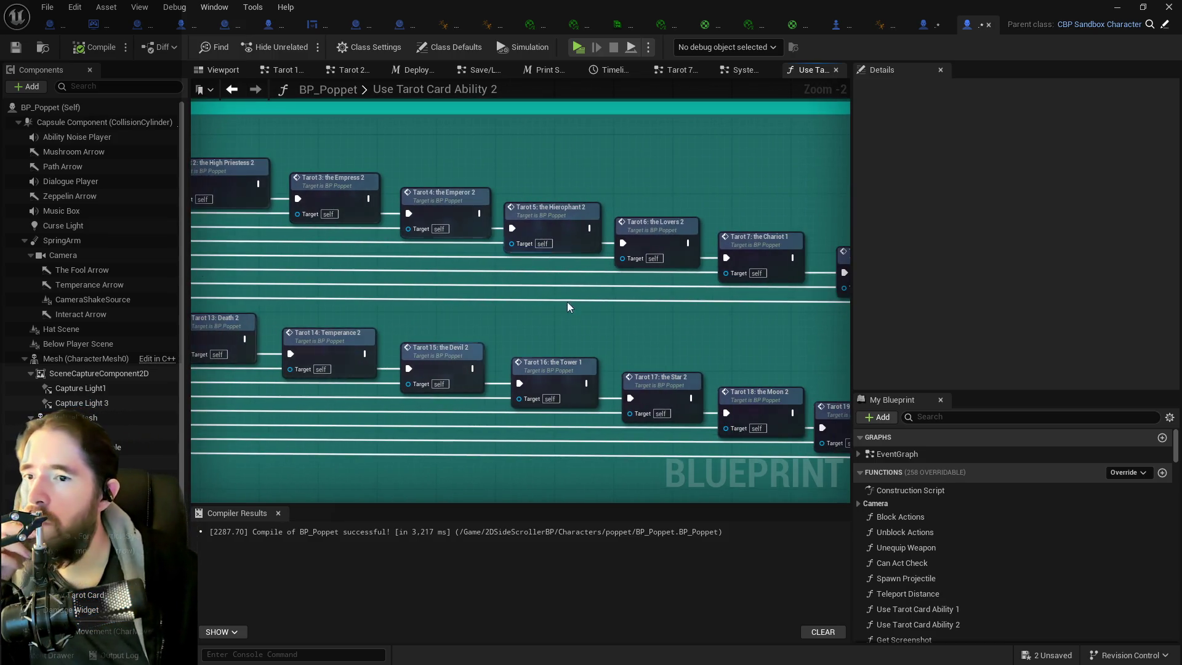
pyautogui.moveTo(563, 301); pyautogui.dragTo(288, 288)
pyautogui.moveTo(369, 303); pyautogui.dragTo(589, 300)
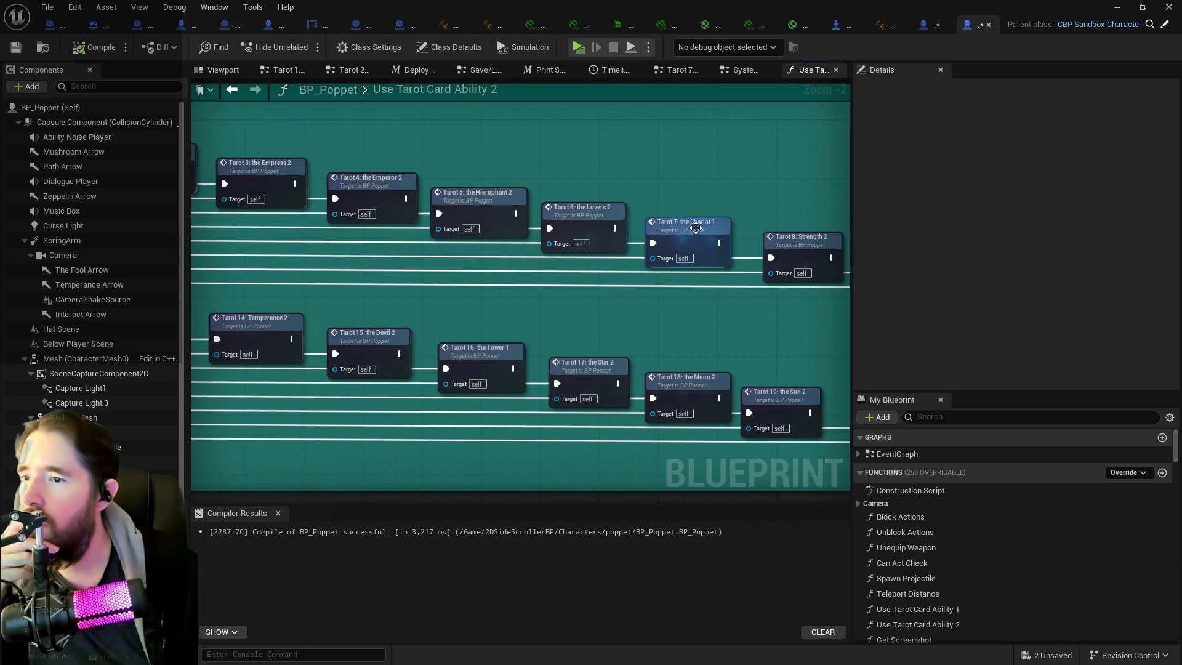
pyautogui.moveTo(369, 259)
pyautogui.mouseDown()
pyautogui.moveTo(800, 258)
pyautogui.moveTo(838, 271)
pyautogui.moveTo(570, 220)
pyautogui.mouseUp()
pyautogui.moveTo(800, 274); pyautogui.dragTo(546, 272)
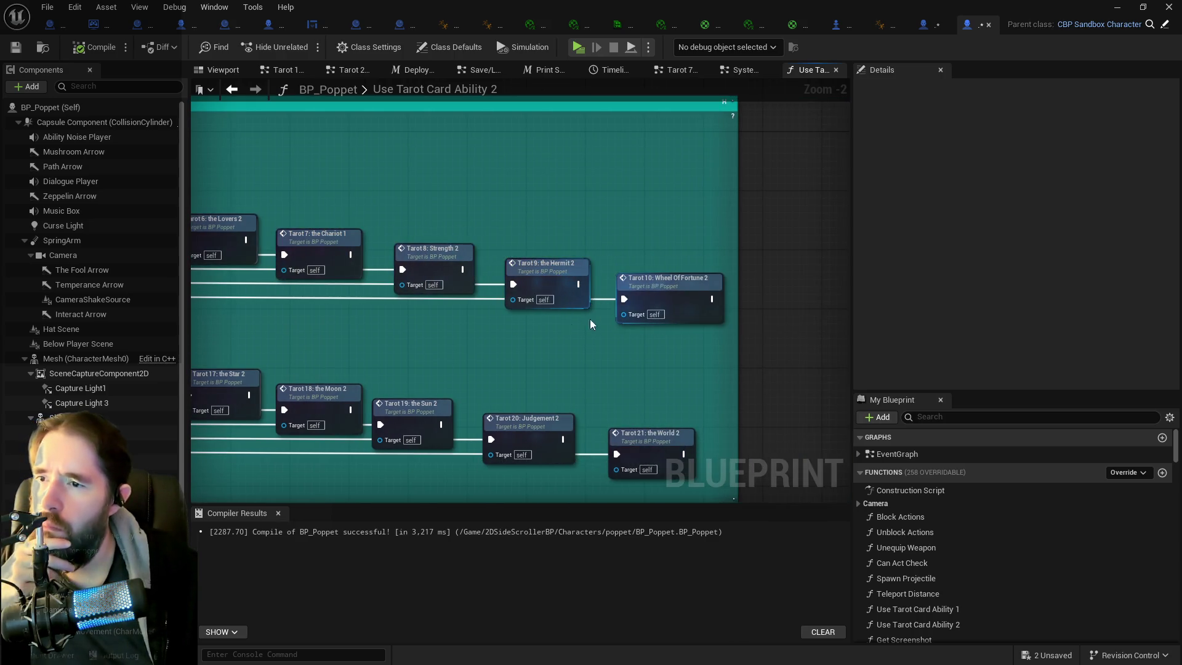
pyautogui.moveTo(491, 327); pyautogui.dragTo(767, 322)
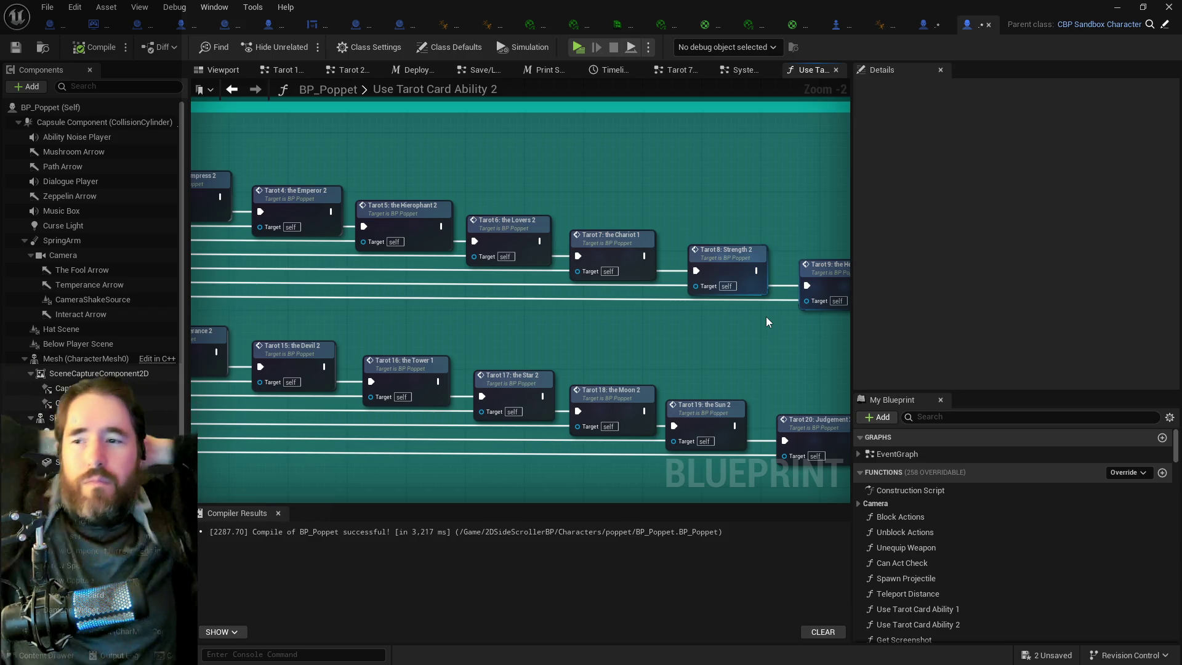
pyautogui.rightClick(658, 199)
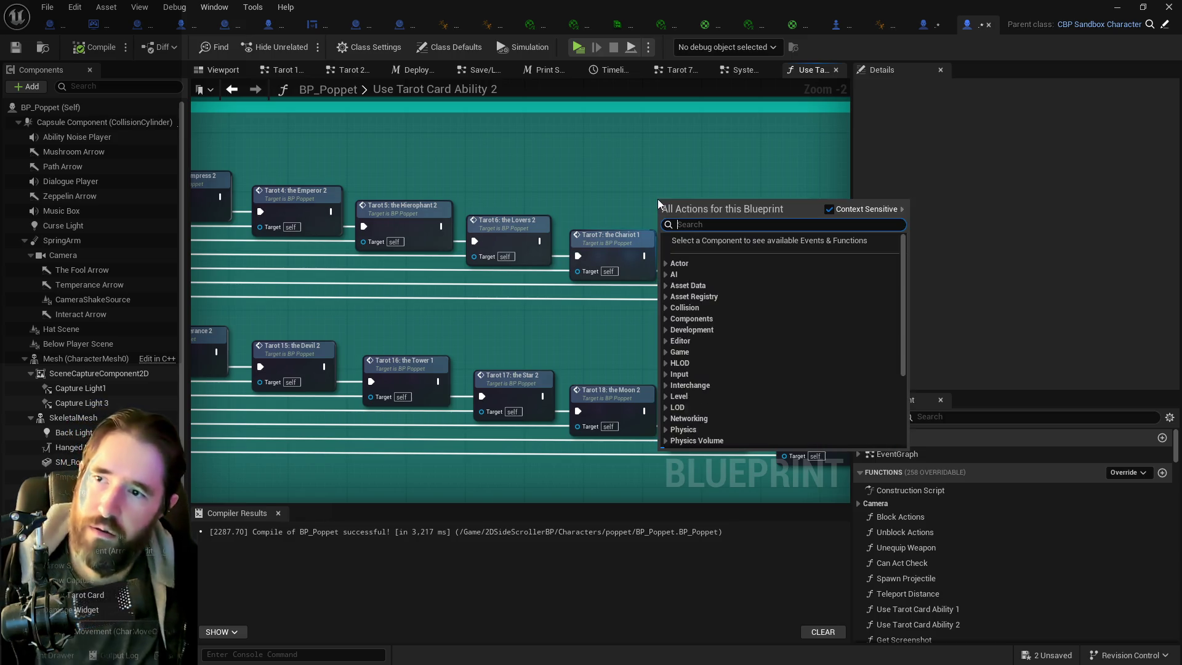
# - Replace Chariot 1 with a Tarot 7: the Chariot 2 node on the Chariot case, then compile and save
pyautogui.write('the char')
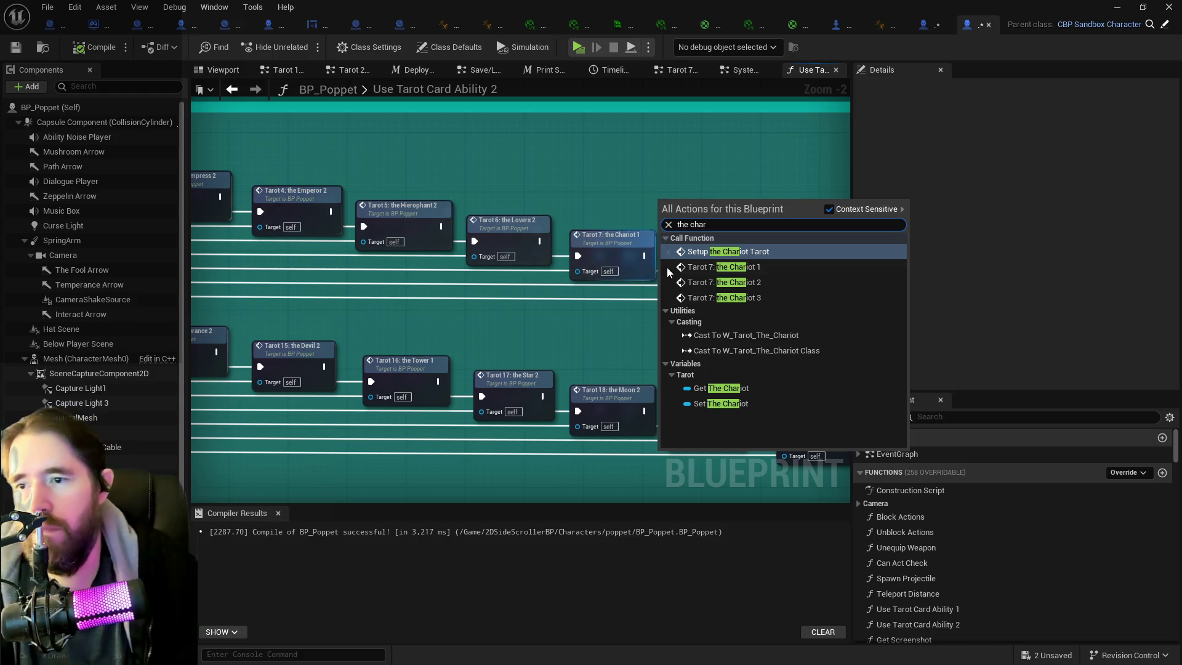
pyautogui.click(693, 282)
pyautogui.moveTo(320, 246)
pyautogui.mouseDown()
pyautogui.moveTo(364, 227)
pyautogui.moveTo(1074, 220)
pyautogui.moveTo(685, 229)
pyautogui.moveTo(917, 262)
pyautogui.moveTo(759, 256)
pyautogui.moveTo(738, 160)
pyautogui.moveTo(740, 181)
pyautogui.moveTo(679, 201)
pyautogui.moveTo(689, 201)
pyautogui.mouseUp()
pyautogui.click(703, 201)
pyautogui.press('Delete')
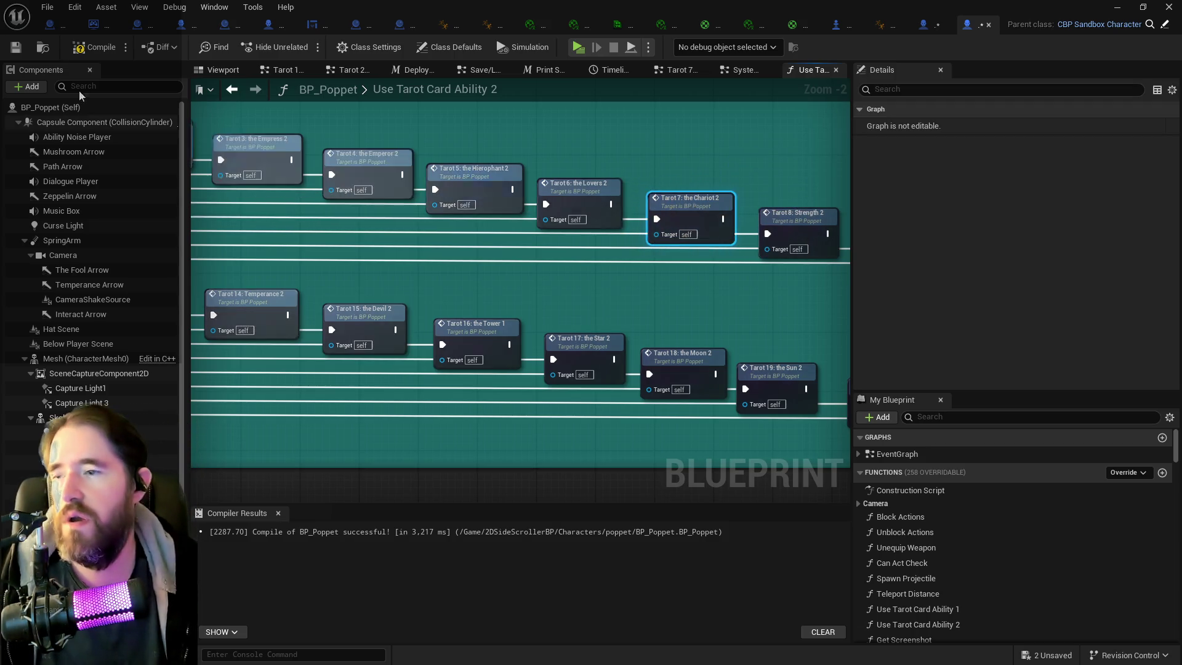
pyautogui.click(10, 53)
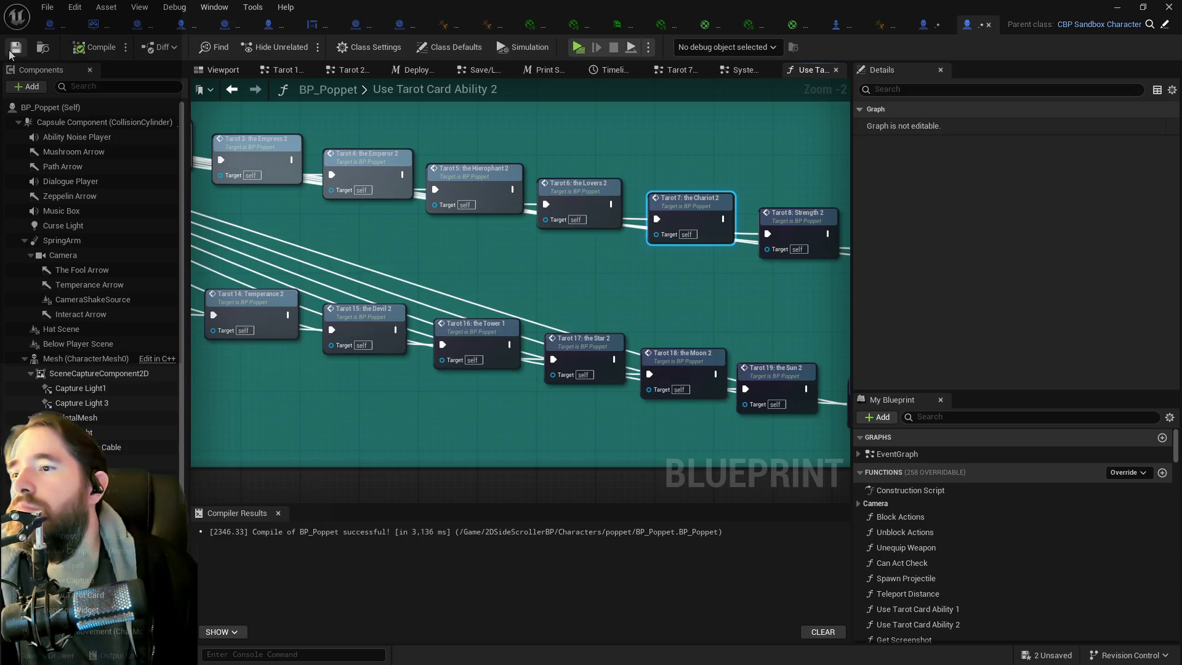
pyautogui.click(10, 53)
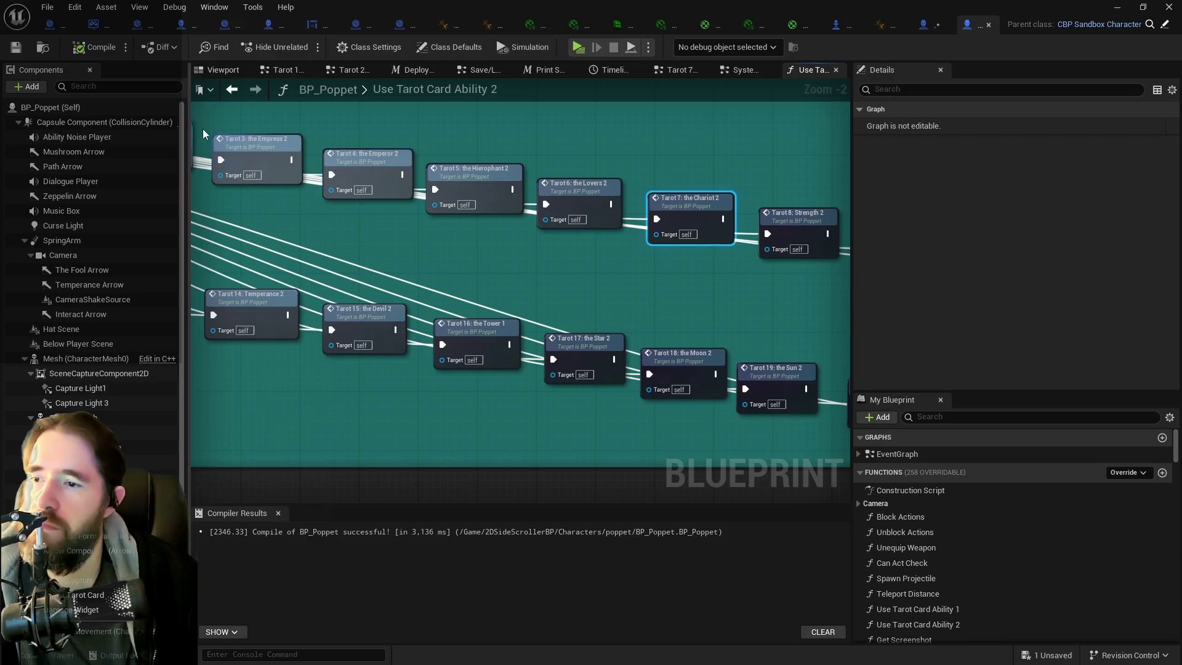
# - Pan along the tarot calls to review the Chariot wiring, then return to the System Graph
pyautogui.scroll(-5, 463, 296)
pyautogui.scroll(3, 295, 257)
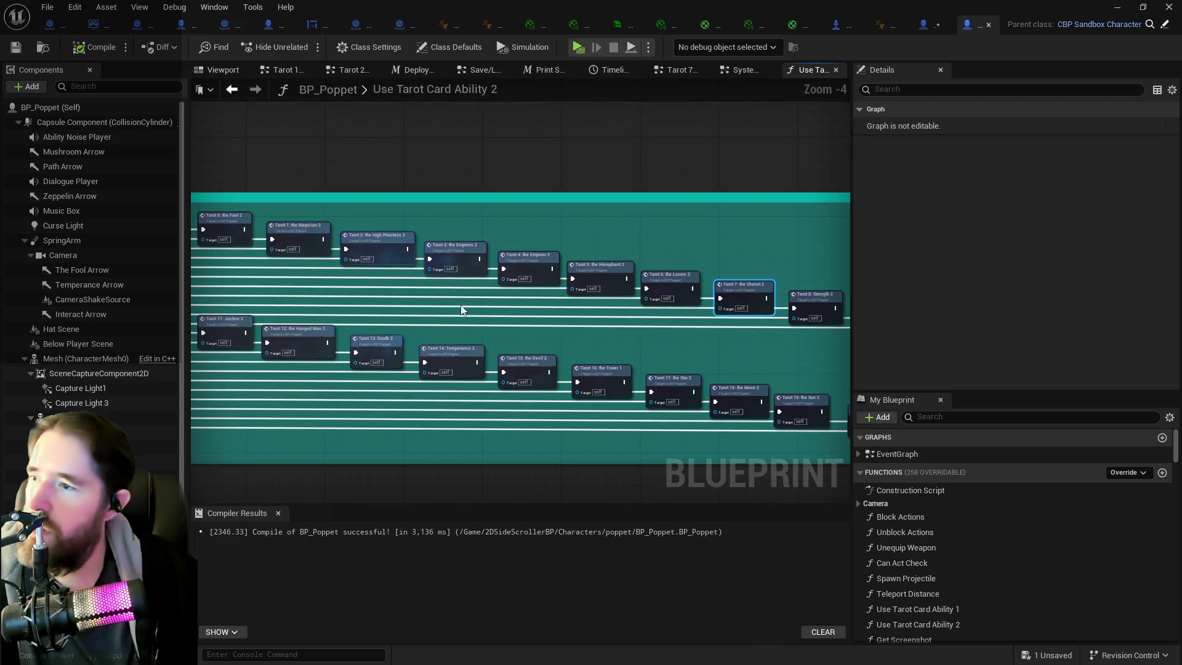
pyautogui.moveTo(561, 317); pyautogui.dragTo(463, 304)
pyautogui.moveTo(542, 312)
pyautogui.mouseDown()
pyautogui.moveTo(433, 285)
pyautogui.moveTo(850, 277)
pyautogui.mouseUp()
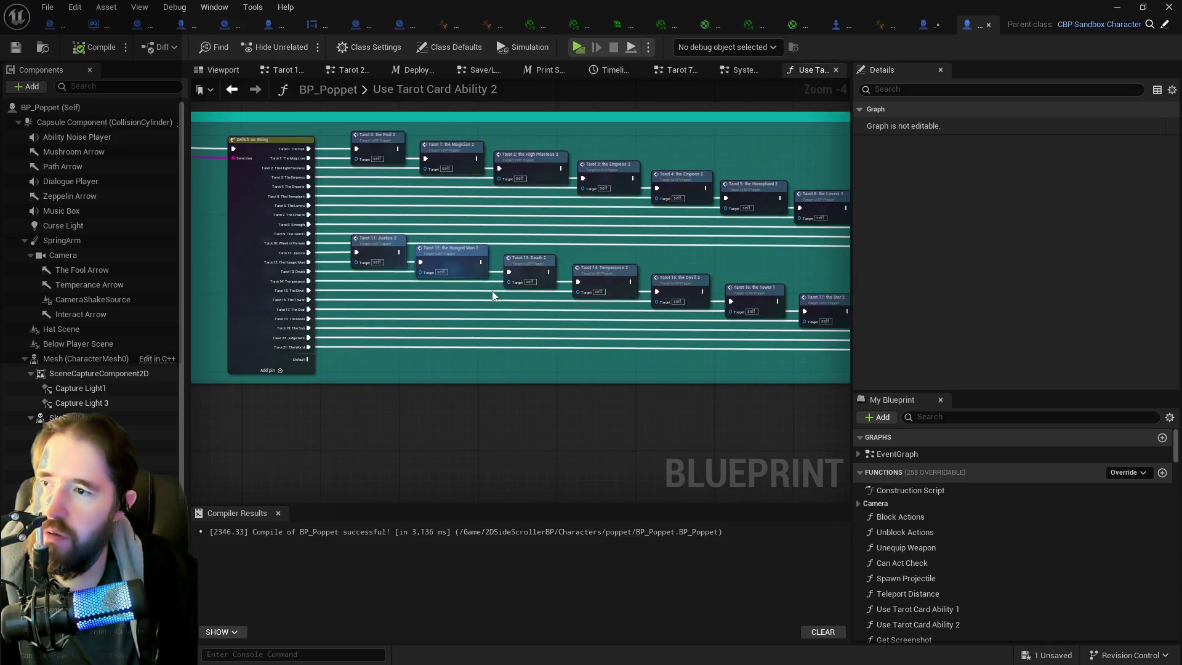
pyautogui.moveTo(616, 253); pyautogui.dragTo(480, 199)
pyautogui.moveTo(312, 160); pyautogui.dragTo(400, 203)
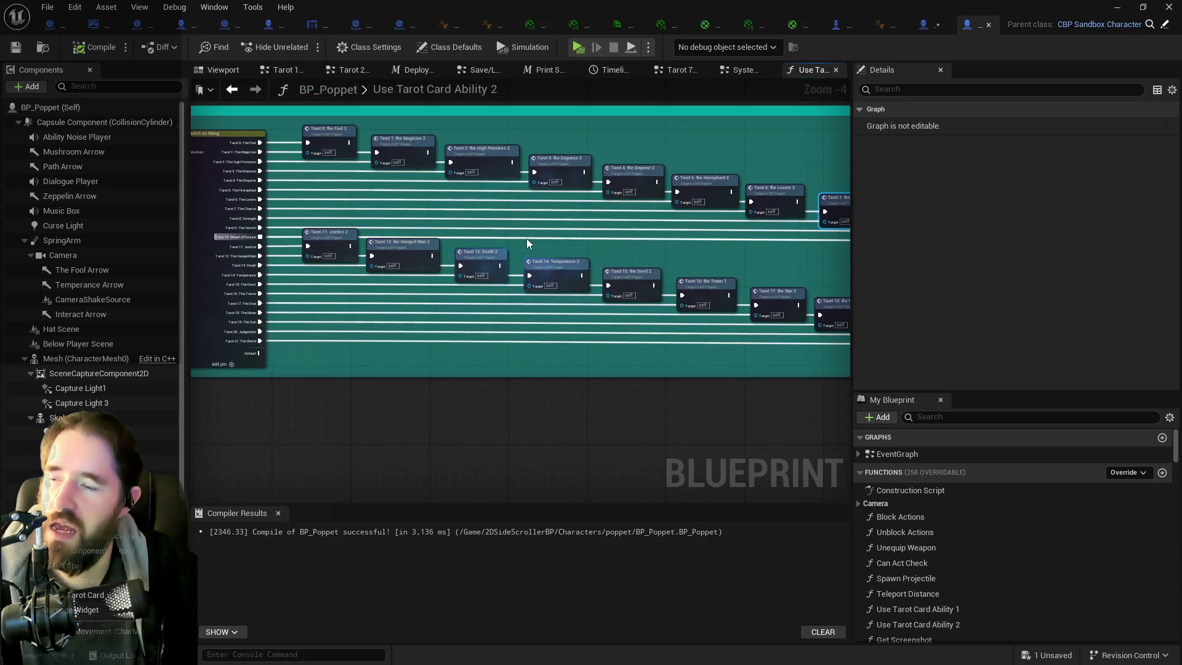
pyautogui.moveTo(596, 320); pyautogui.dragTo(491, 308)
pyautogui.moveTo(612, 322)
pyautogui.mouseDown()
pyautogui.moveTo(357, 306)
pyautogui.moveTo(649, 336)
pyautogui.mouseUp()
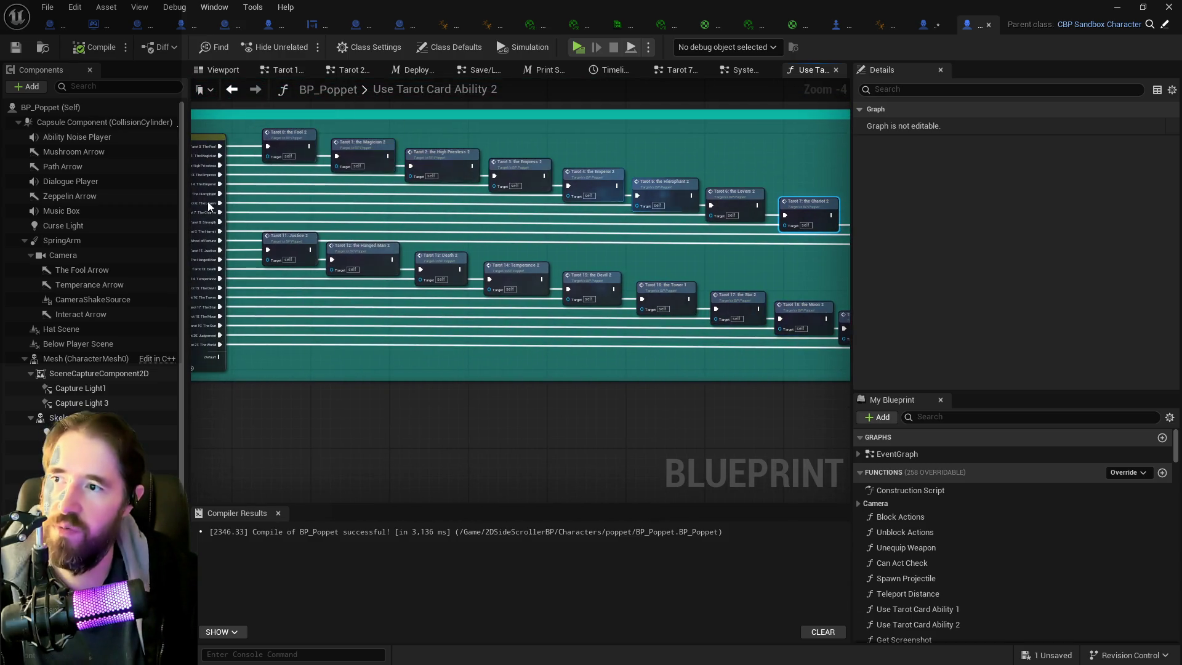
pyautogui.moveTo(640, 287); pyautogui.dragTo(762, 229)
pyautogui.moveTo(599, 231)
pyautogui.mouseDown()
pyautogui.moveTo(668, 213)
pyautogui.moveTo(439, 232)
pyautogui.mouseUp()
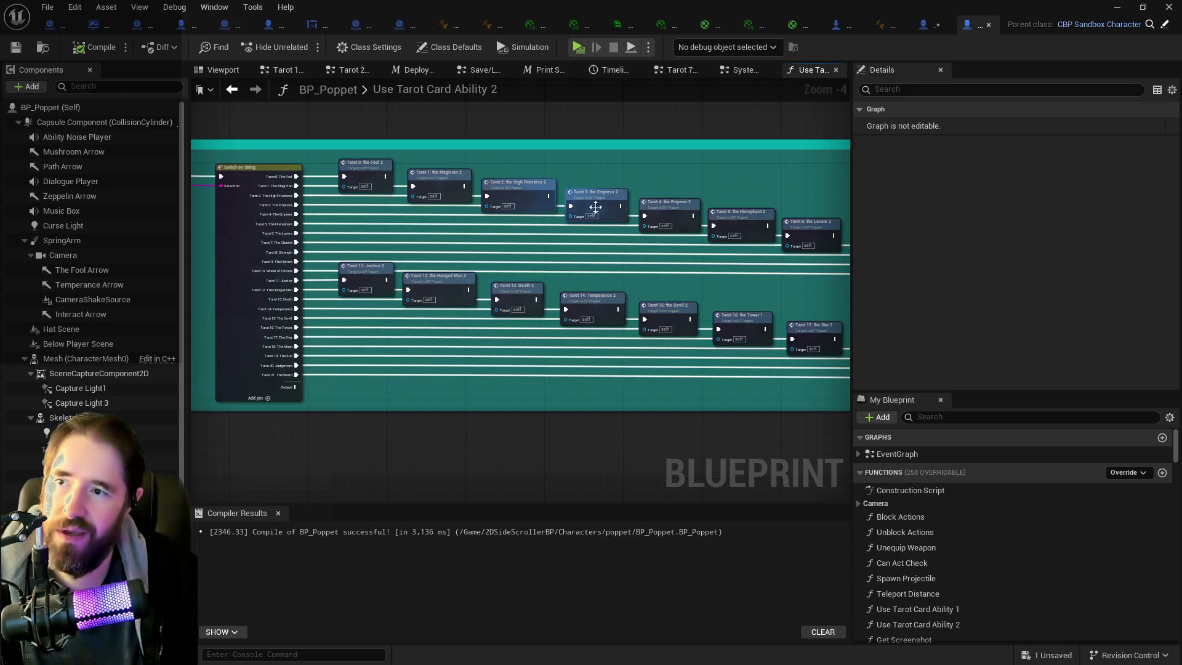
pyautogui.moveTo(641, 314); pyautogui.dragTo(535, 282)
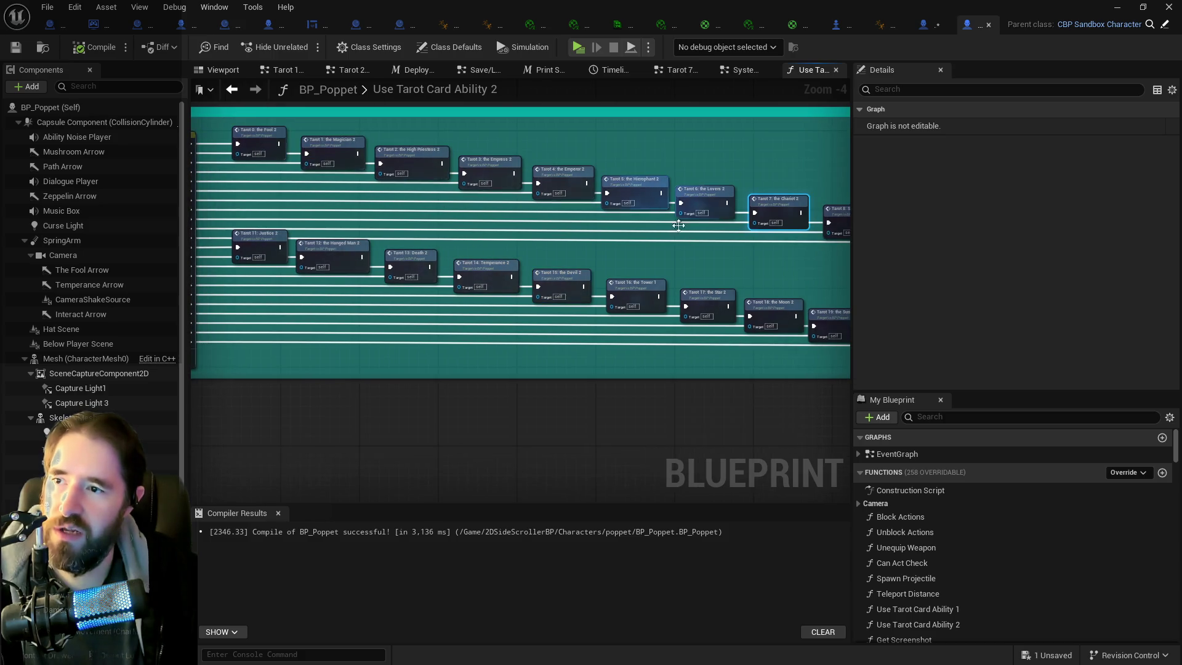
pyautogui.click(739, 69)
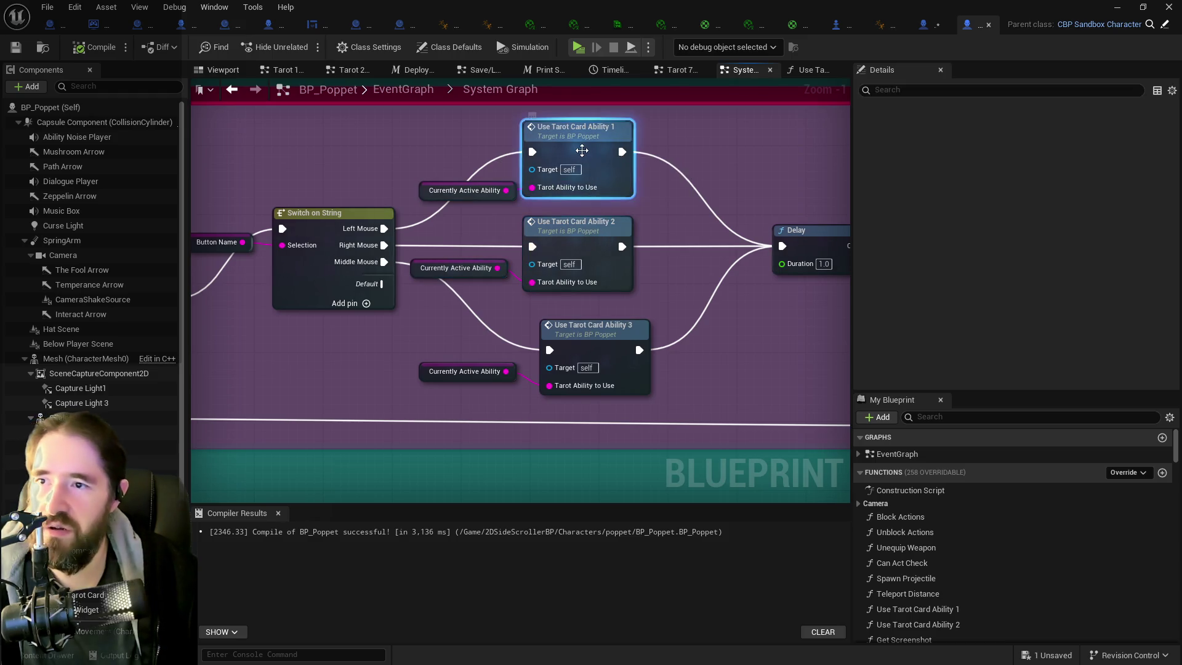
# - Open Use Tarot Card Ability 1 and add a Tarot 7: the Chariot 1 call node
pyautogui.doubleClick(582, 151)
pyautogui.scroll(5, 576, 317)
pyautogui.moveTo(633, 317); pyautogui.dragTo(222, 265)
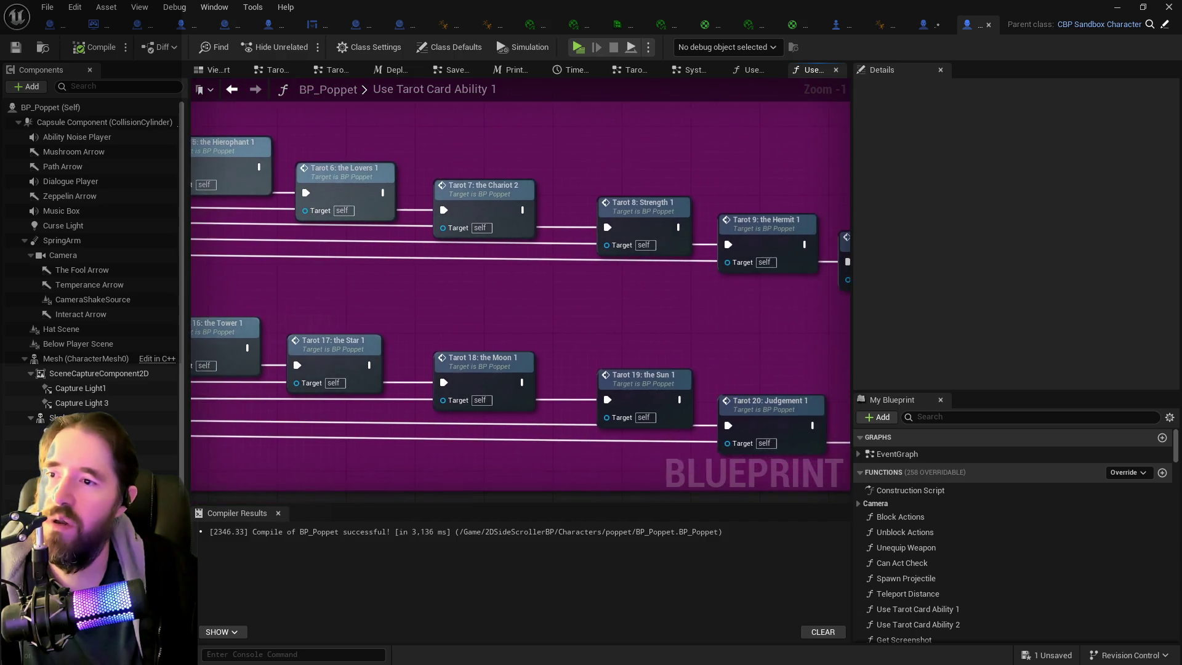
pyautogui.moveTo(412, 229); pyautogui.dragTo(365, 220)
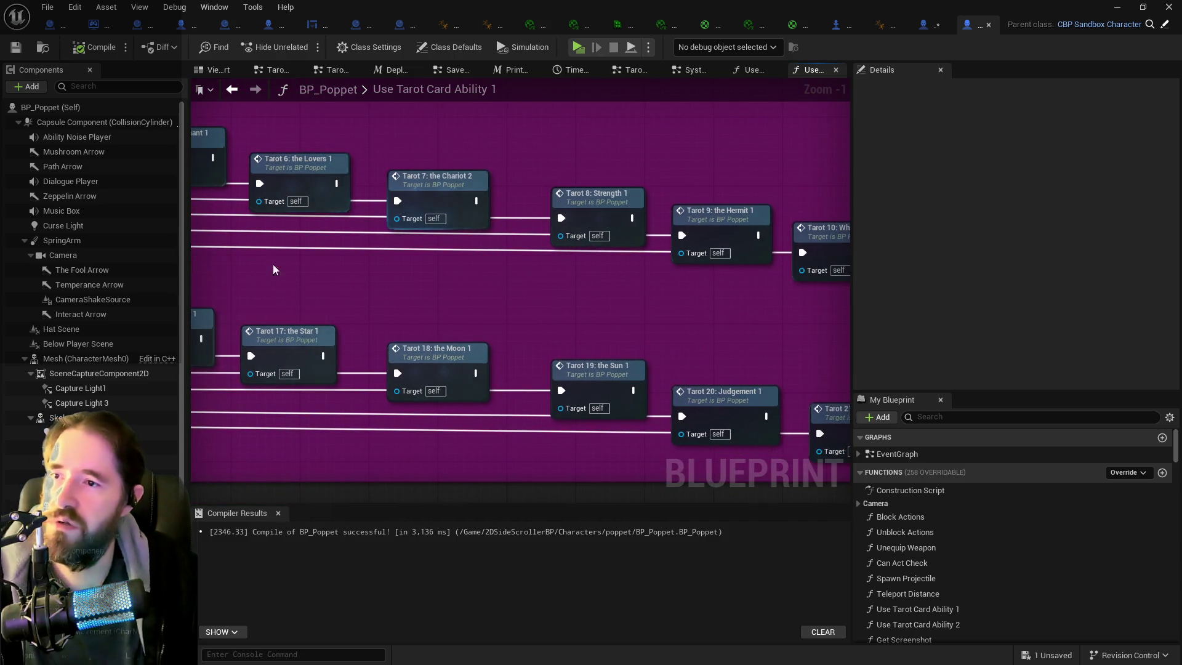
pyautogui.rightClick(408, 274)
pyautogui.write('the chariot')
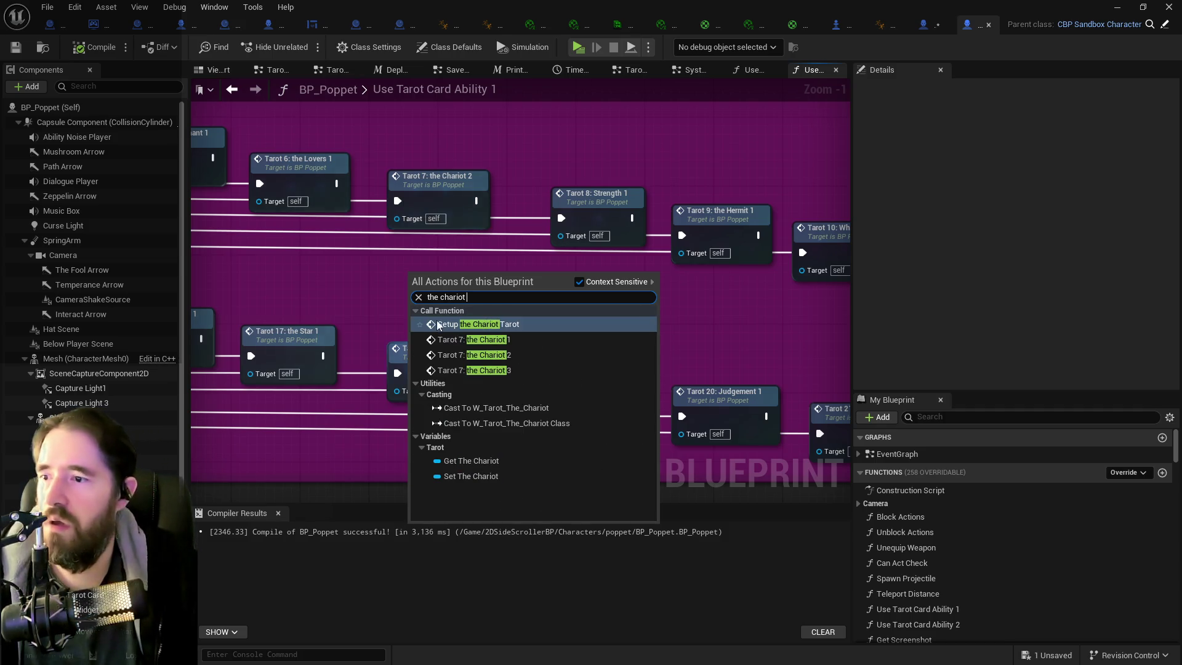
pyautogui.click(456, 339)
# - Wire the Chariot case to Chariot 1, delete the old Chariot 2 call, and return to the System Graph
pyautogui.scroll(-3, 348, 229)
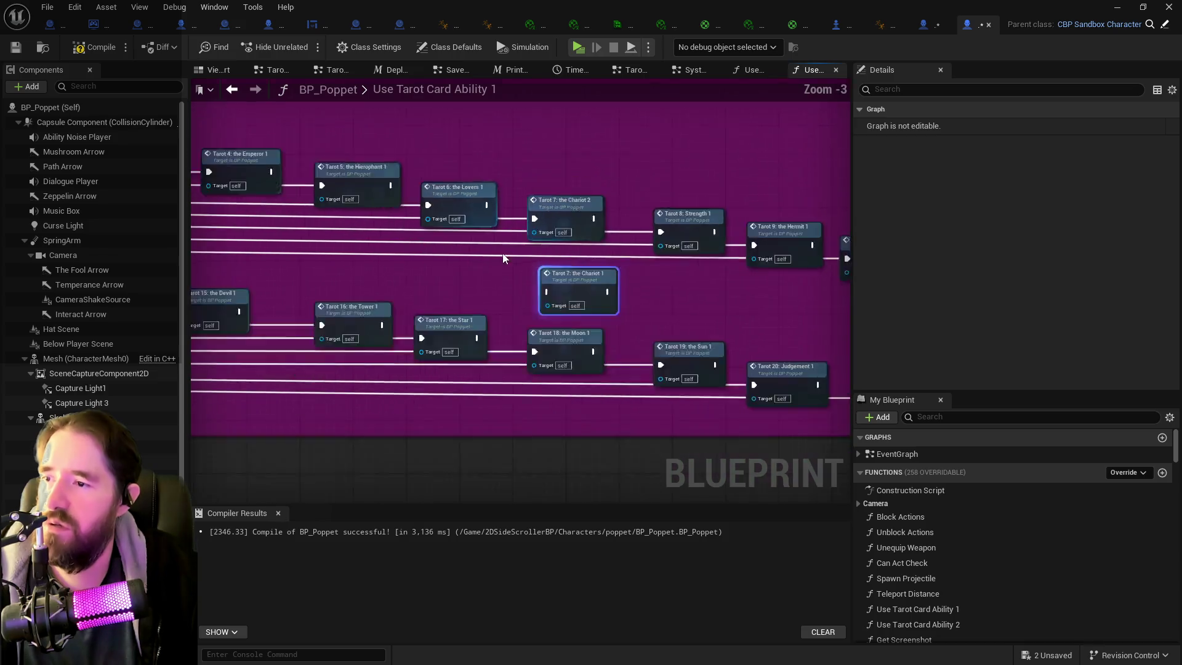
pyautogui.scroll(2, 824, 271)
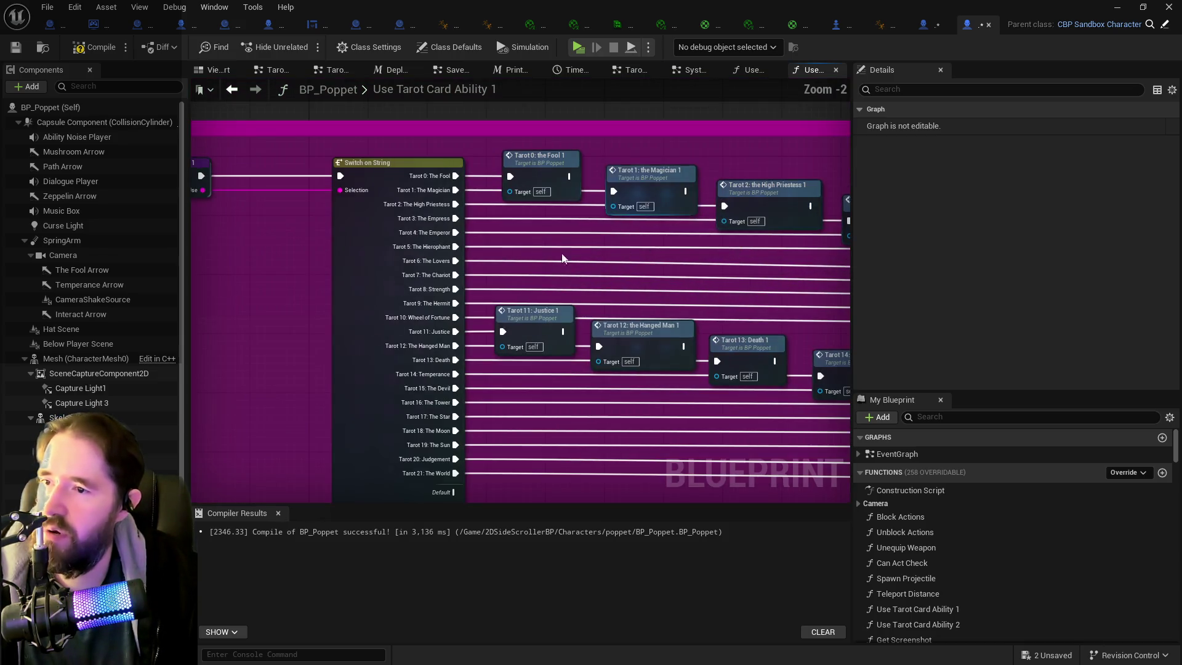
pyautogui.moveTo(455, 275)
pyautogui.mouseDown()
pyautogui.moveTo(813, 270)
pyautogui.moveTo(589, 370)
pyautogui.moveTo(550, 369)
pyautogui.mouseUp()
pyautogui.click(547, 304)
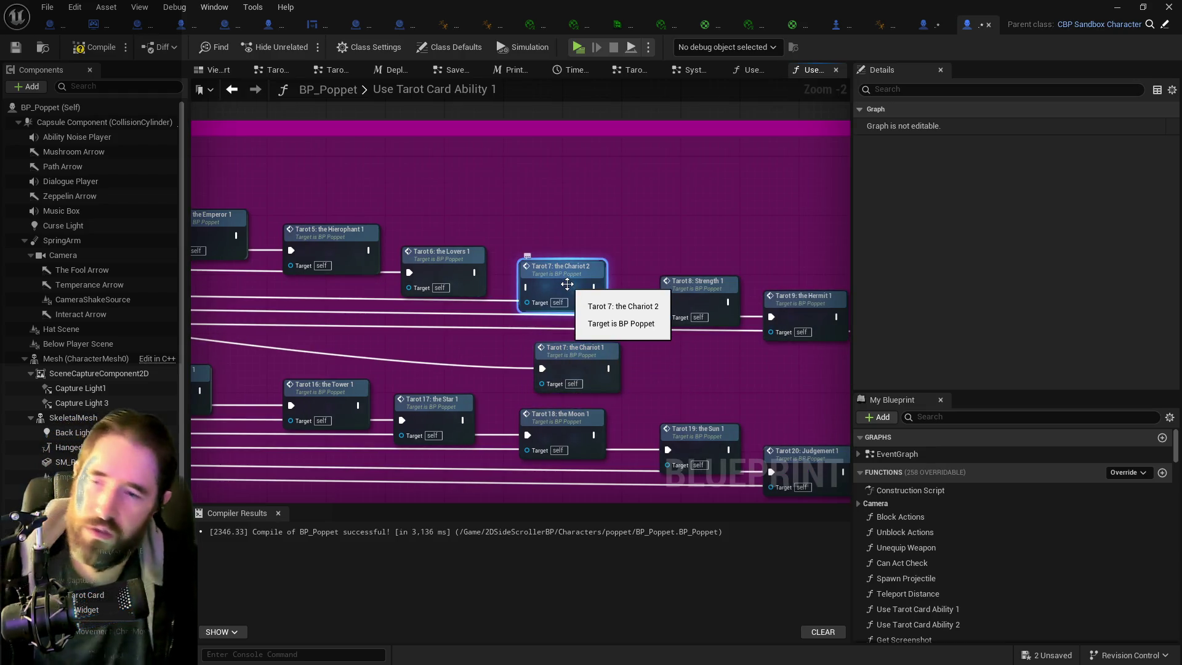
pyautogui.press('Delete')
pyautogui.moveTo(596, 367)
pyautogui.mouseDown()
pyautogui.moveTo(584, 265)
pyautogui.moveTo(586, 278)
pyautogui.mouseUp()
pyautogui.moveTo(608, 342)
pyautogui.mouseDown()
pyautogui.moveTo(304, 285)
pyautogui.moveTo(565, 314)
pyautogui.moveTo(529, 318)
pyautogui.moveTo(844, 304)
pyautogui.mouseUp()
pyautogui.moveTo(222, 259); pyautogui.dragTo(527, 245)
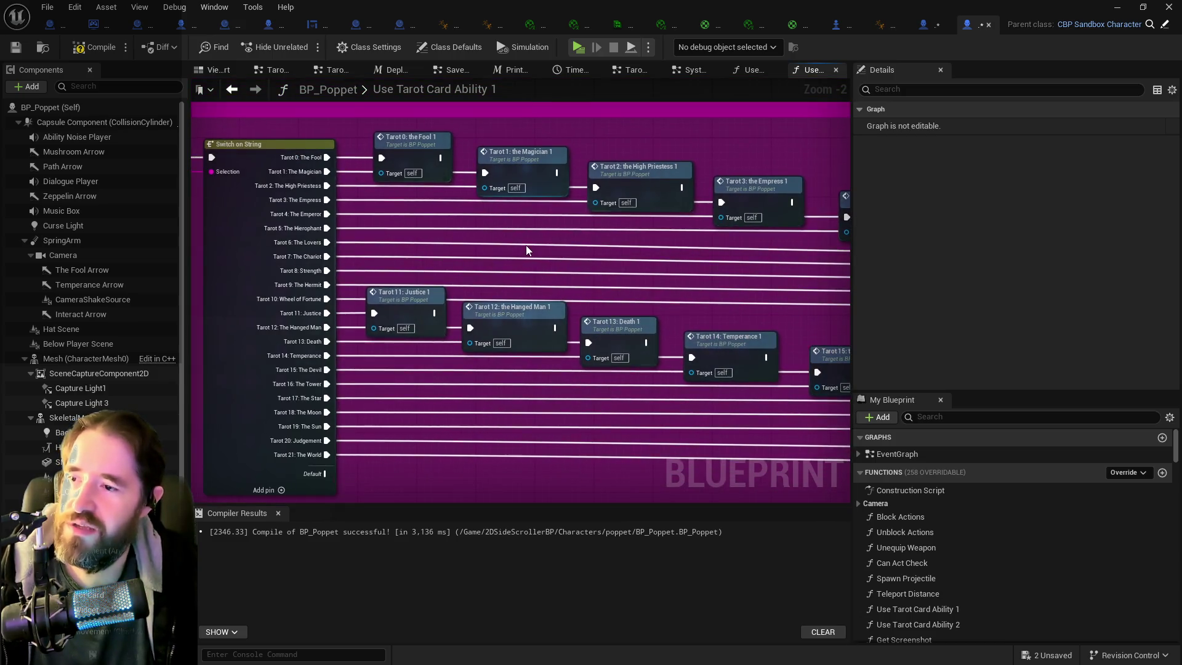
pyautogui.click(692, 69)
# - Open Use Tarot Card Ability 3 and select its comment and all Tarot call nodes
pyautogui.doubleClick(578, 346)
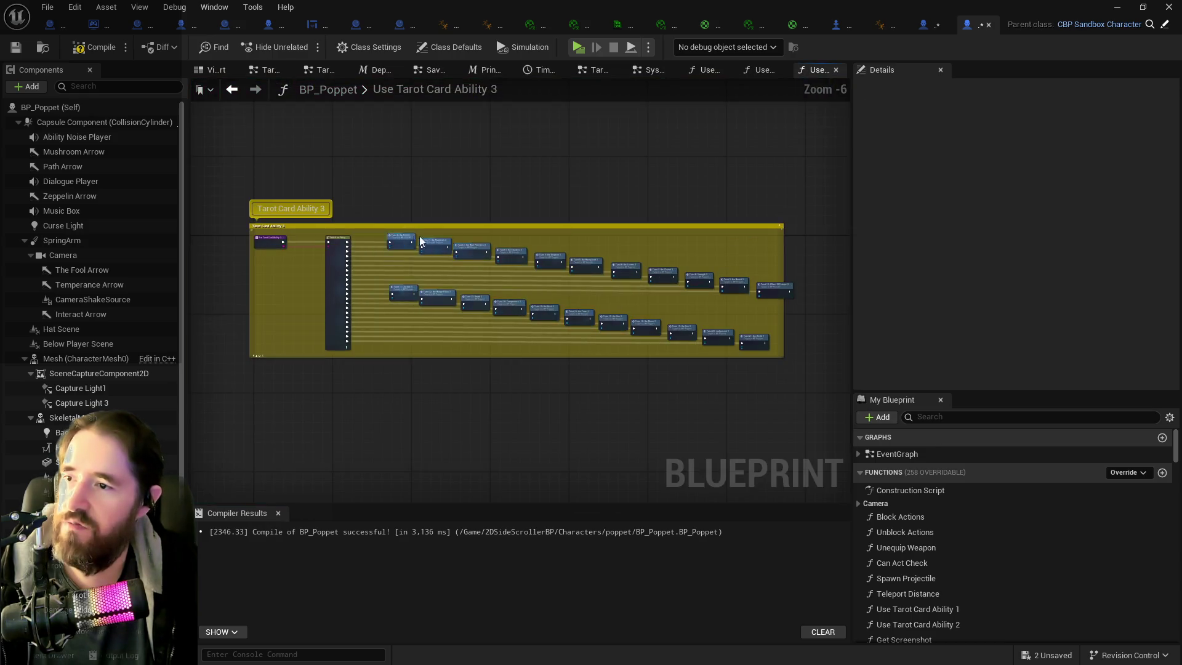
pyautogui.scroll(4, 413, 231)
pyautogui.moveTo(678, 392)
pyautogui.mouseDown()
pyautogui.moveTo(428, 317)
pyautogui.moveTo(549, 265)
pyautogui.moveTo(298, 238)
pyautogui.moveTo(494, 250)
pyautogui.moveTo(464, 249)
pyautogui.mouseUp()
pyautogui.scroll(-1, 537, 276)
pyautogui.moveTo(537, 275)
pyautogui.mouseDown()
pyautogui.moveTo(830, 293)
pyautogui.moveTo(624, 264)
pyautogui.mouseUp()
pyautogui.scroll(-5, 624, 263)
pyautogui.moveTo(367, 190)
pyautogui.mouseDown()
pyautogui.moveTo(825, 335)
pyautogui.moveTo(704, 311)
pyautogui.mouseUp()
# - Frame the whole Ability 3 graph, then save and compile BP_Poppet
pyautogui.scroll(4, 406, 320)
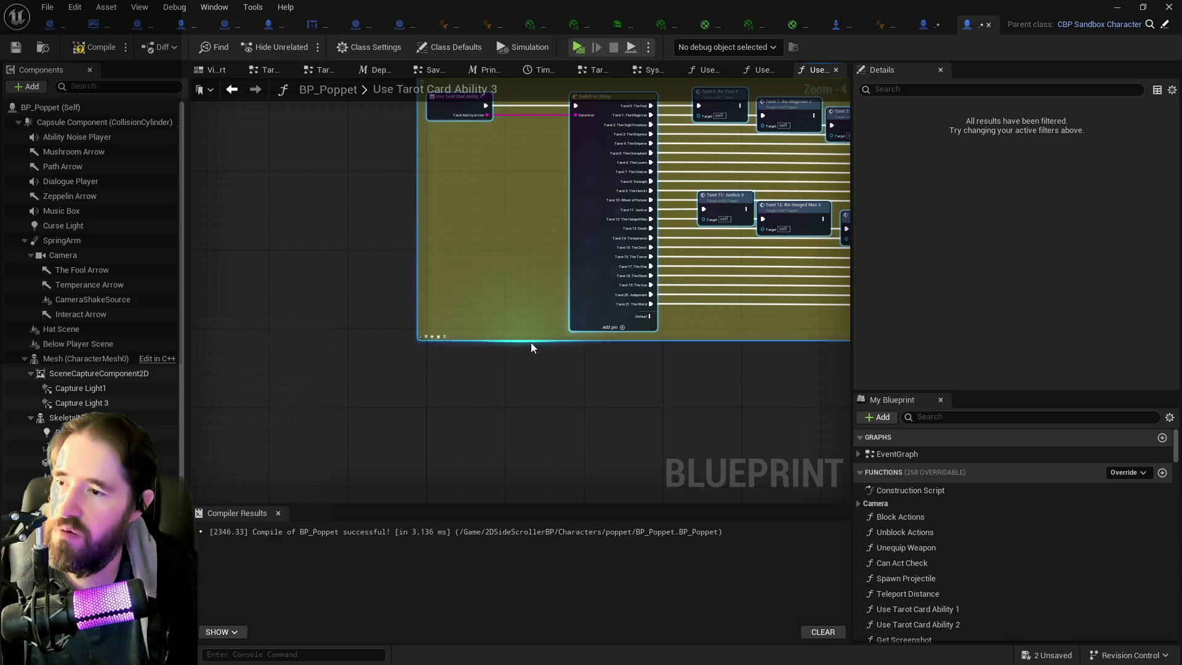
pyautogui.scroll(-3, 530, 343)
pyautogui.moveTo(542, 352); pyautogui.dragTo(268, 305)
pyautogui.hotkey('ctrl', 's')
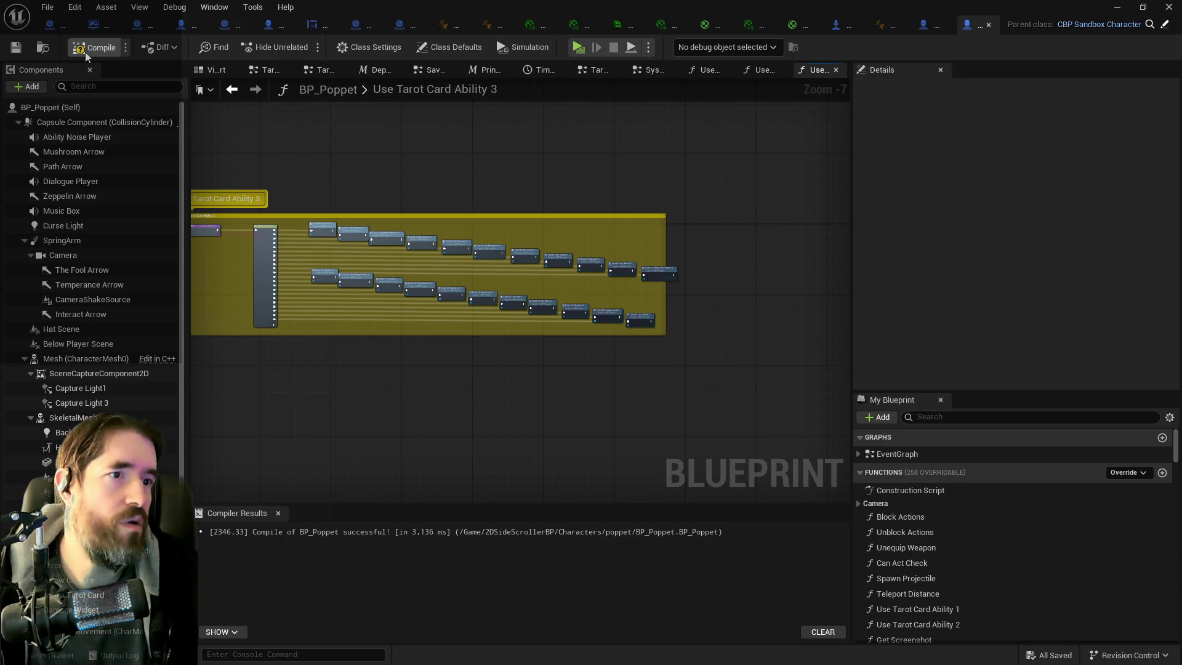
pyautogui.click(87, 53)
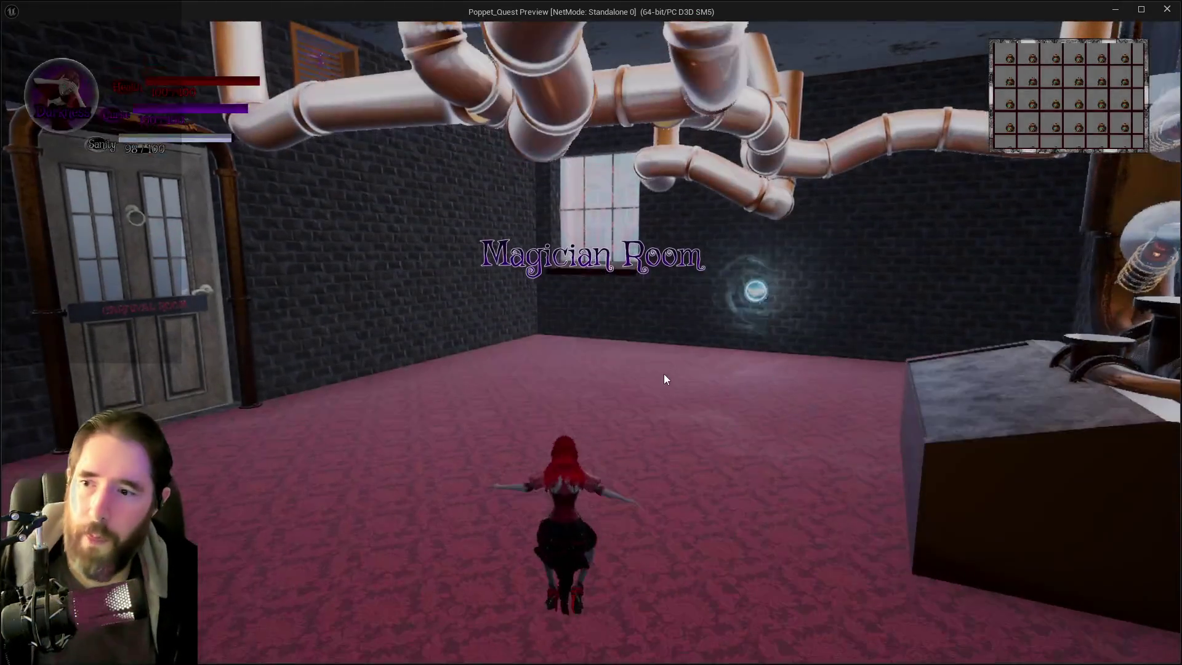
# - In the play test, run Poppet toward the drawers and jump so the white wings appear
pyautogui.click(664, 375)
pyautogui.press('w')
pyautogui.press('space')
pyautogui.press('space')
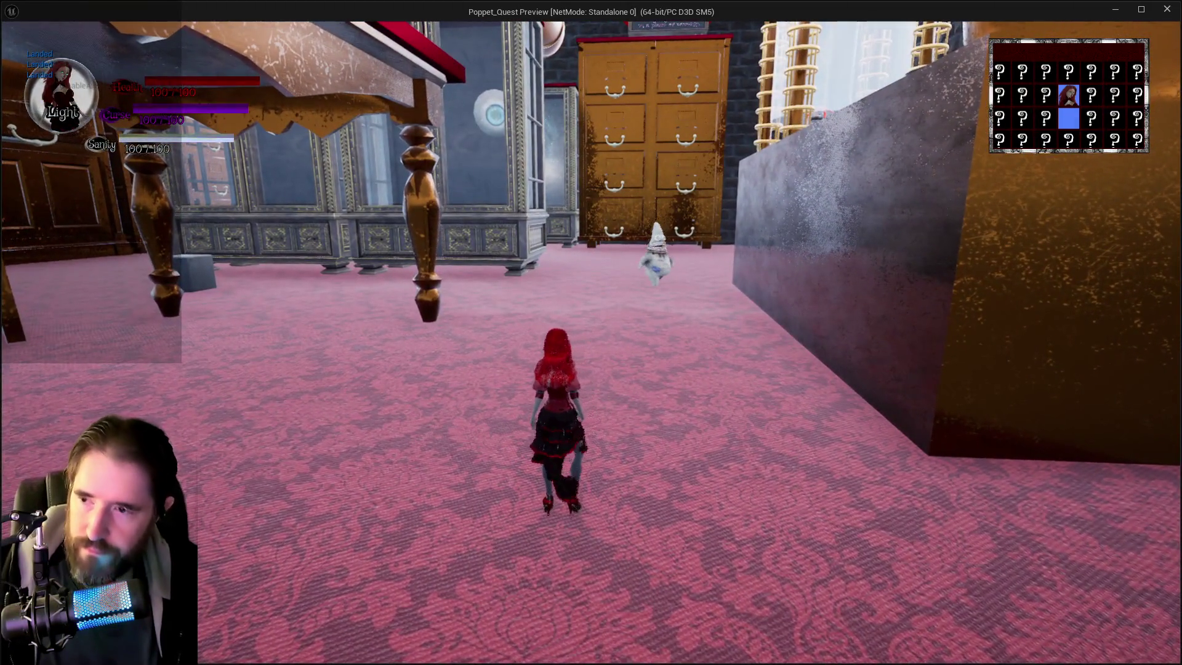
pyautogui.press('space')
pyautogui.press('space')
pyautogui.press('space')
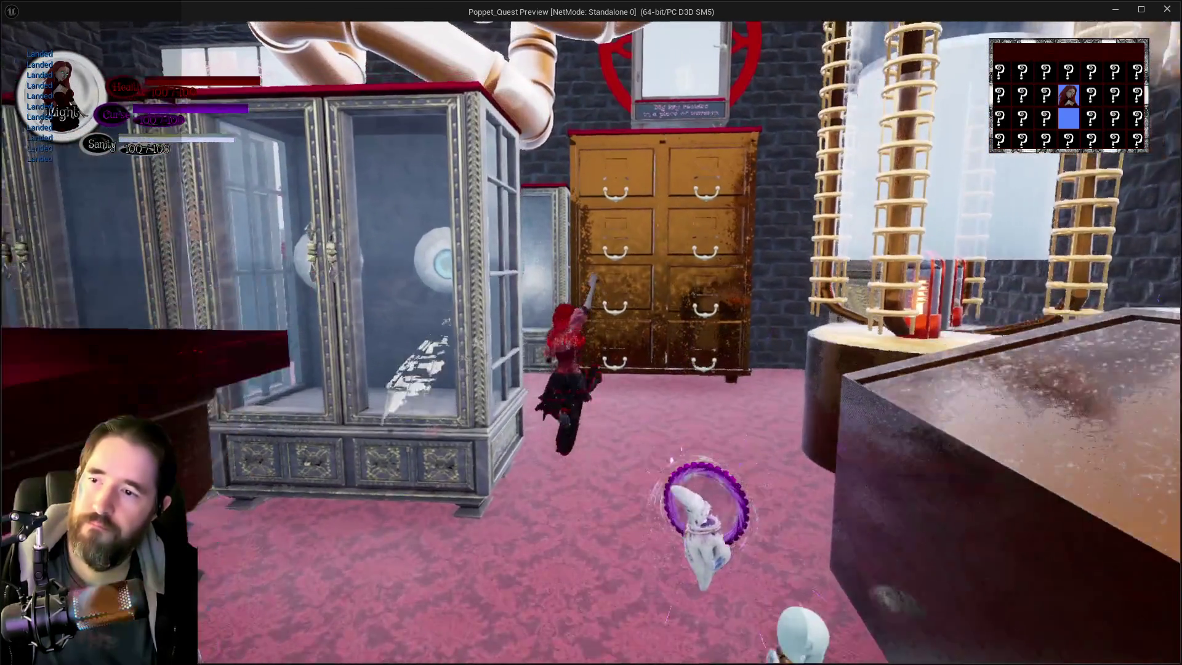
pyautogui.press('space')
pyautogui.press('space')
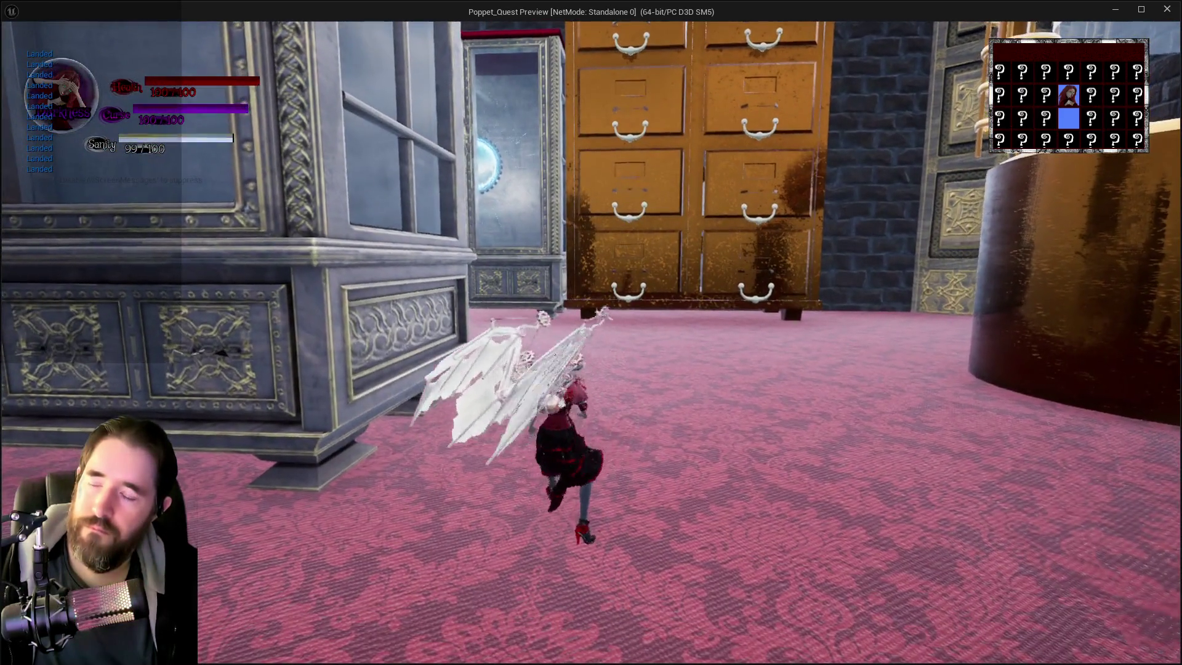
pyautogui.press('space')
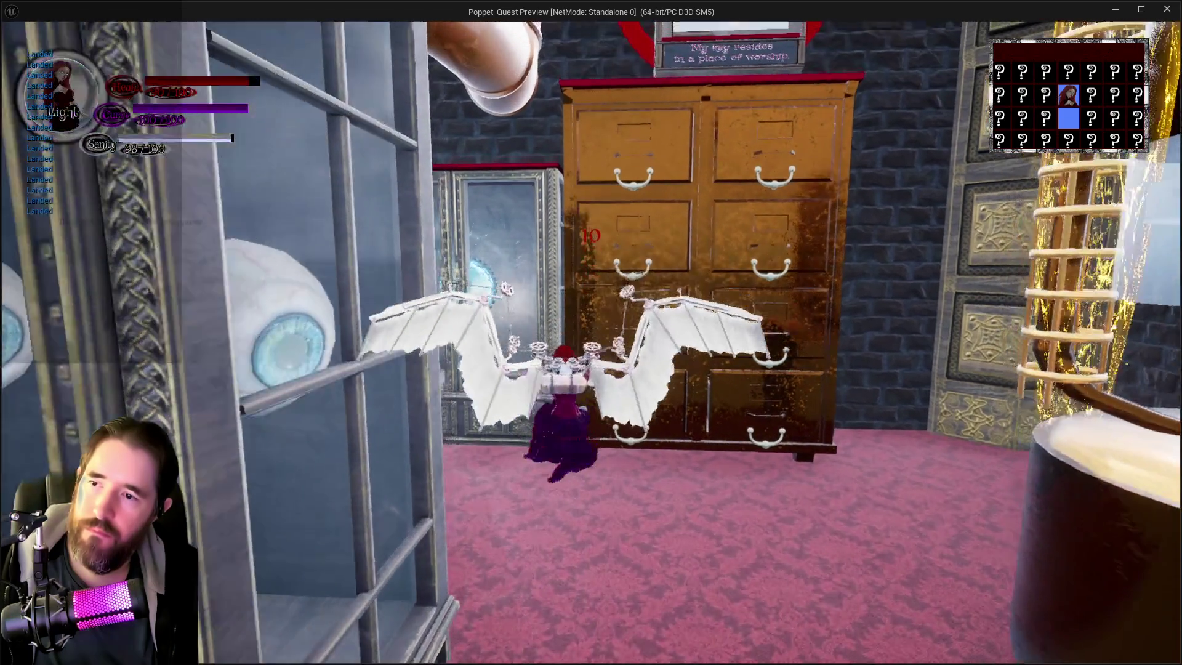
# - Run past the cabinets, clock and plush enemy, double-jump to glide, then return to the editor
pyautogui.press('w')
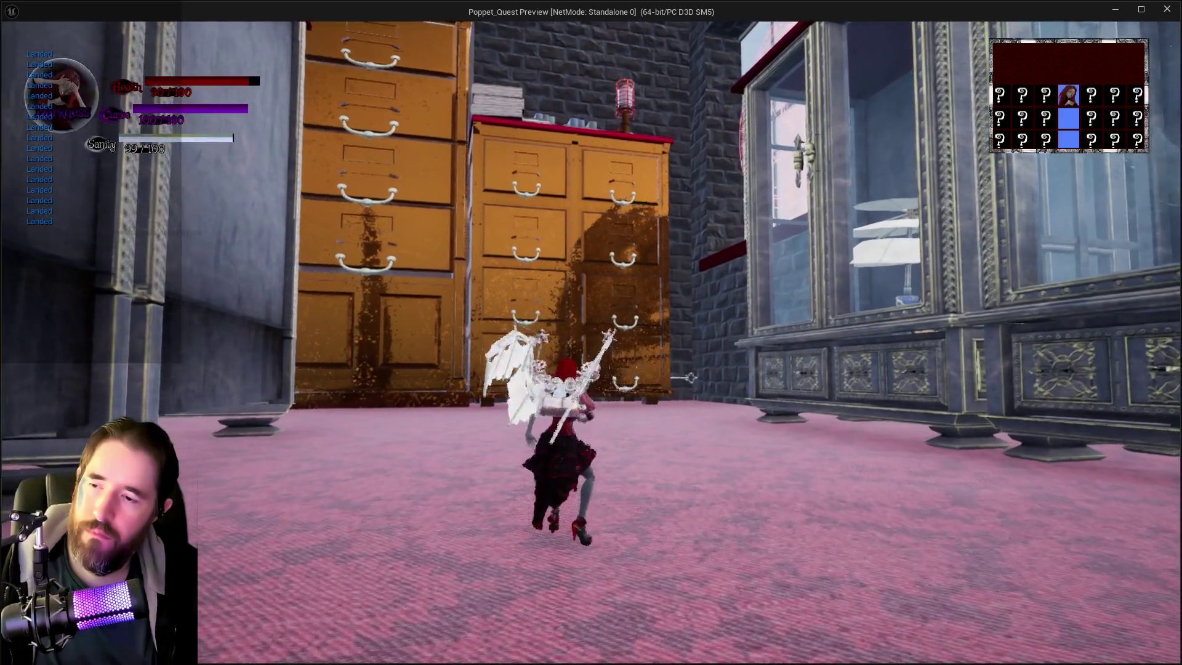
pyautogui.press('w')
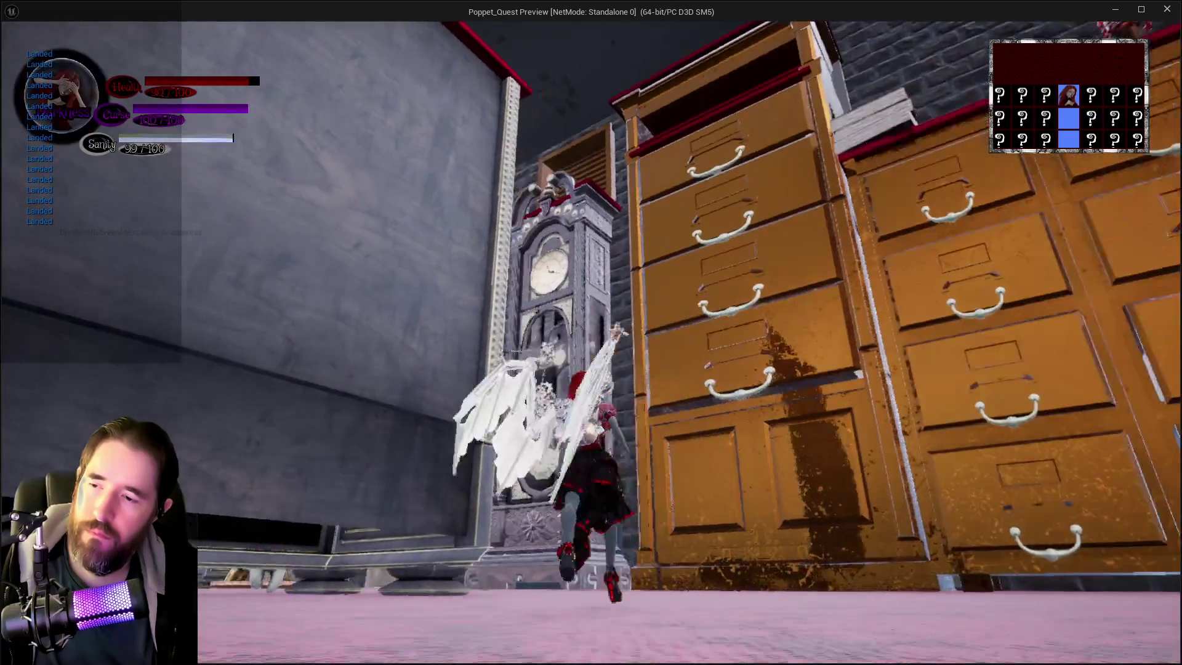
pyautogui.press('w')
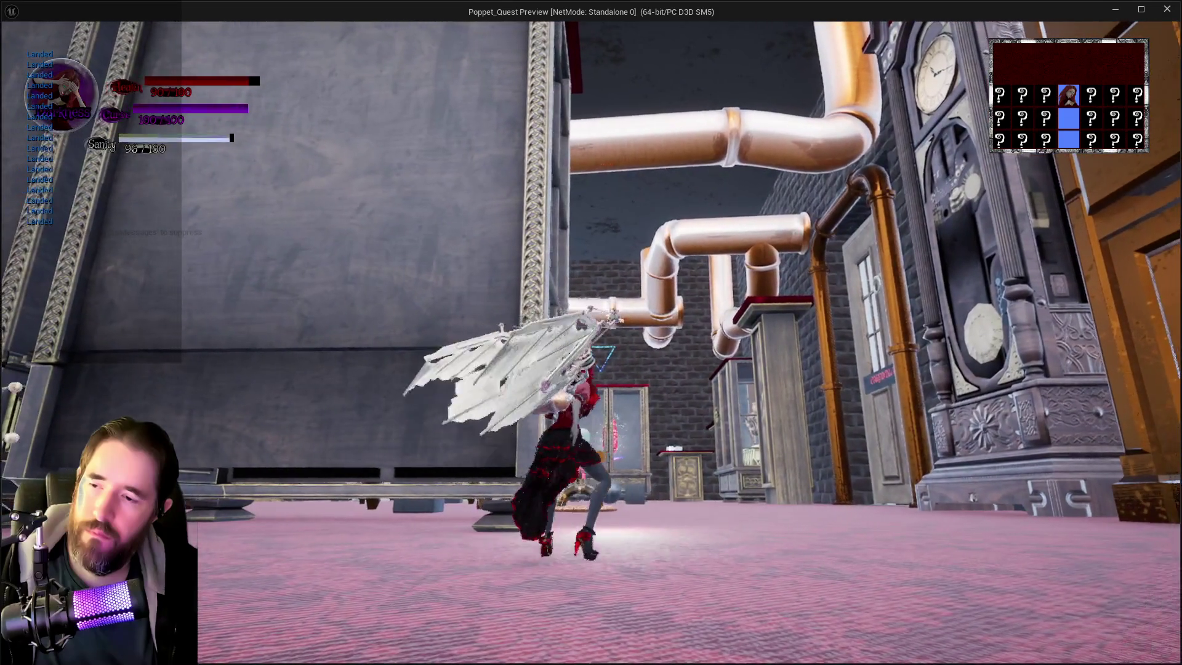
pyautogui.press('w')
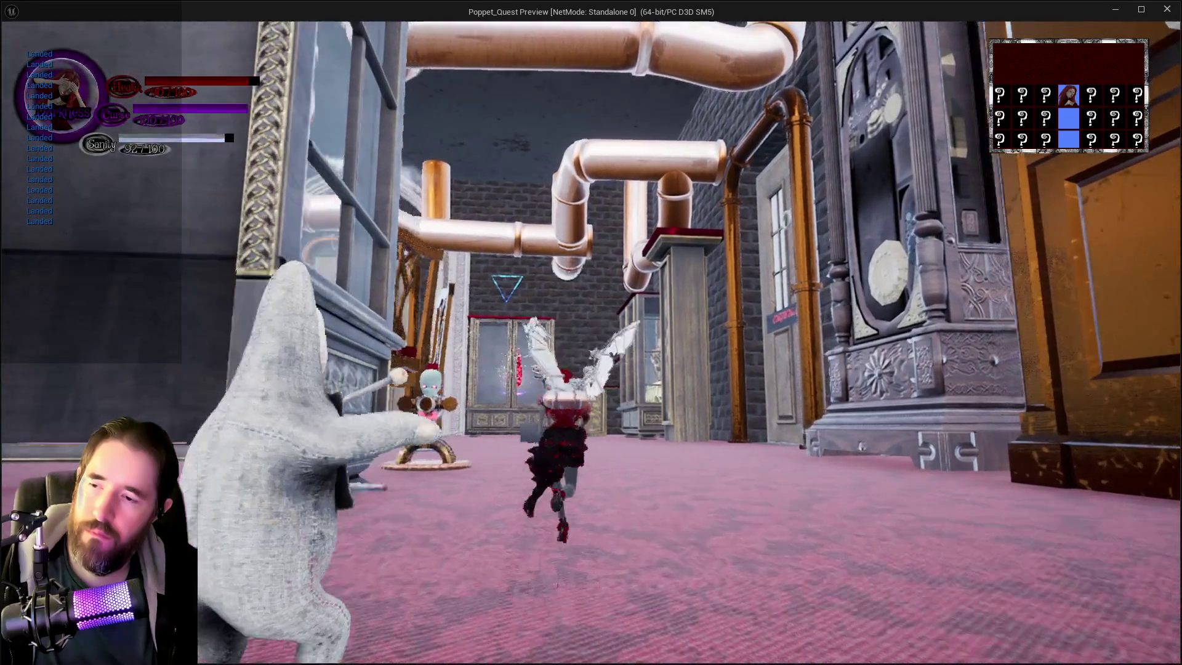
pyautogui.press('w')
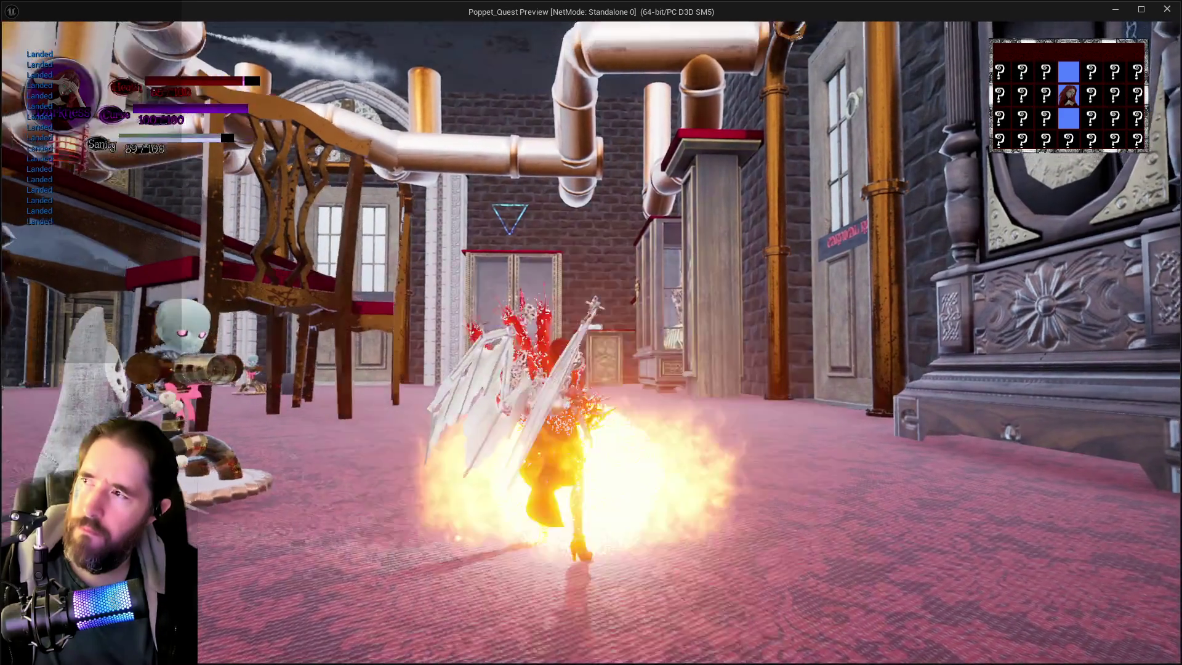
pyautogui.press('w')
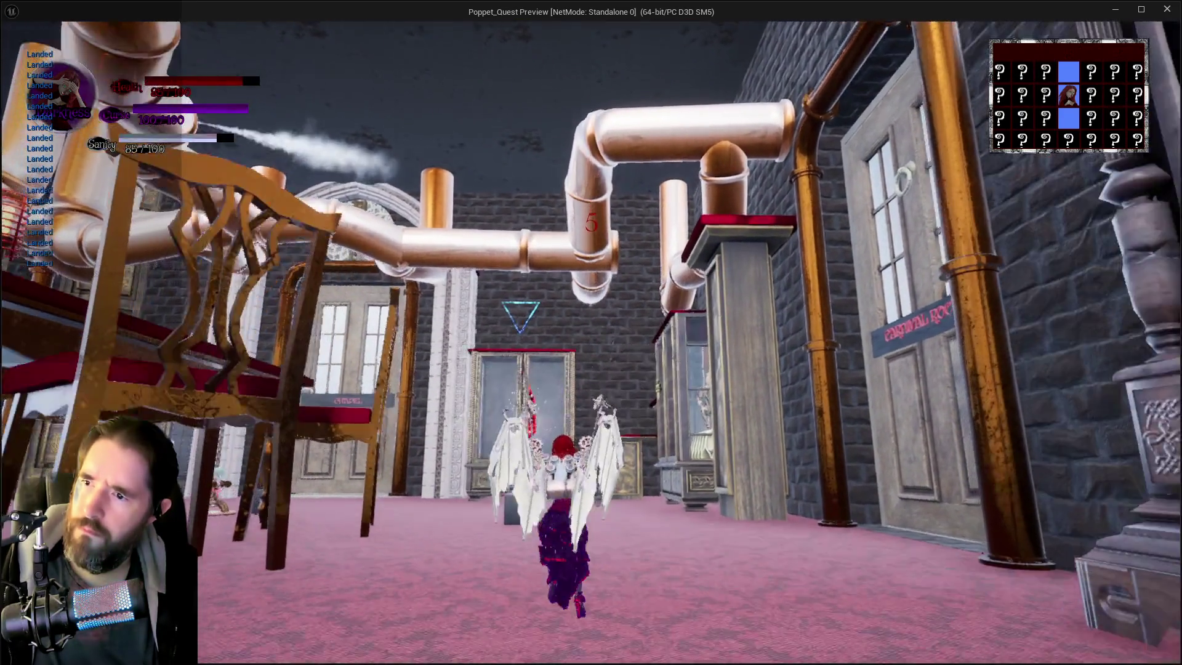
pyautogui.press('w')
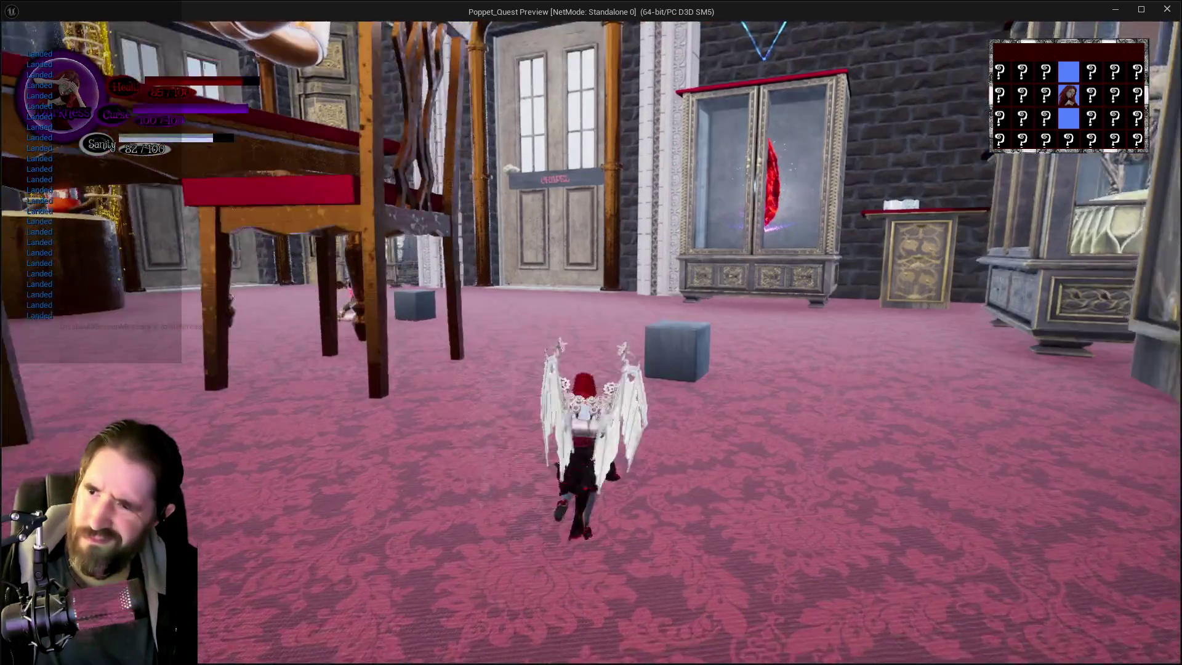
pyautogui.press('w')
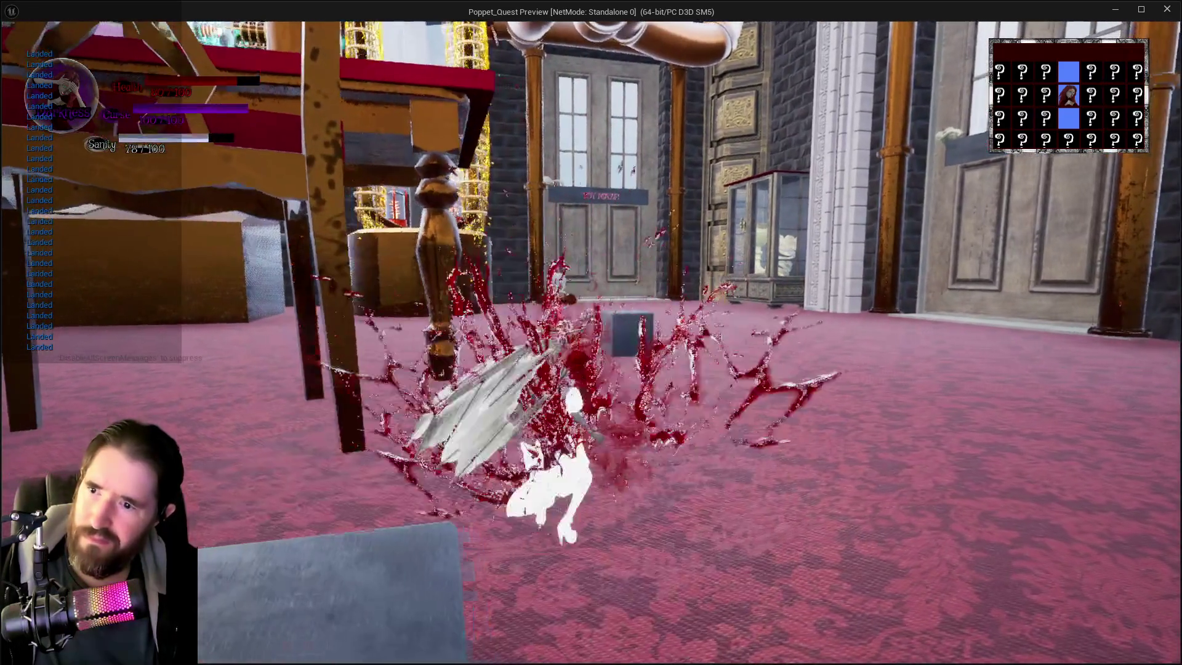
pyautogui.hotkey('alt', 'Tab')
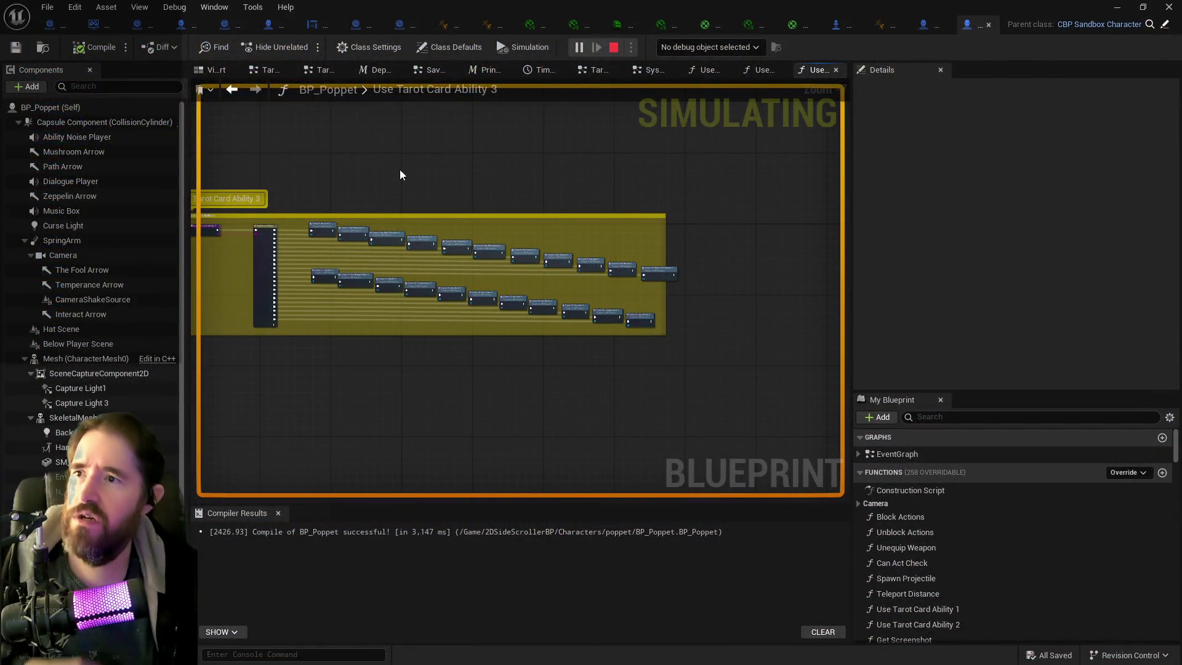
# - Stop the running play session with Escape
pyautogui.press('Escape')
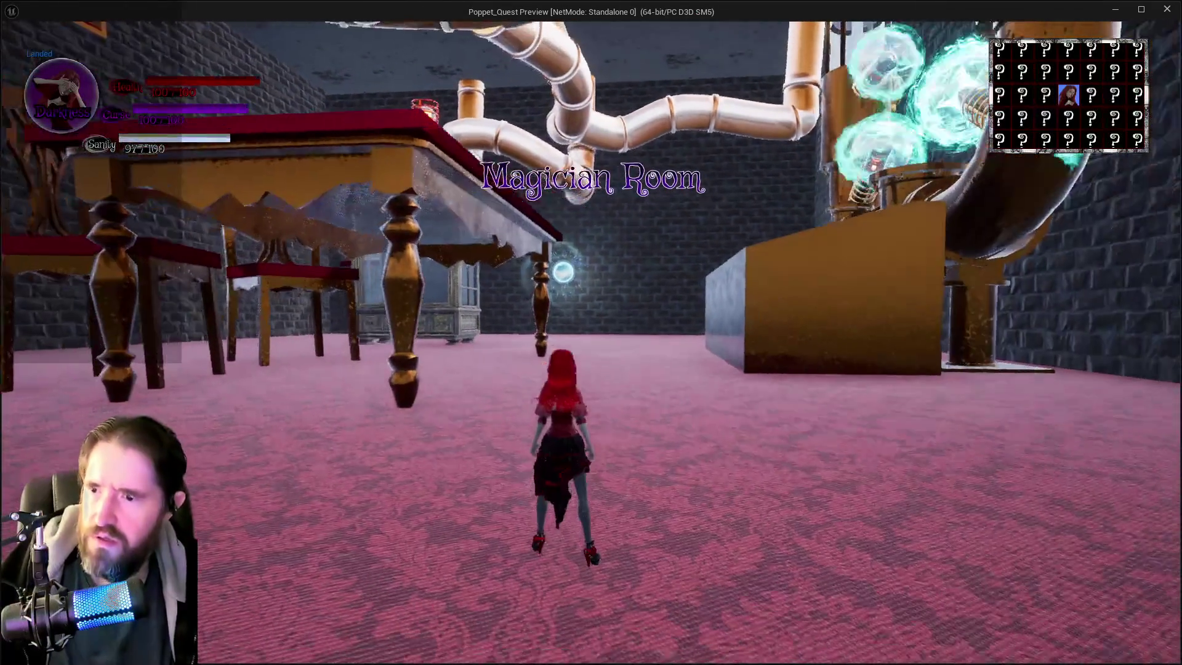
# - In the new session, pick The Chariot card from the tarot selection menu
pyautogui.press('q')
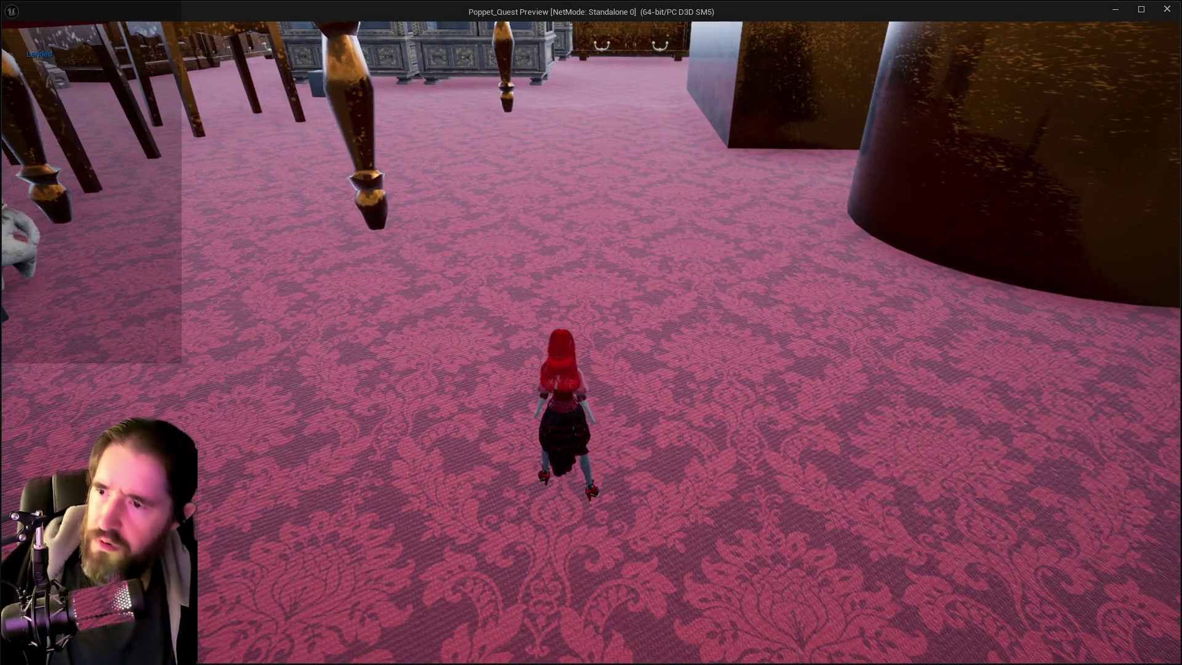
pyautogui.press('Tab')
pyautogui.moveTo(697, 177)
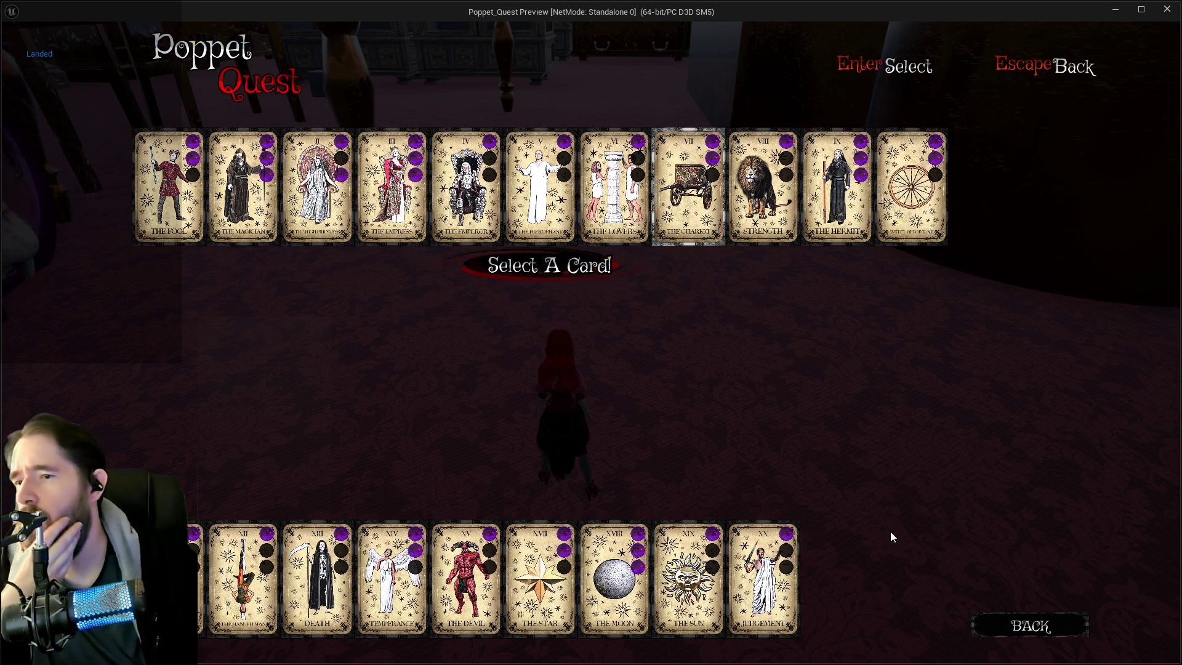
pyautogui.click(1011, 626)
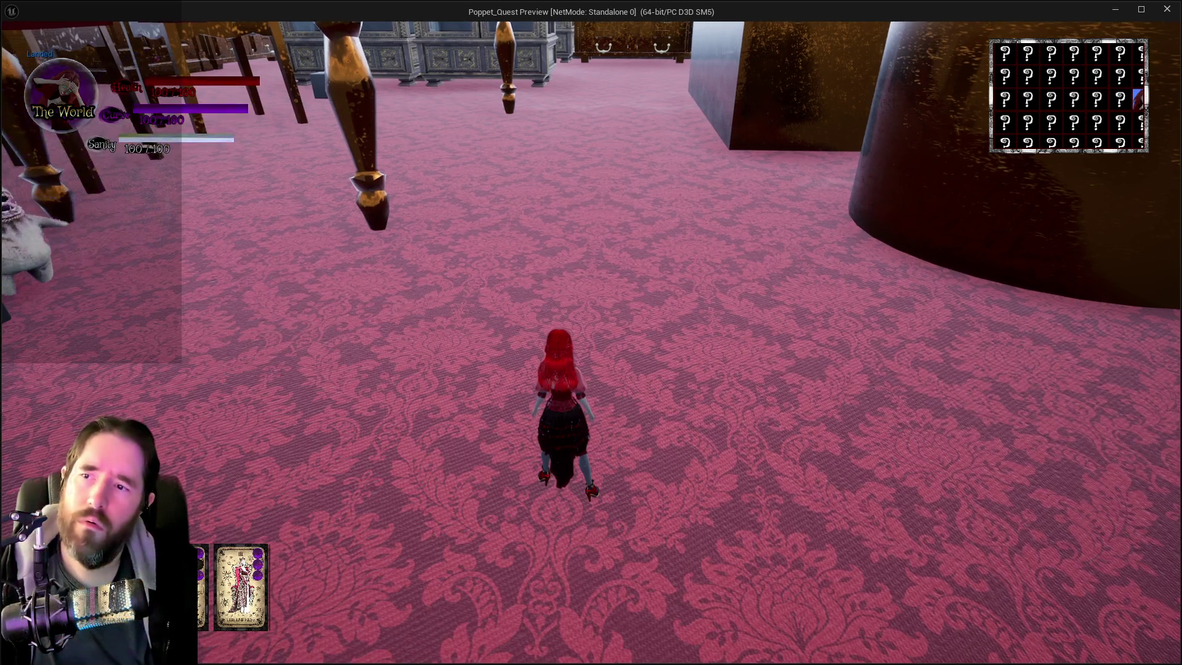
pyautogui.press('w')
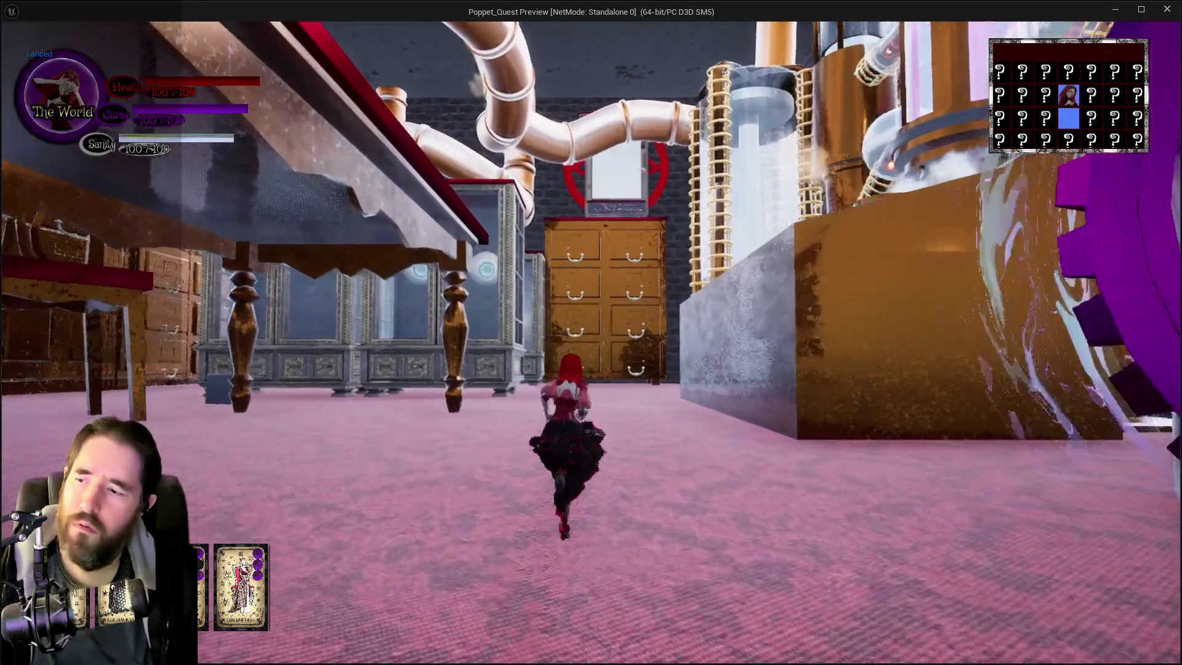
pyautogui.press('Tab')
pyautogui.click(686, 188)
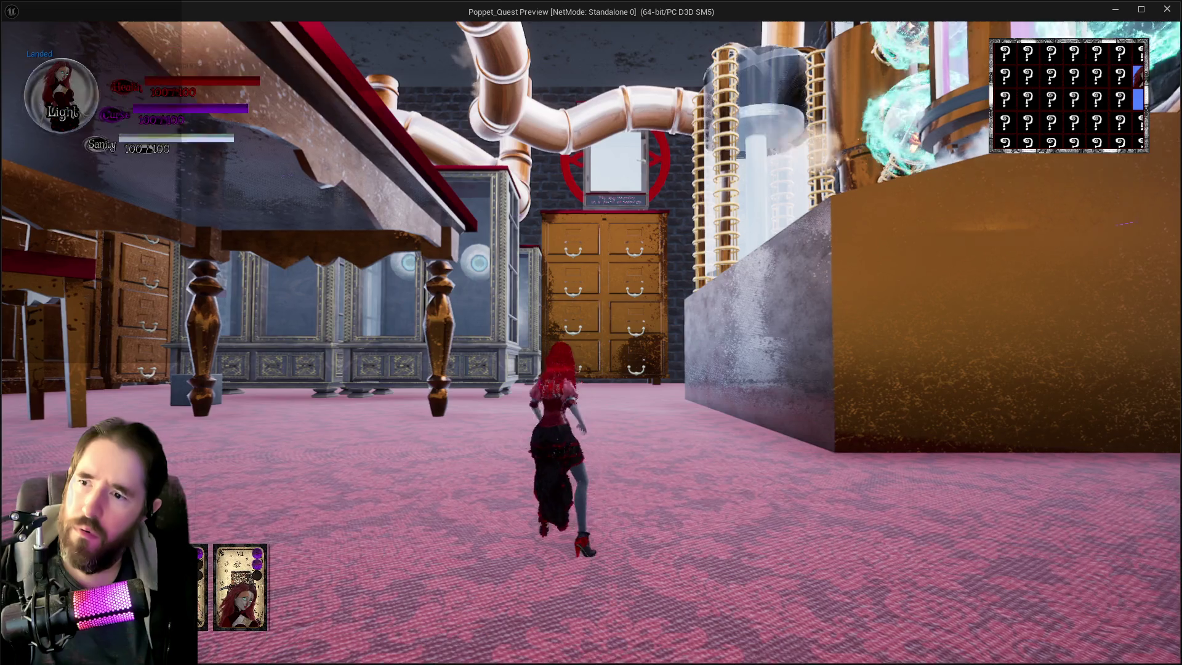
# - Jump repeatedly around the chair and table to test the Chariot wings activating
pyautogui.press('e')
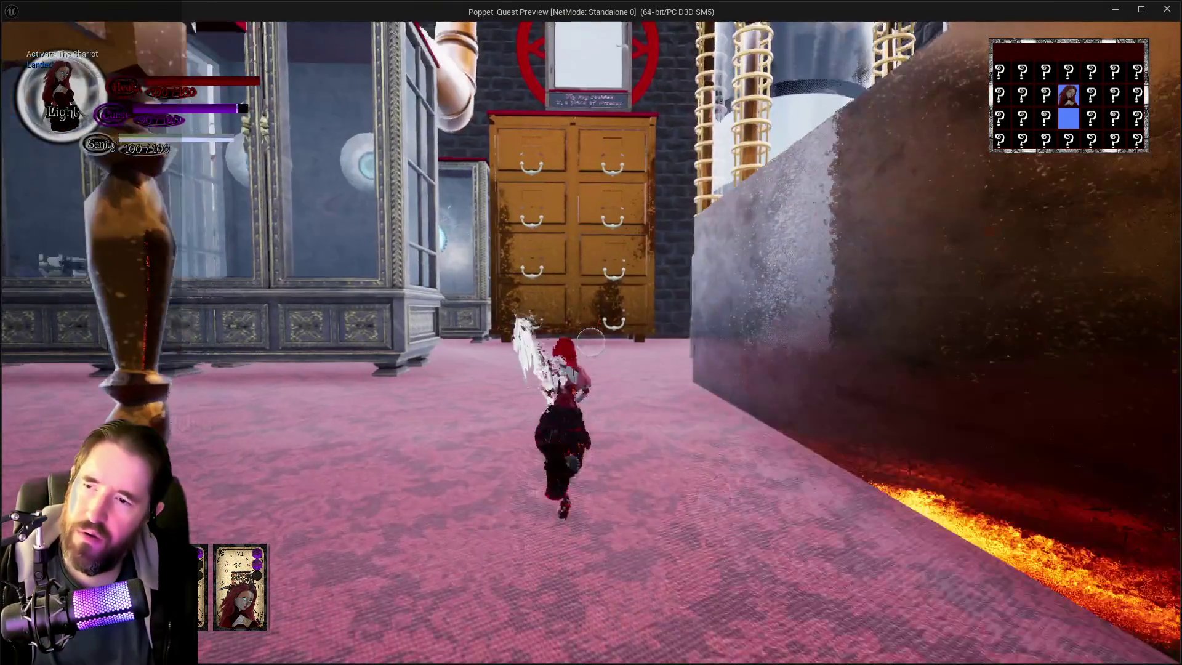
pyautogui.press('e')
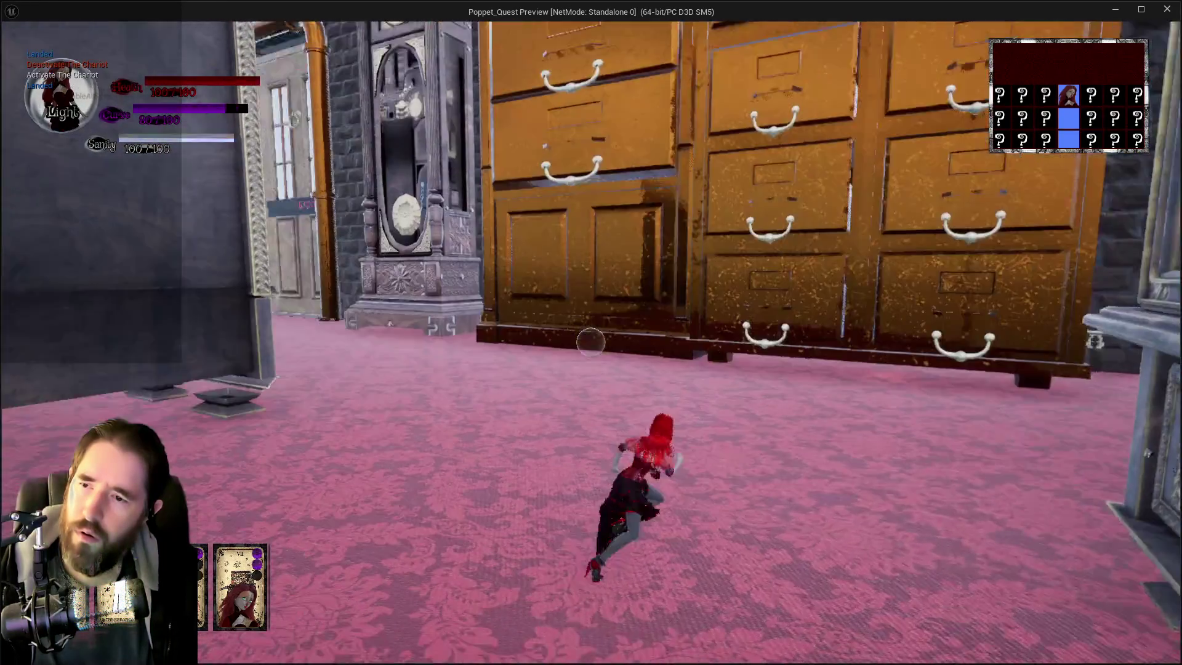
pyautogui.press('e')
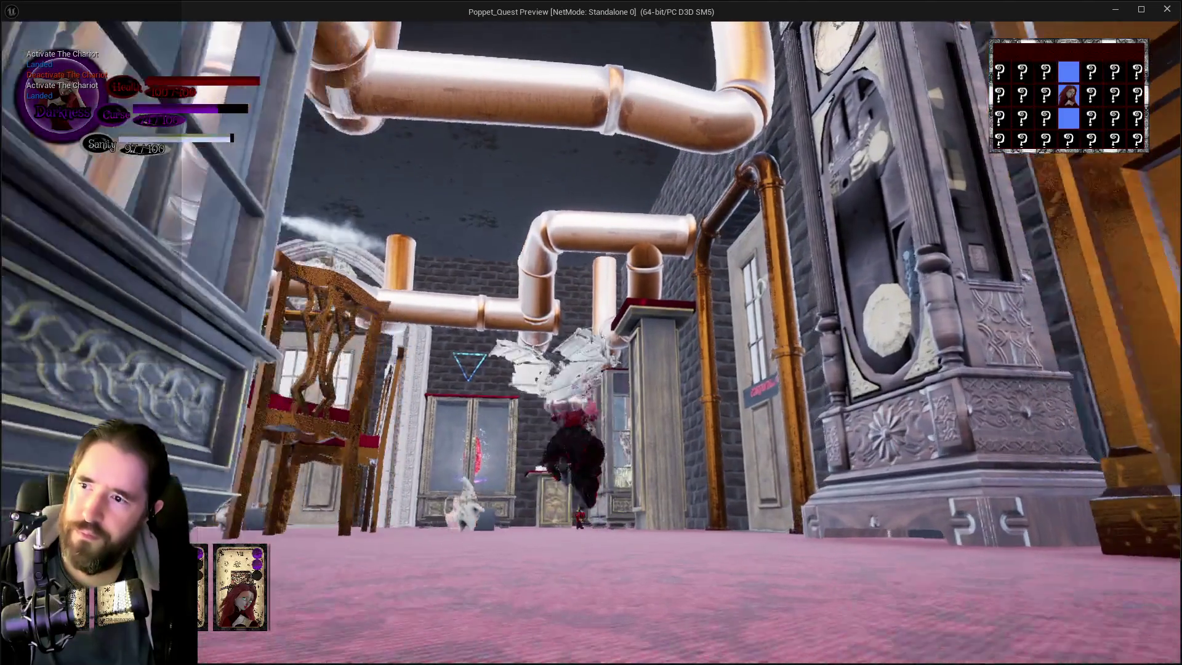
pyautogui.press('space')
pyautogui.press('e')
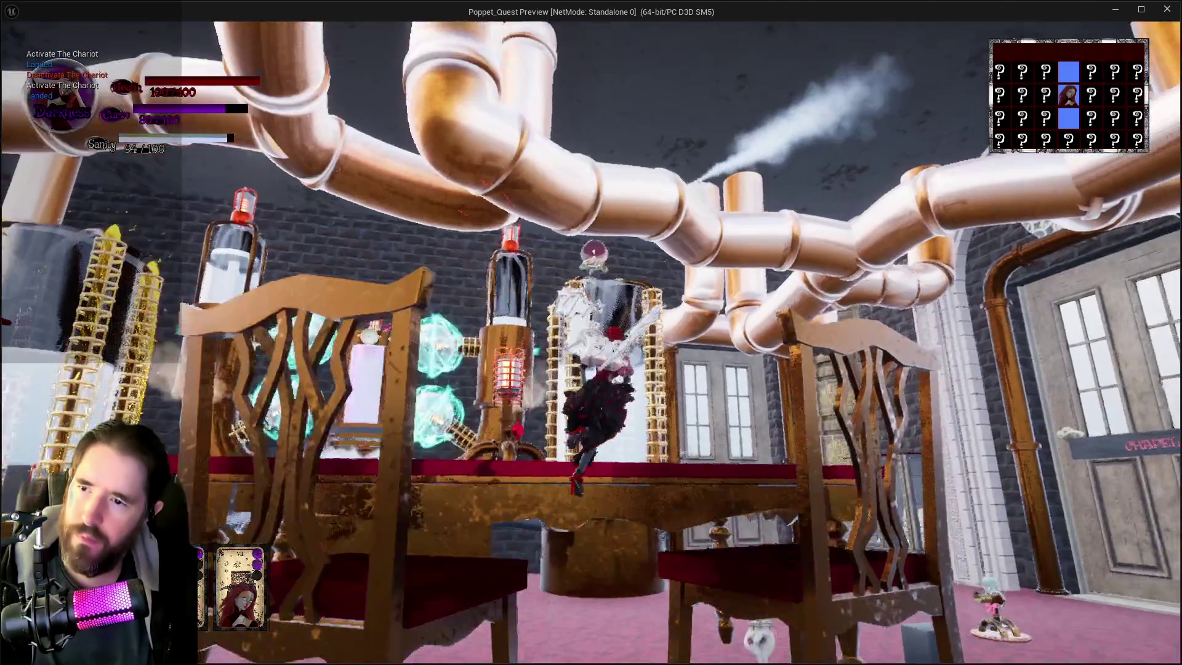
pyautogui.press('e')
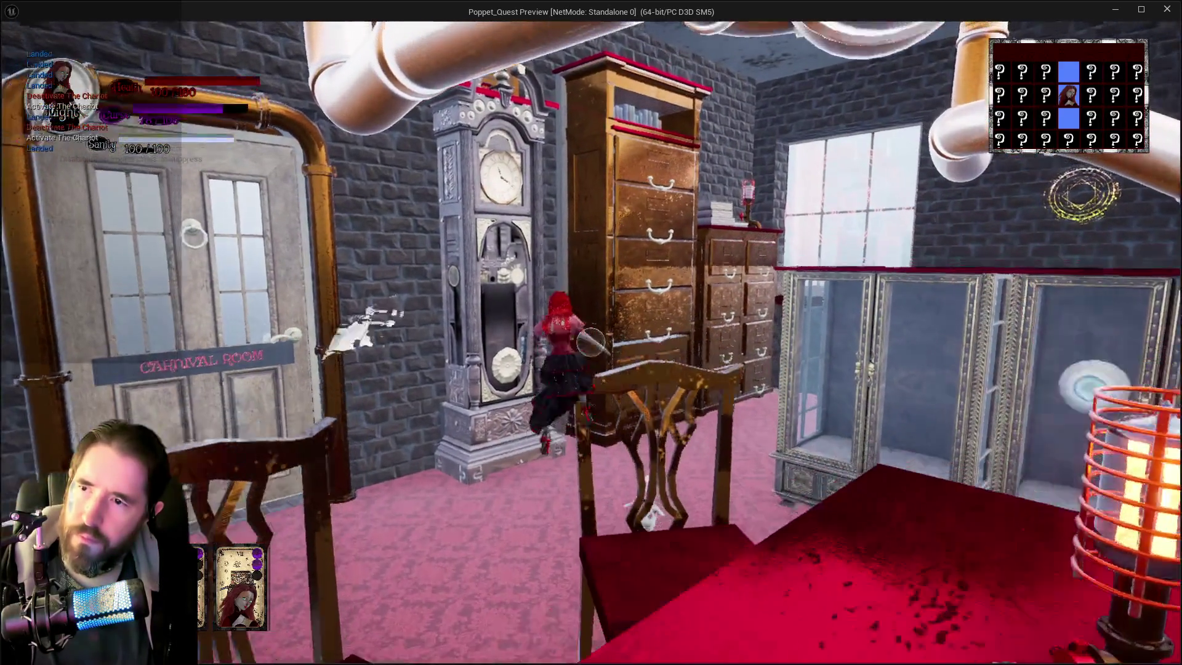
pyautogui.press('e')
pyautogui.press('w')
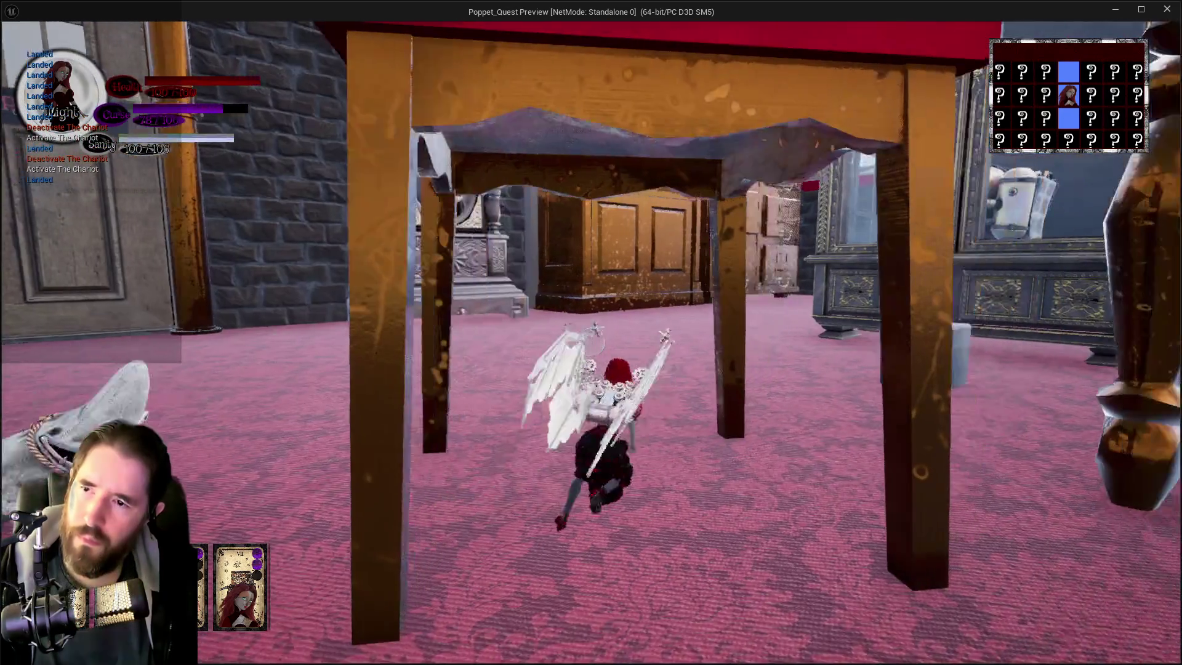
# - Return to the editor, stop the play session, and open CBP_SandboxCharacter's EventGraph
pyautogui.hotkey('alt', 'Tab')
pyautogui.press('Escape')
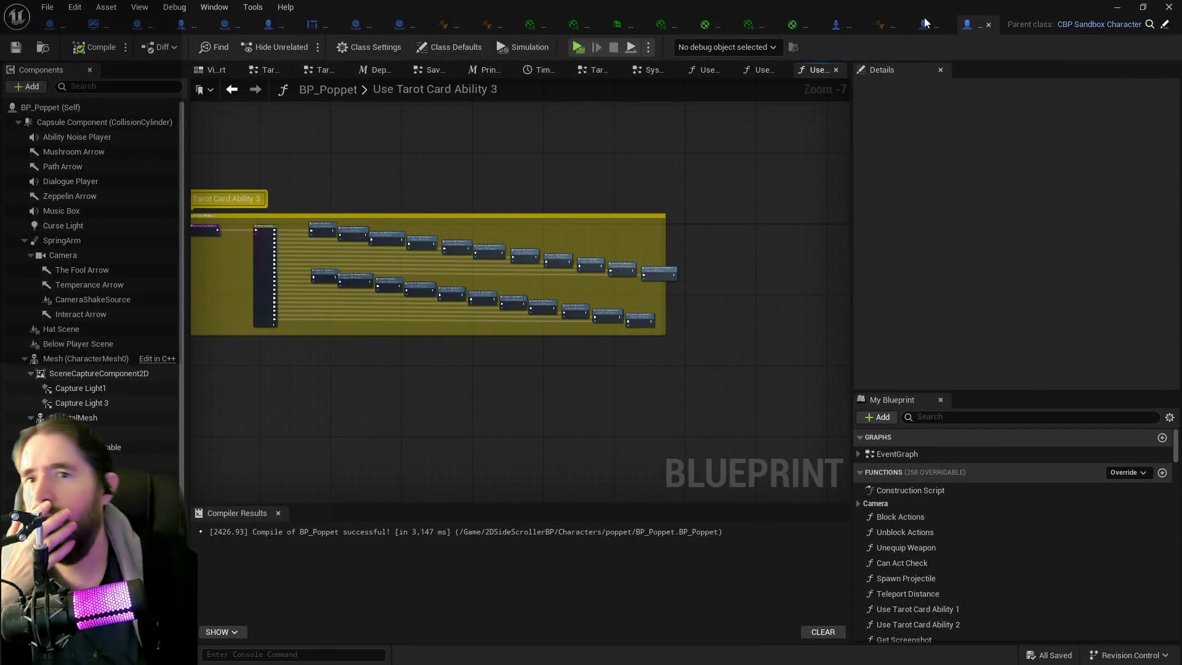
pyautogui.click(932, 27)
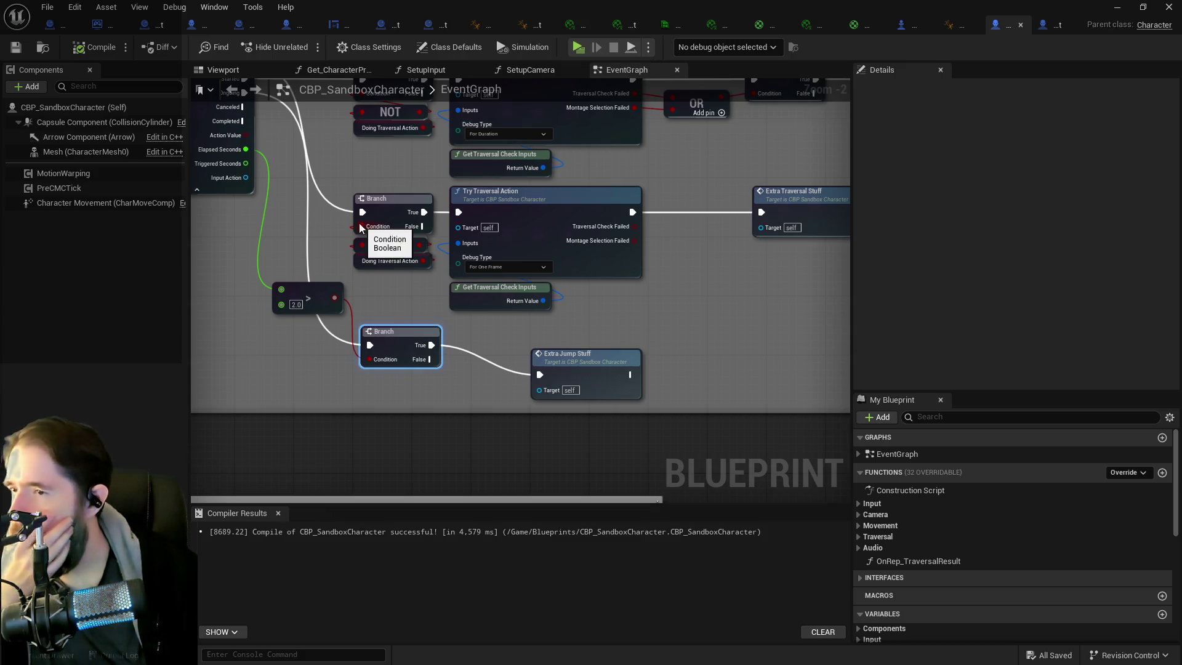
# - Bring the IA_Jump logic into view, then switch to the Moveable_Parent blueprint
pyautogui.press('Home')
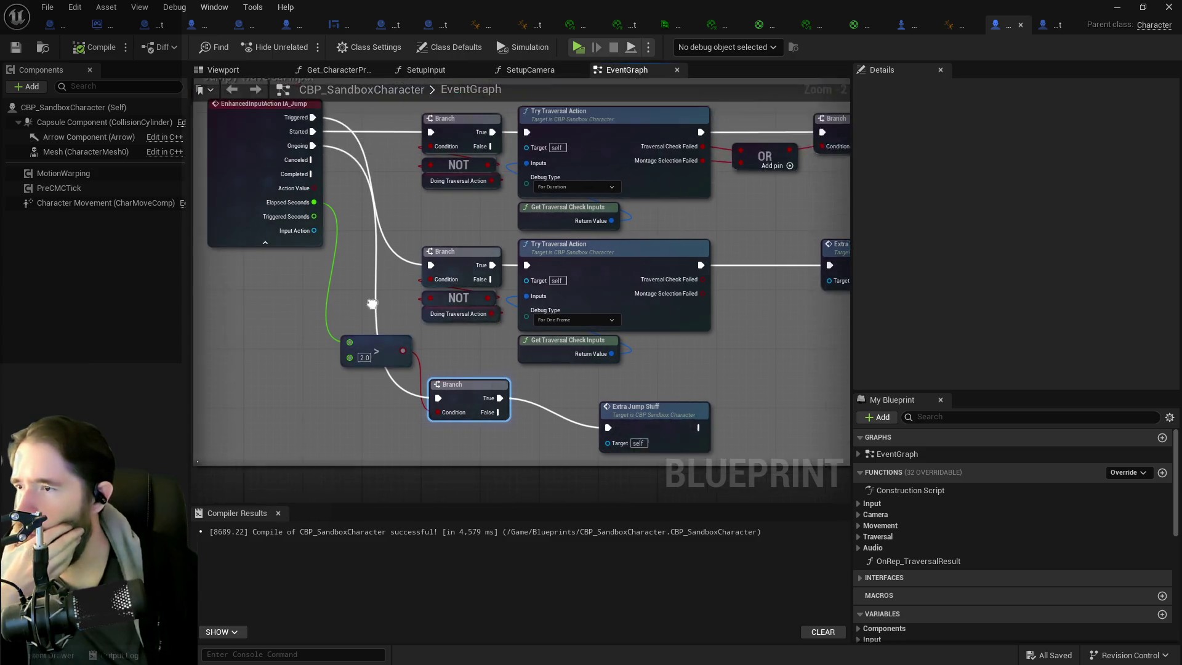
pyautogui.click(434, 24)
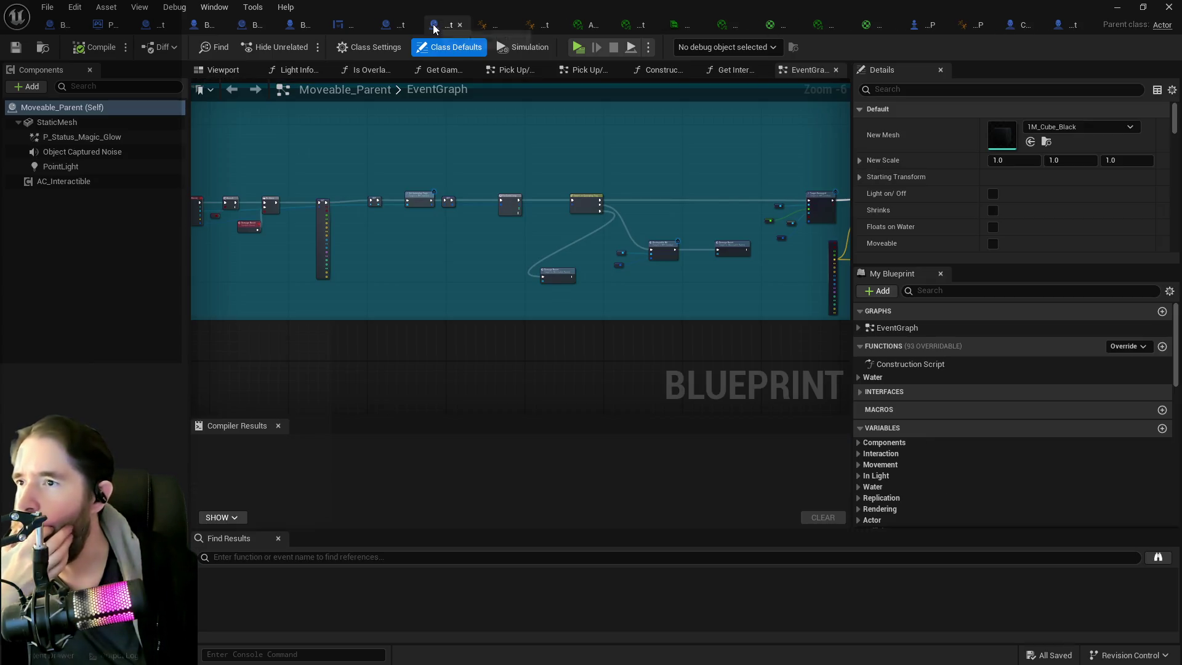
# - Close the Moveable_Parent blueprint tab and switch to the BP_Poppet blueprint
pyautogui.scroll(3, 418, 217)
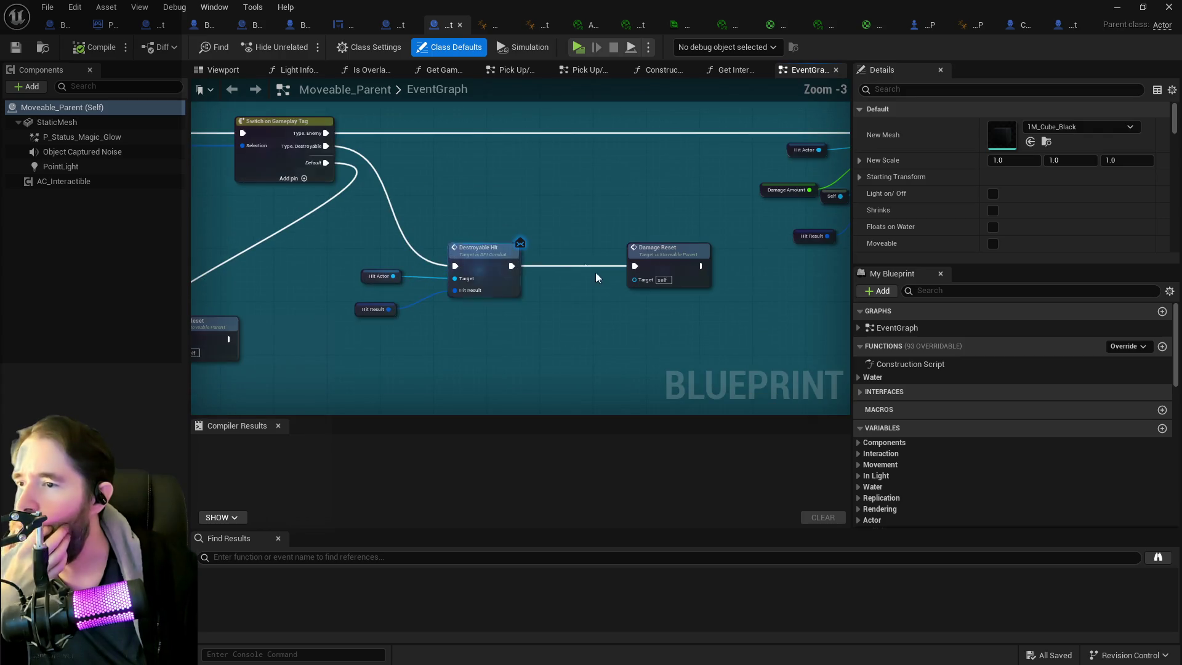
pyautogui.scroll(-4, 417, 264)
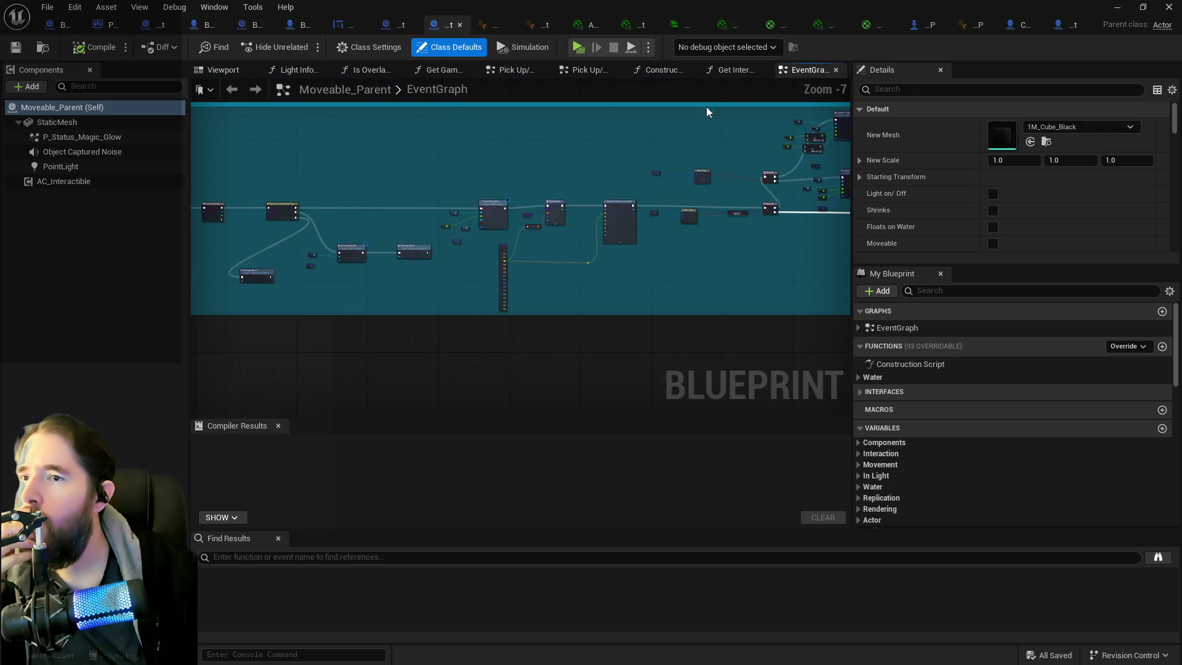
pyautogui.click(459, 24)
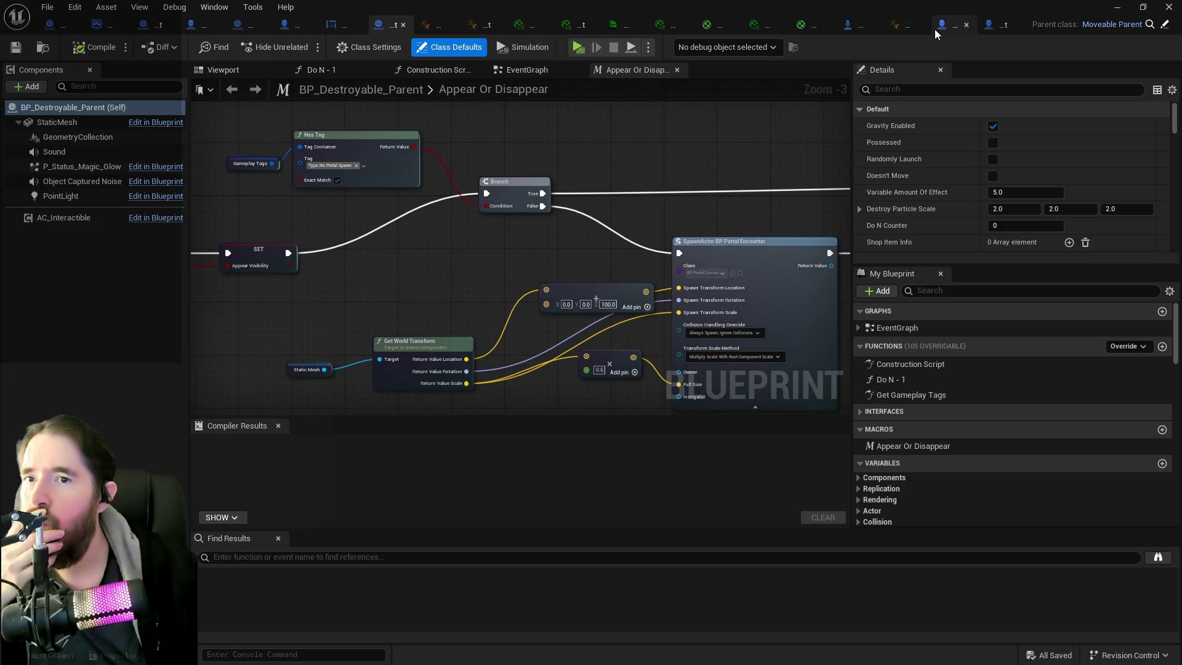
pyautogui.click(989, 25)
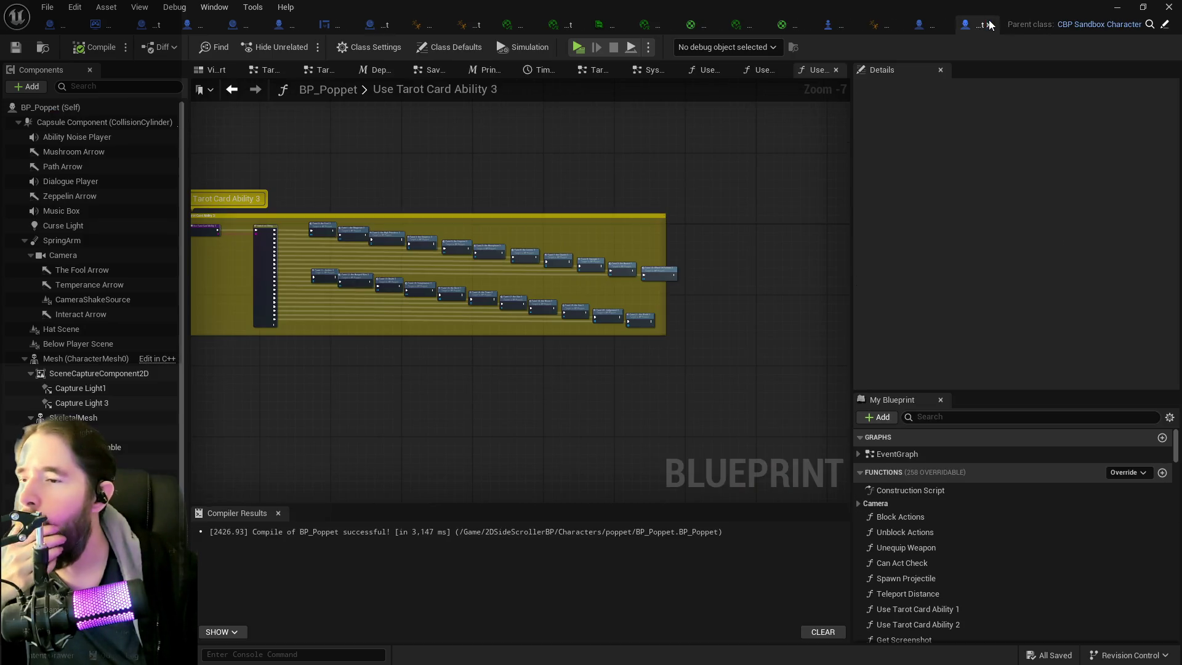
# - Close the three Use Tarot Card Ability graph tabs and open the Movement Graph
pyautogui.middleClick(811, 72)
pyautogui.middleClick(811, 73)
pyautogui.middleClick(811, 73)
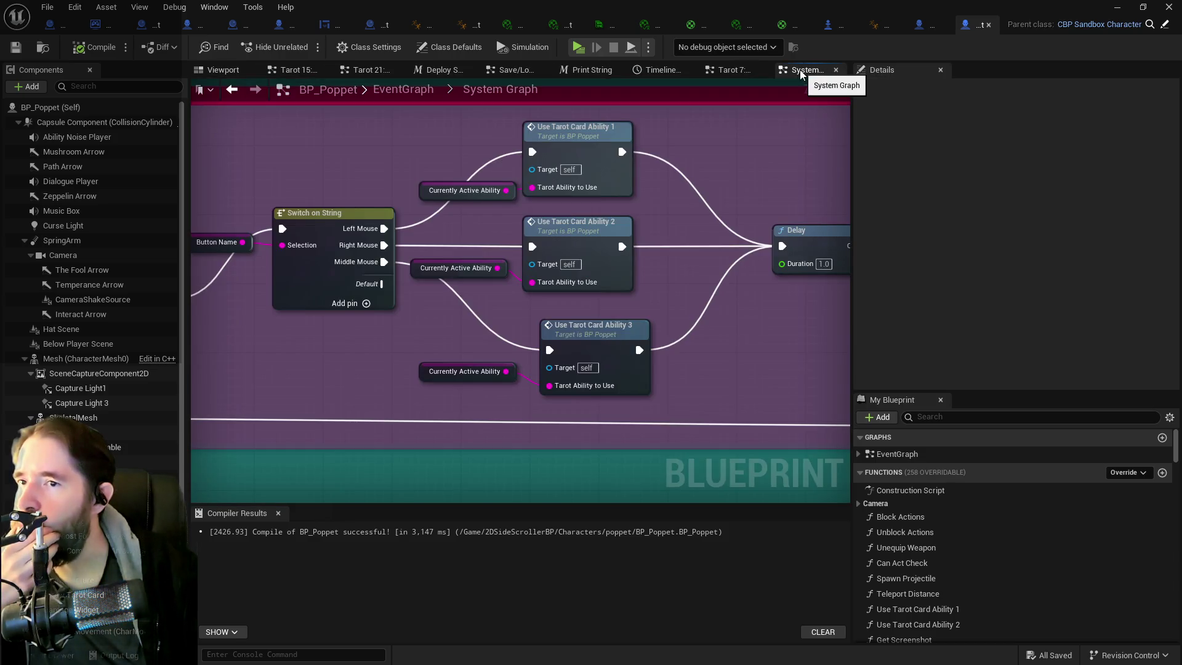
pyautogui.click(417, 92)
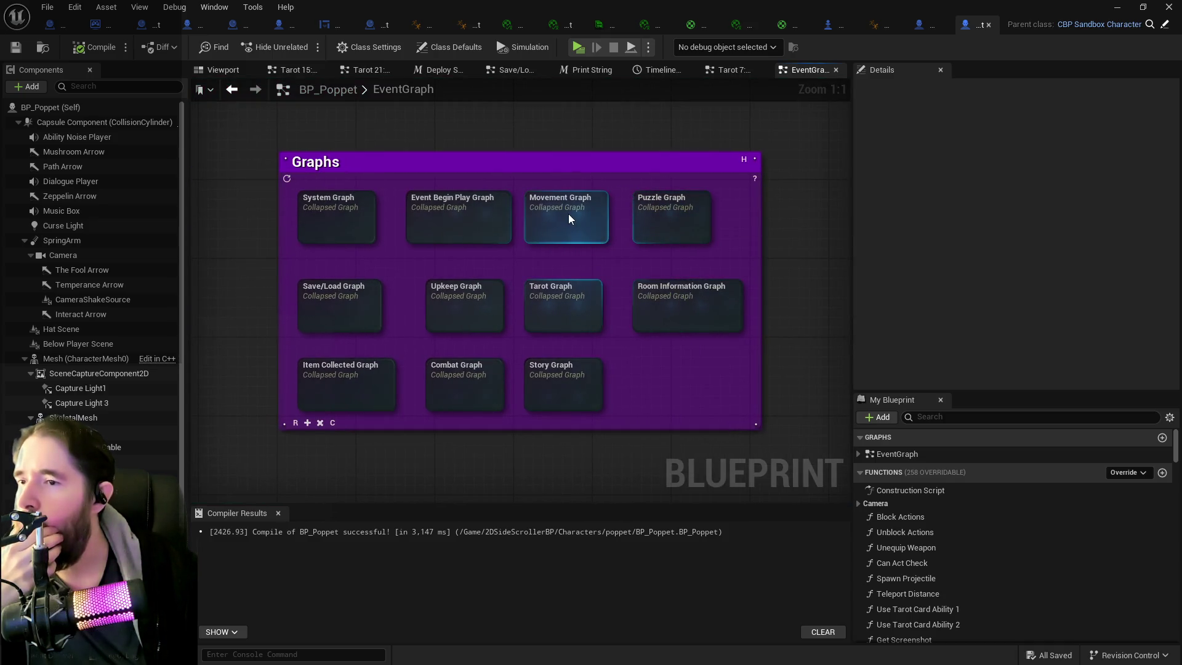
pyautogui.doubleClick(568, 213)
pyautogui.scroll(4, 670, 277)
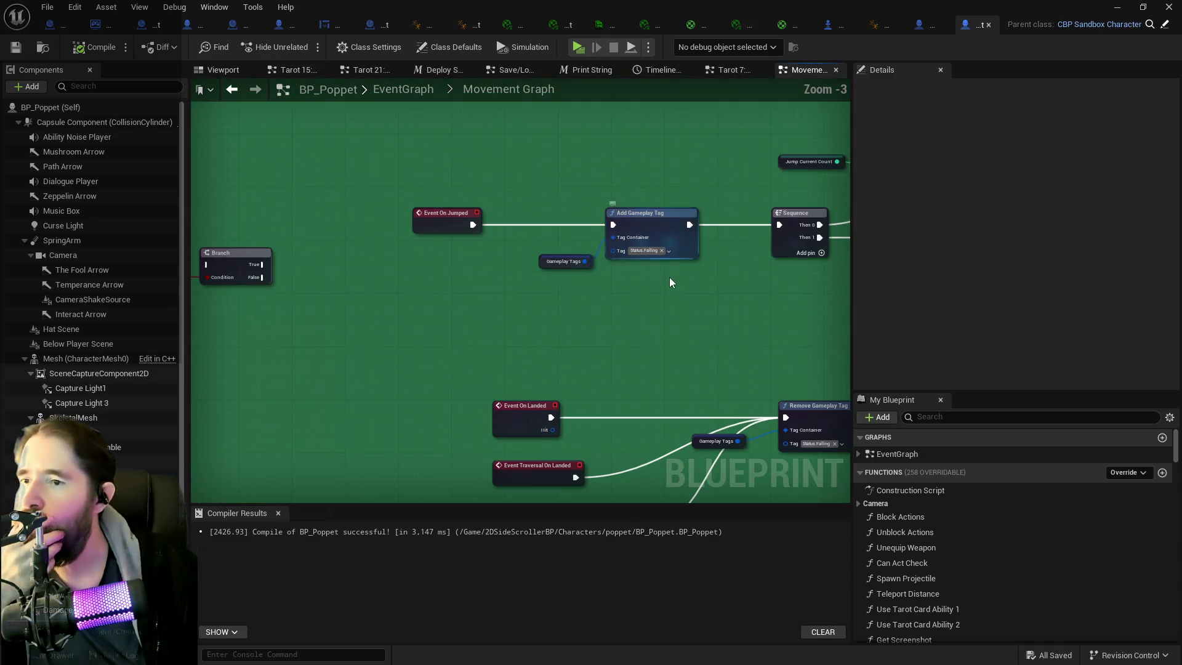
pyautogui.moveTo(670, 278); pyautogui.dragTo(395, 268)
pyautogui.moveTo(551, 268); pyautogui.dragTo(378, 256)
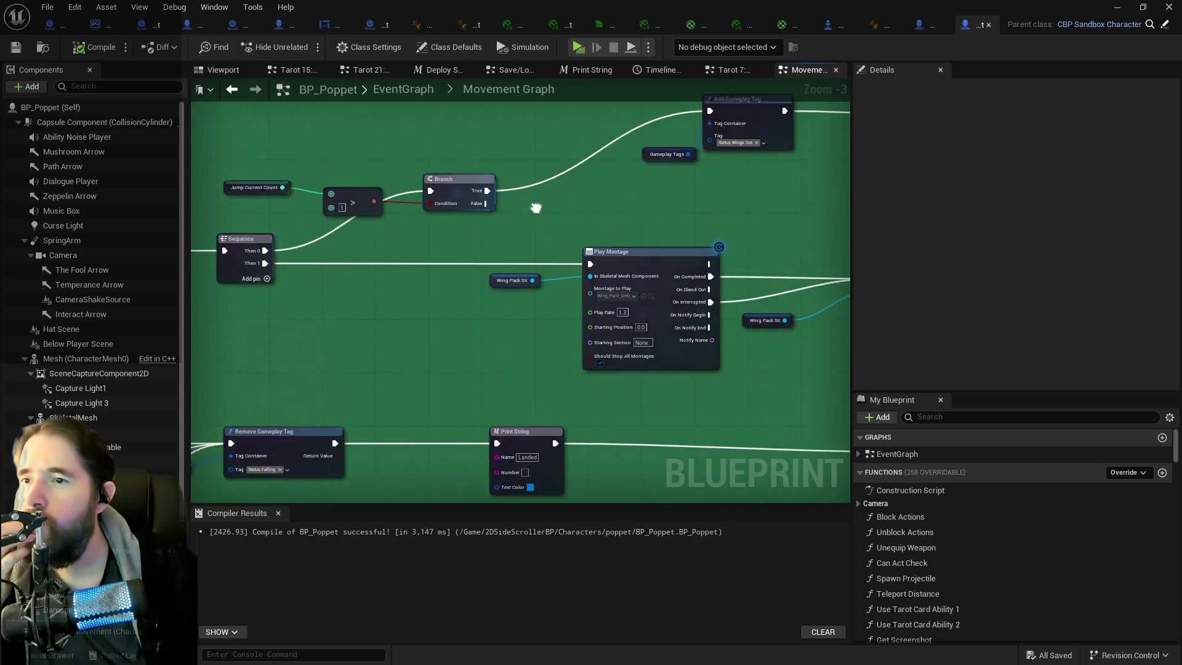
pyautogui.moveTo(535, 204); pyautogui.dragTo(480, 243)
# - Connect the Branch's True output to the timeline's Play from Start and delete the redundant Has Tag check
pyautogui.scroll(-1, 529, 247)
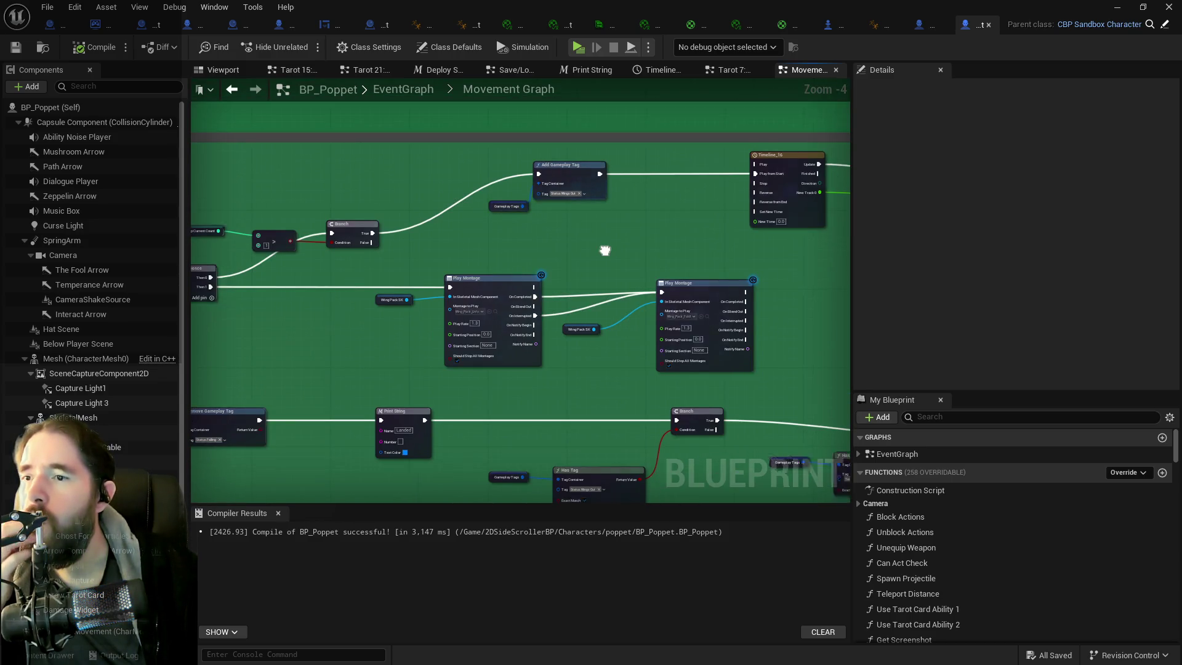
pyautogui.moveTo(604, 250); pyautogui.dragTo(322, 224)
pyautogui.moveTo(379, 231); pyautogui.dragTo(526, 208)
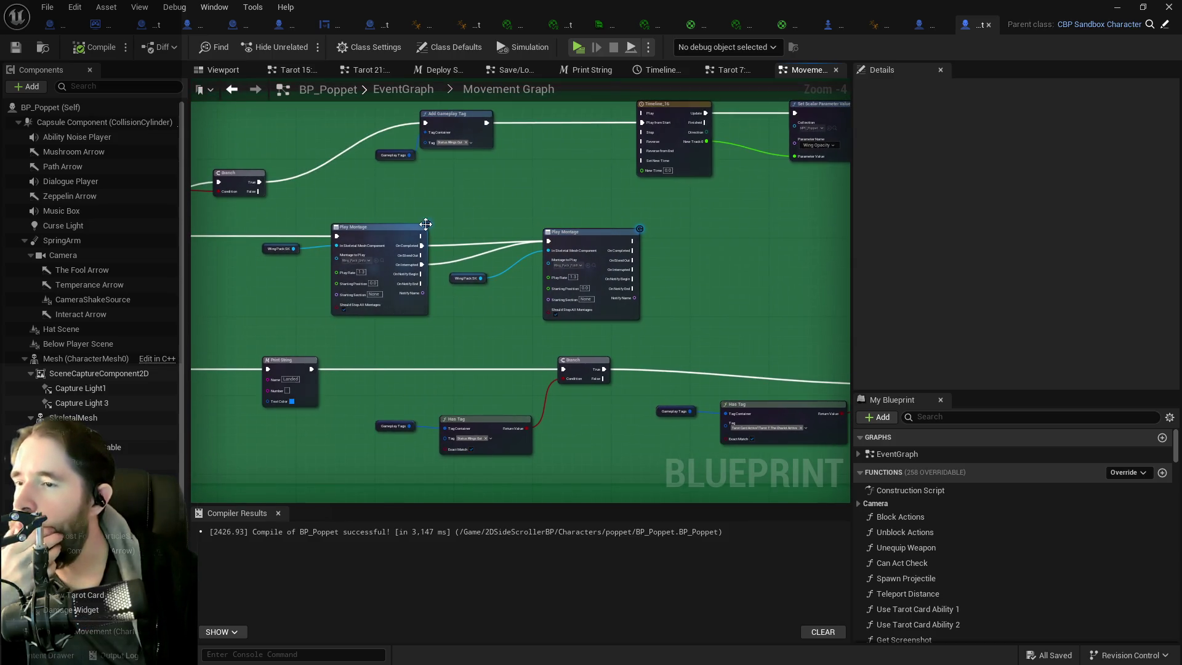
pyautogui.moveTo(431, 225); pyautogui.dragTo(570, 182)
pyautogui.scroll(-3, 415, 293)
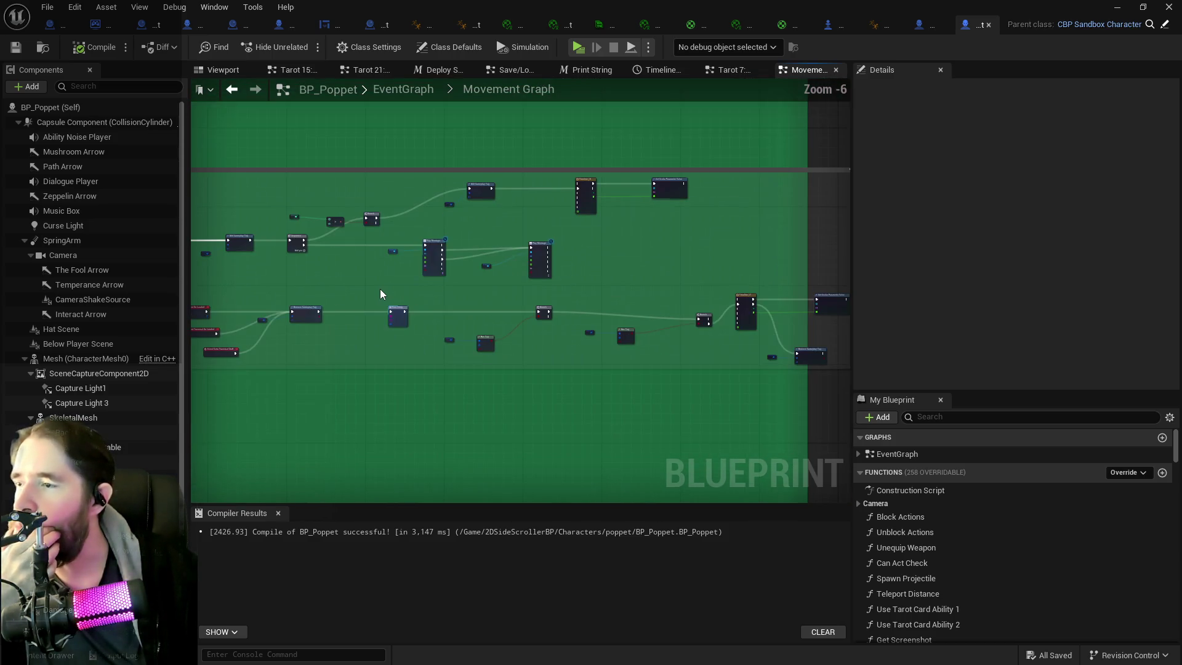
pyautogui.moveTo(470, 230); pyautogui.dragTo(533, 198)
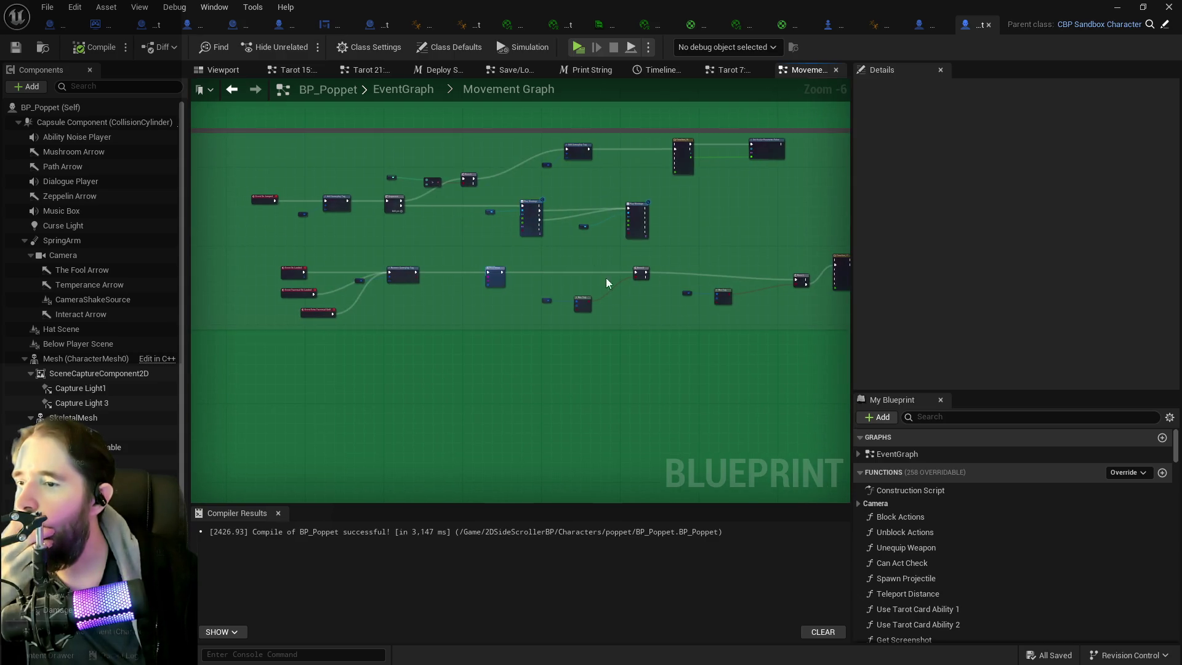
pyautogui.scroll(3, 470, 232)
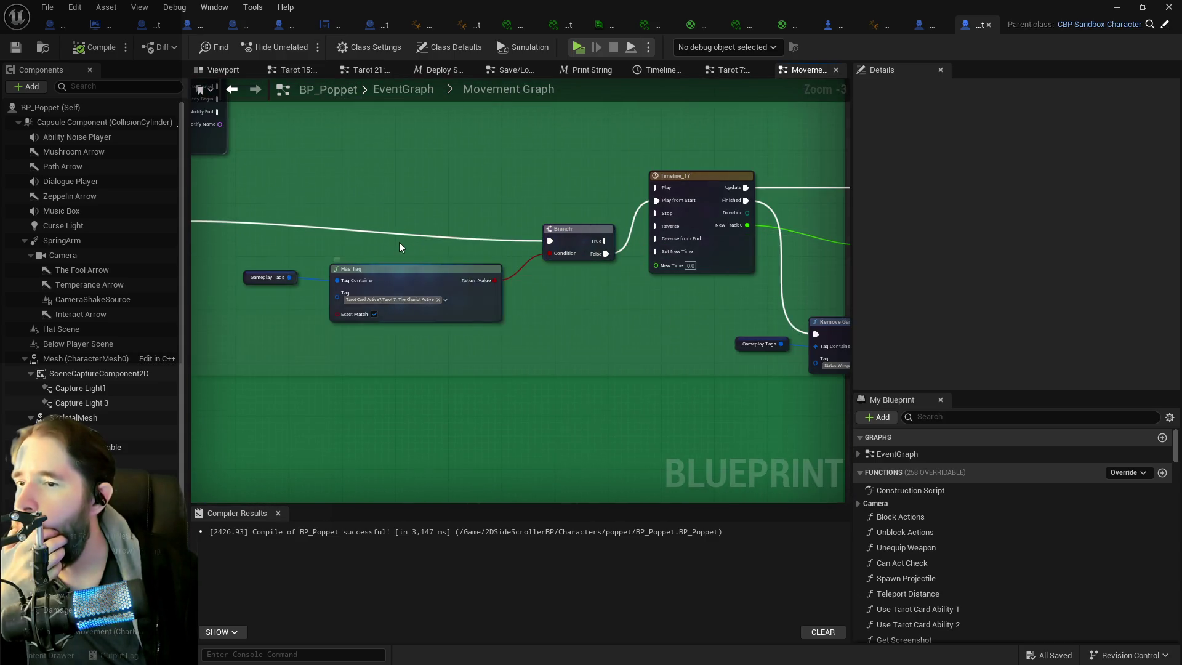
pyautogui.scroll(-1, 399, 242)
pyautogui.moveTo(340, 220); pyautogui.dragTo(702, 205)
pyautogui.moveTo(434, 232); pyautogui.dragTo(663, 291)
pyautogui.press('Delete')
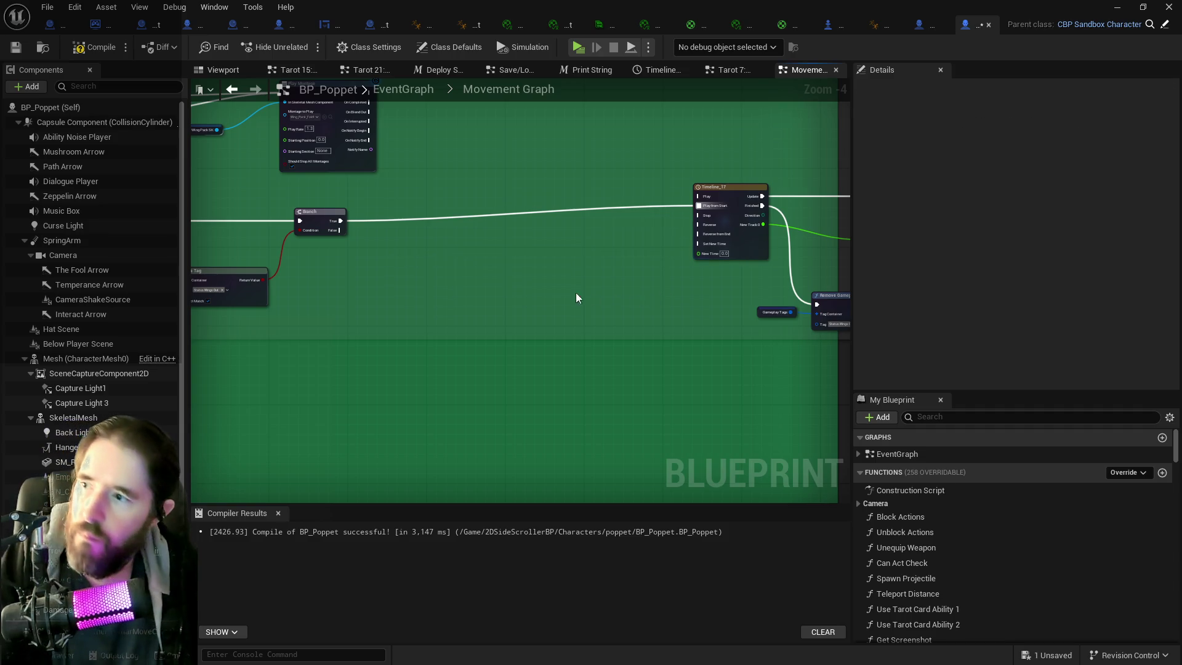
# - Move the timeline group beside the Branch, link the landing chain, and delete the Landed Print String
pyautogui.click(376, 236)
pyautogui.moveTo(519, 202); pyautogui.dragTo(743, 343)
pyautogui.moveTo(721, 219)
pyautogui.mouseDown()
pyautogui.moveTo(479, 215)
pyautogui.moveTo(471, 239)
pyautogui.moveTo(458, 236)
pyautogui.moveTo(850, 268)
pyautogui.mouseUp()
pyautogui.moveTo(322, 272); pyautogui.dragTo(618, 277)
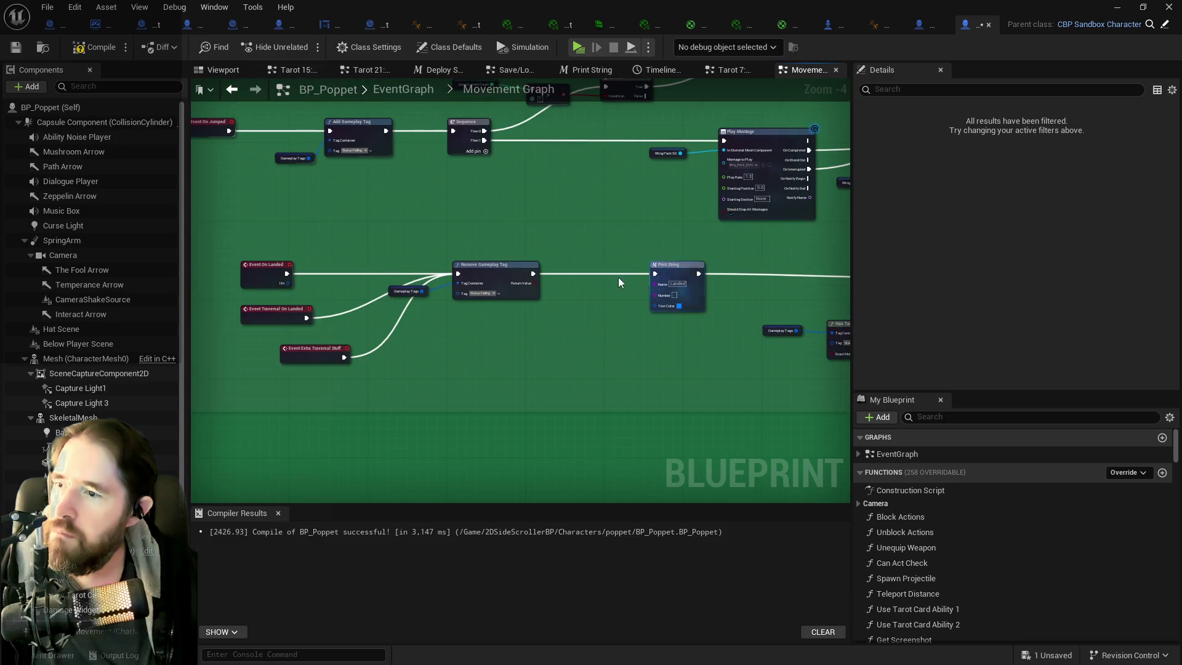
pyautogui.moveTo(535, 274)
pyautogui.mouseDown()
pyautogui.moveTo(1021, 323)
pyautogui.moveTo(744, 279)
pyautogui.mouseUp()
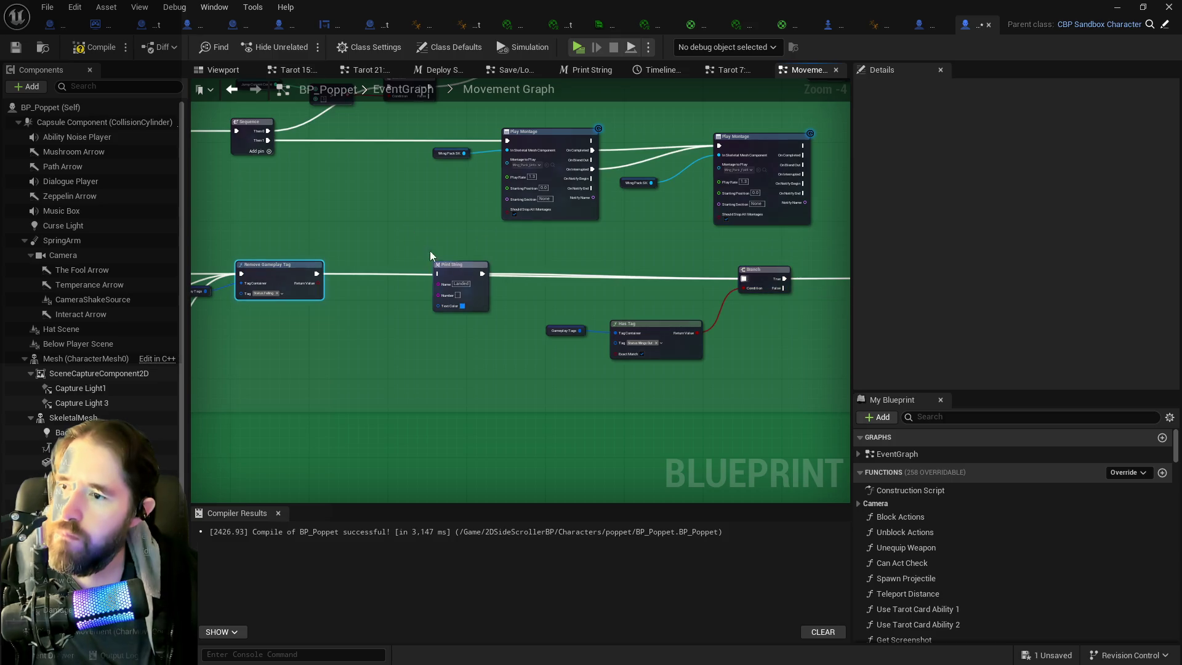
pyautogui.click(455, 264)
pyautogui.press('Delete')
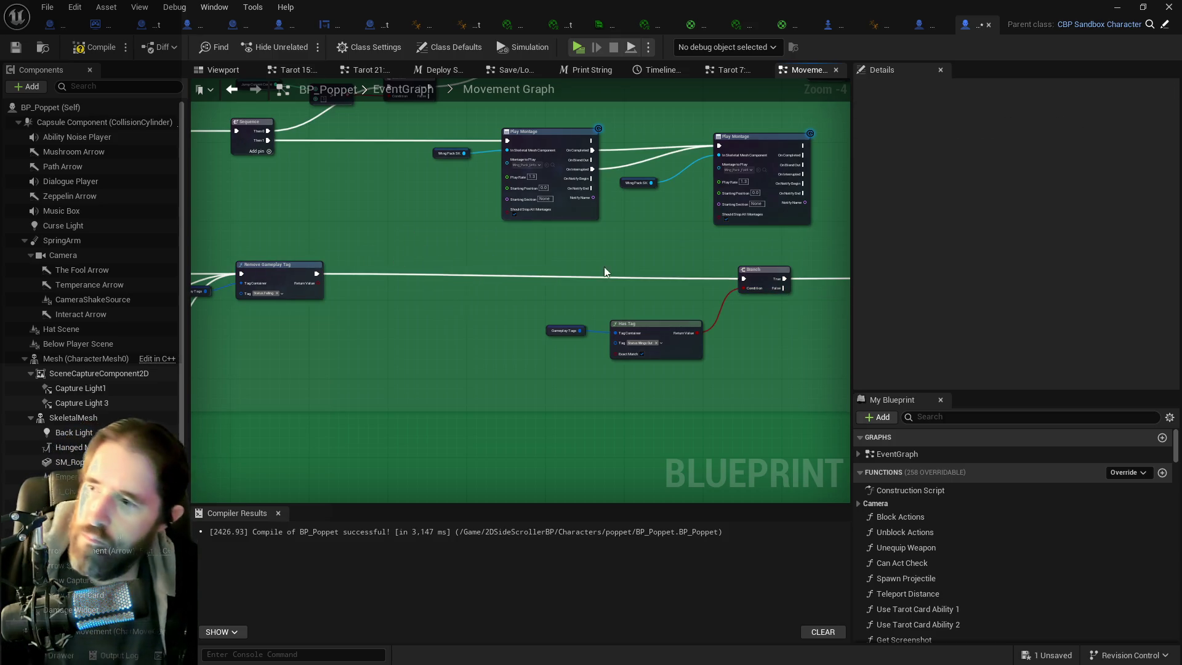
# - Shift the landing event nodes right and start wiring Add Gameplay Tag into the Branch
pyautogui.scroll(-1, 531, 264)
pyautogui.moveTo(265, 262); pyautogui.dragTo(520, 363)
pyautogui.moveTo(314, 283); pyautogui.dragTo(420, 282)
pyautogui.moveTo(519, 255); pyautogui.dragTo(373, 296)
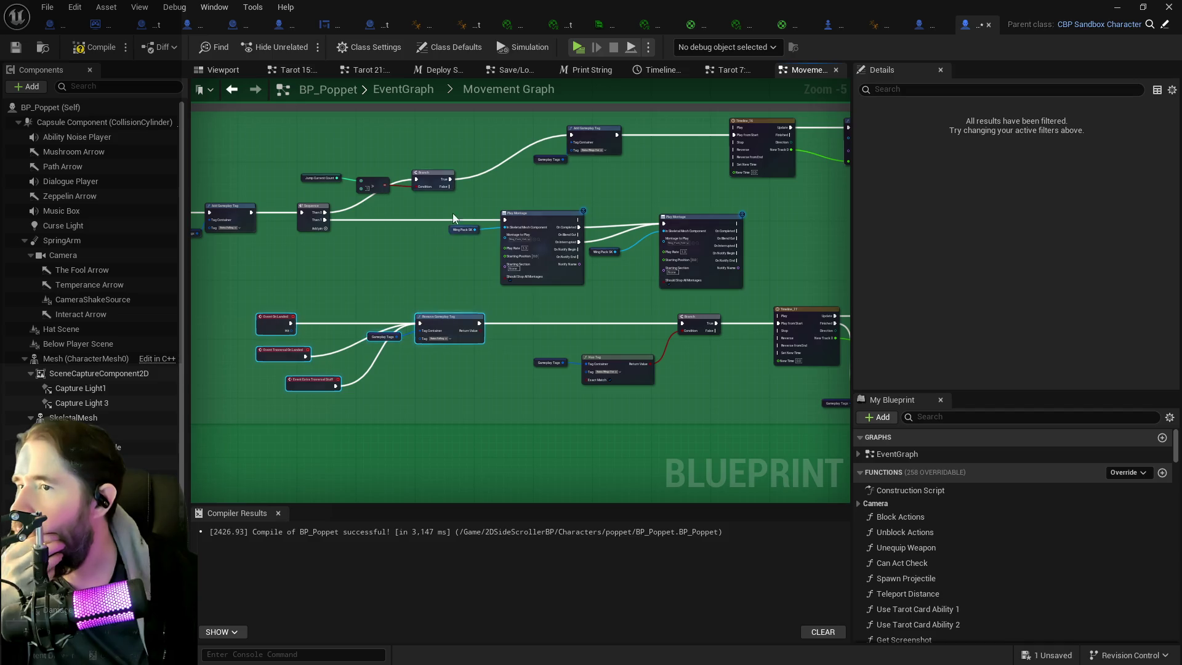
pyautogui.moveTo(467, 193)
pyautogui.mouseDown()
pyautogui.moveTo(408, 189)
pyautogui.moveTo(612, 176)
pyautogui.mouseUp()
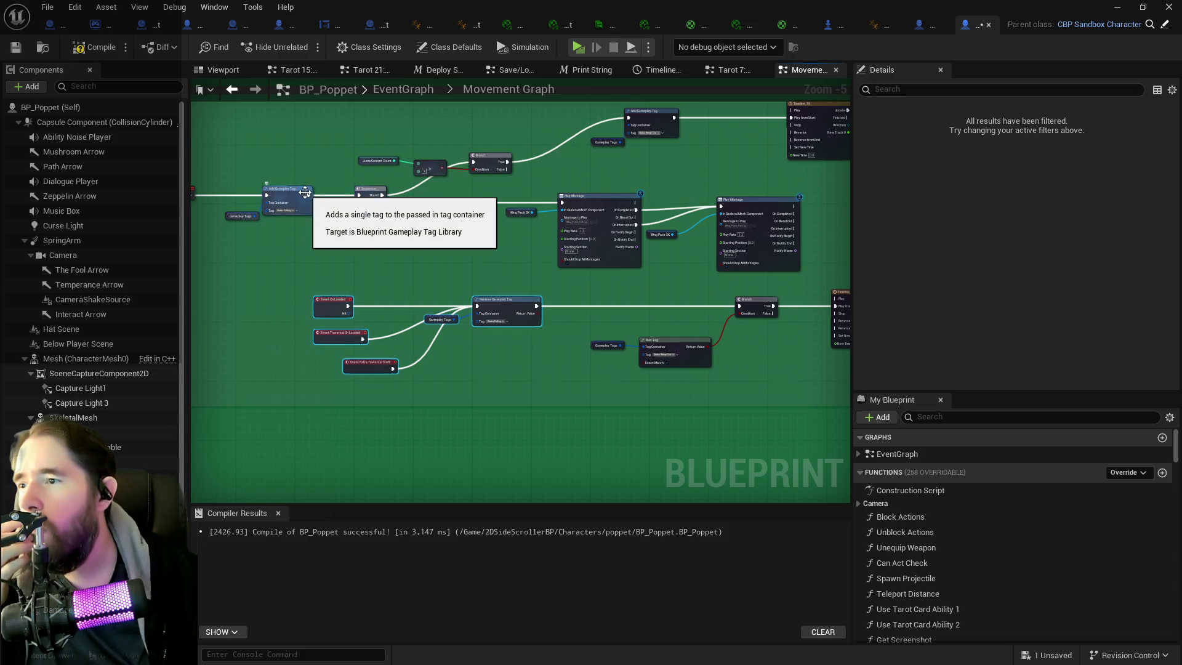
pyautogui.moveTo(309, 196)
pyautogui.mouseDown()
pyautogui.moveTo(425, 165)
pyautogui.moveTo(479, 167)
pyautogui.mouseUp()
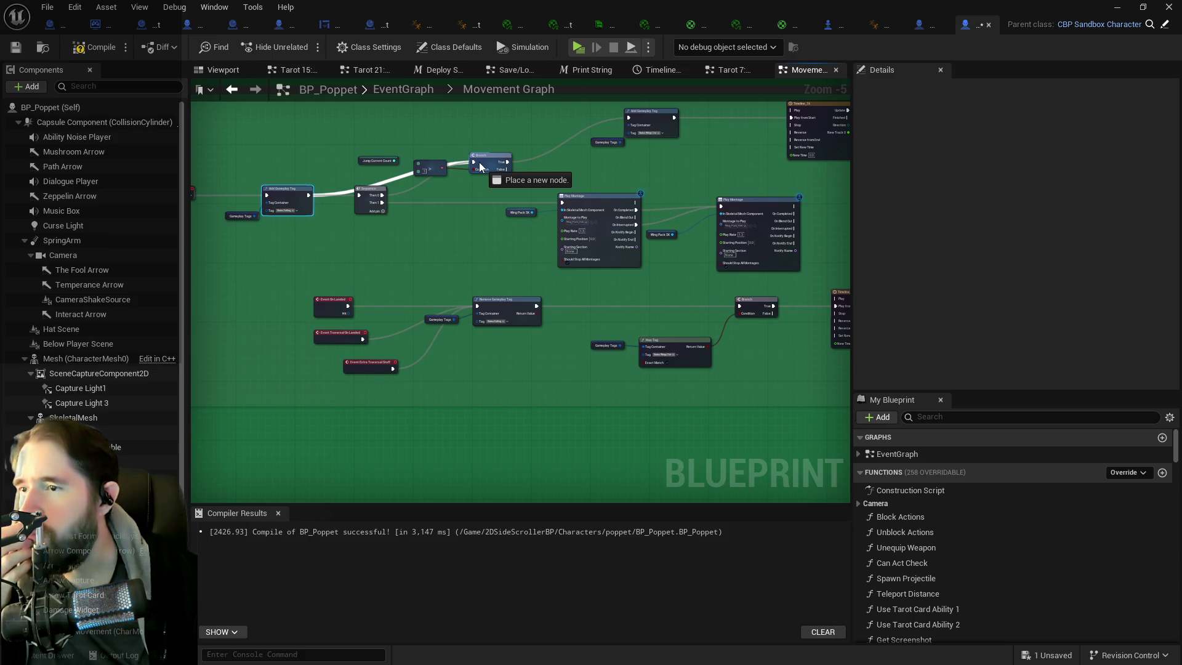
# - Wire Add Gameplay Tag into the Branch and Branch True into the Sequence, then compile
pyautogui.moveTo(479, 168); pyautogui.dragTo(479, 164)
pyautogui.click(370, 191)
pyautogui.moveTo(309, 196); pyautogui.dragTo(473, 163)
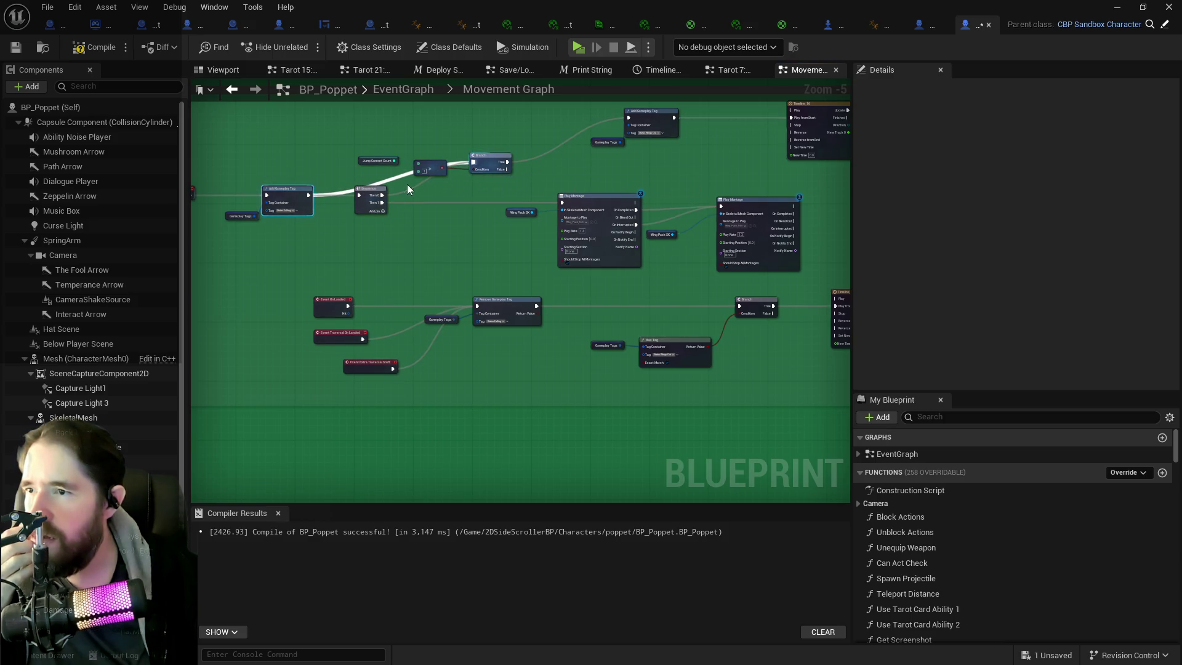
pyautogui.moveTo(371, 200)
pyautogui.mouseDown()
pyautogui.moveTo(562, 180)
pyautogui.moveTo(631, 121)
pyautogui.mouseUp()
pyautogui.moveTo(506, 163); pyautogui.dragTo(754, 253)
pyautogui.moveTo(611, 201)
pyautogui.mouseDown()
pyautogui.moveTo(645, 199)
pyautogui.moveTo(627, 206)
pyautogui.mouseUp()
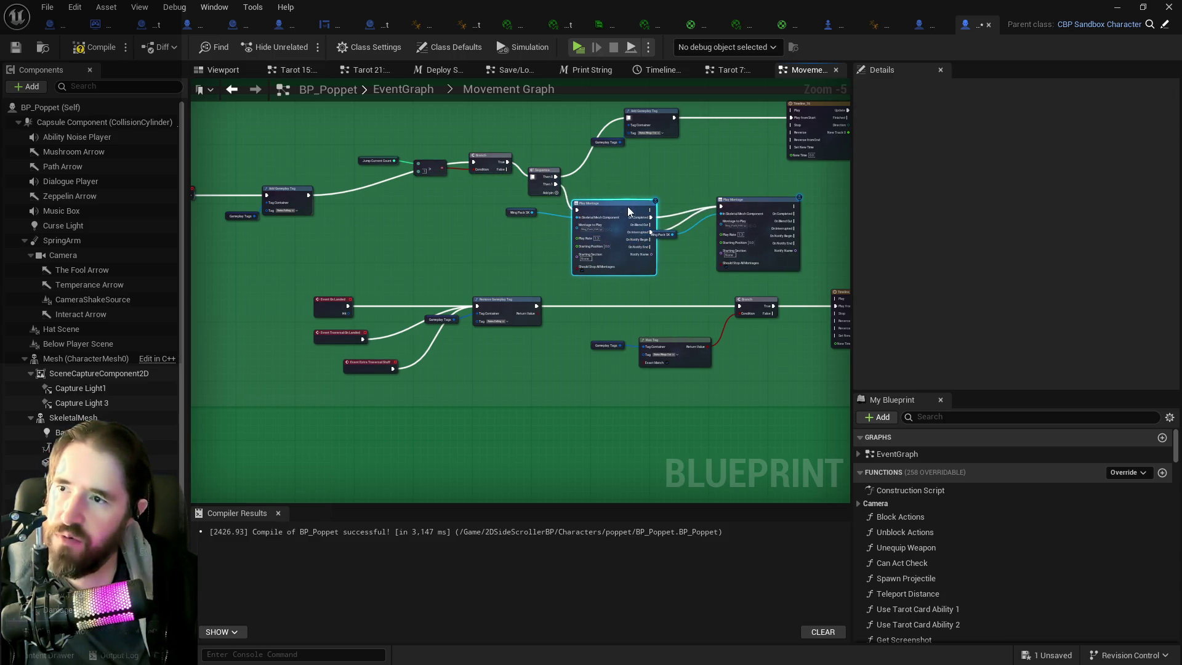
pyautogui.click(92, 48)
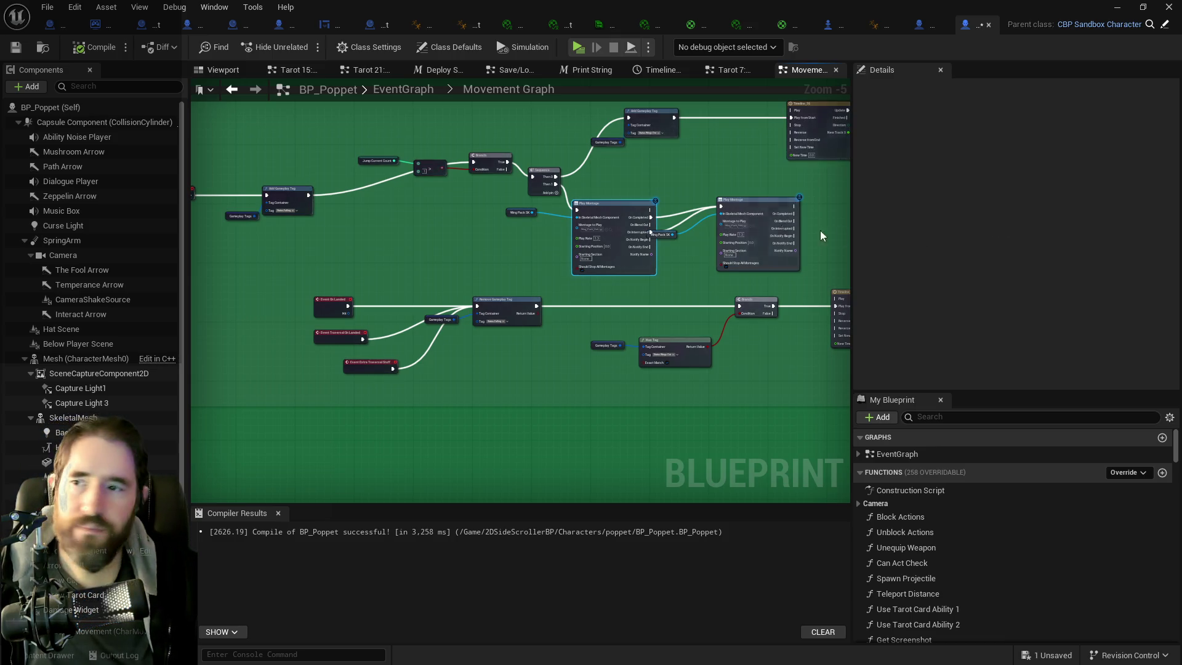
# - Rearrange the Play Montage groups and their Wing Pack SK getters, then save BP_Poppet
pyautogui.scroll(1, 592, 186)
pyautogui.scroll(1, 579, 231)
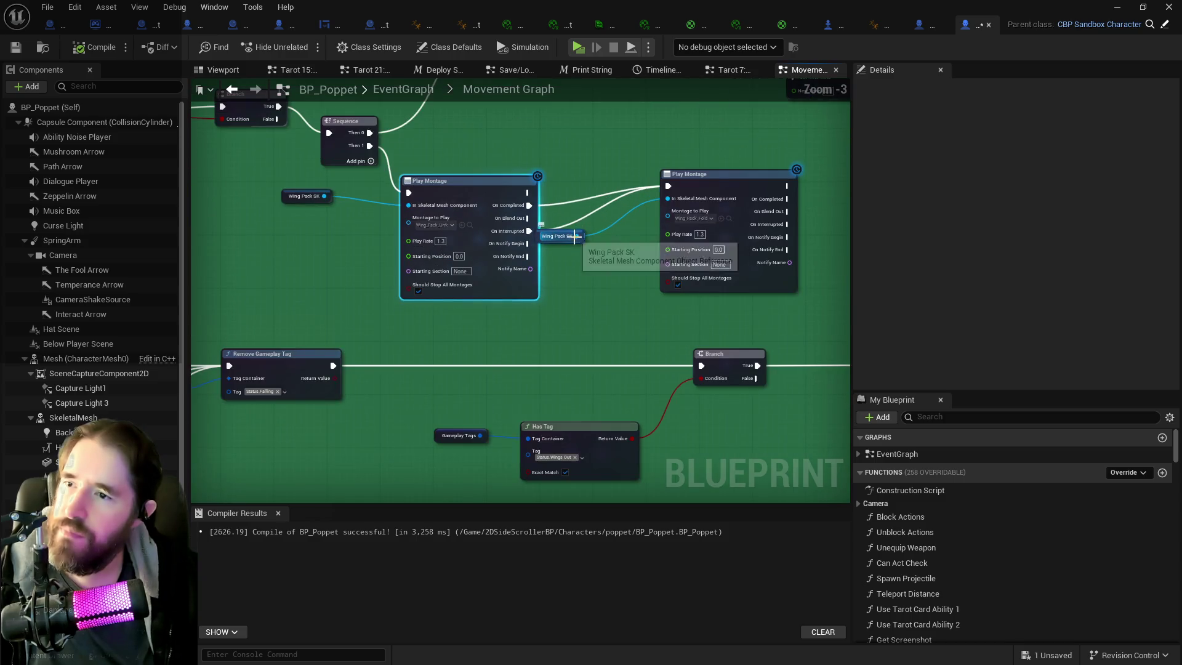
pyautogui.moveTo(580, 245); pyautogui.dragTo(630, 248)
pyautogui.moveTo(290, 196)
pyautogui.mouseDown()
pyautogui.moveTo(541, 246)
pyautogui.moveTo(800, 252)
pyautogui.mouseUp()
pyautogui.moveTo(458, 166)
pyautogui.mouseDown()
pyautogui.moveTo(577, 160)
pyautogui.moveTo(608, 138)
pyautogui.moveTo(586, 126)
pyautogui.mouseUp()
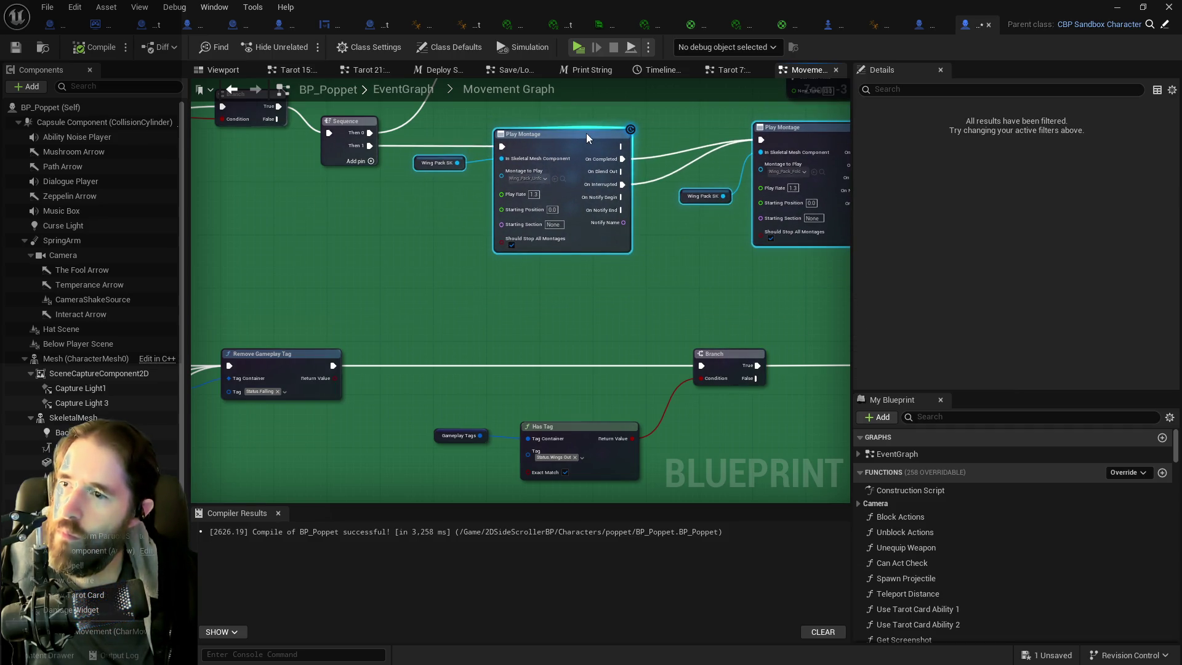
pyautogui.moveTo(509, 176); pyautogui.dragTo(548, 246)
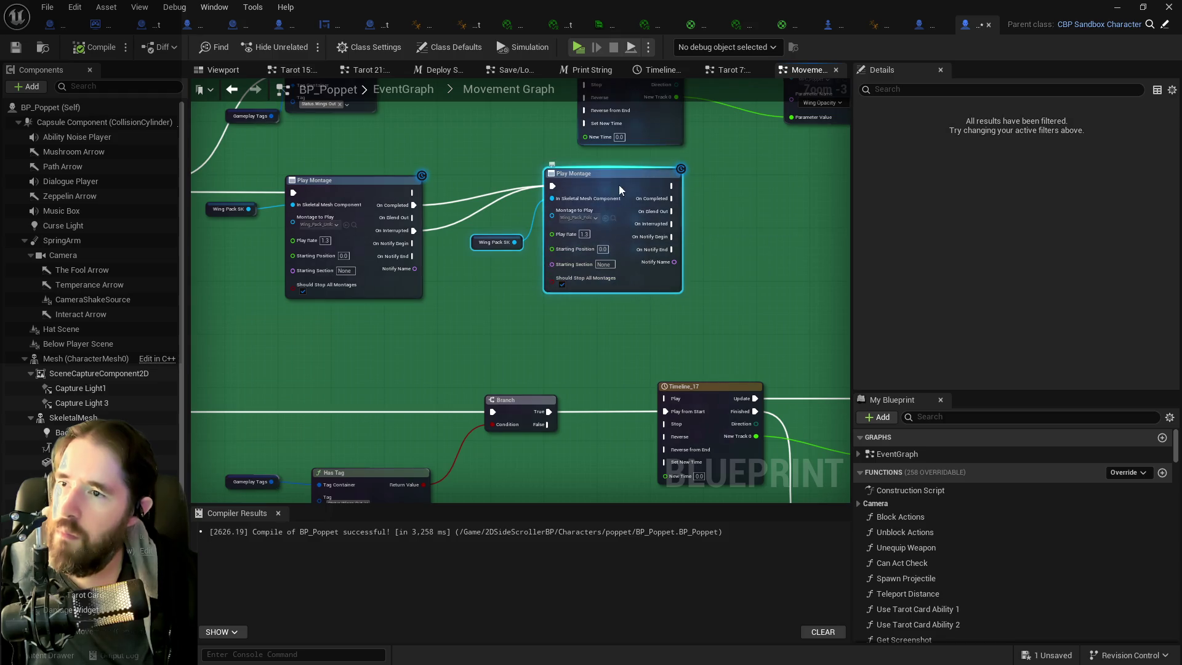
pyautogui.moveTo(615, 183); pyautogui.dragTo(641, 200)
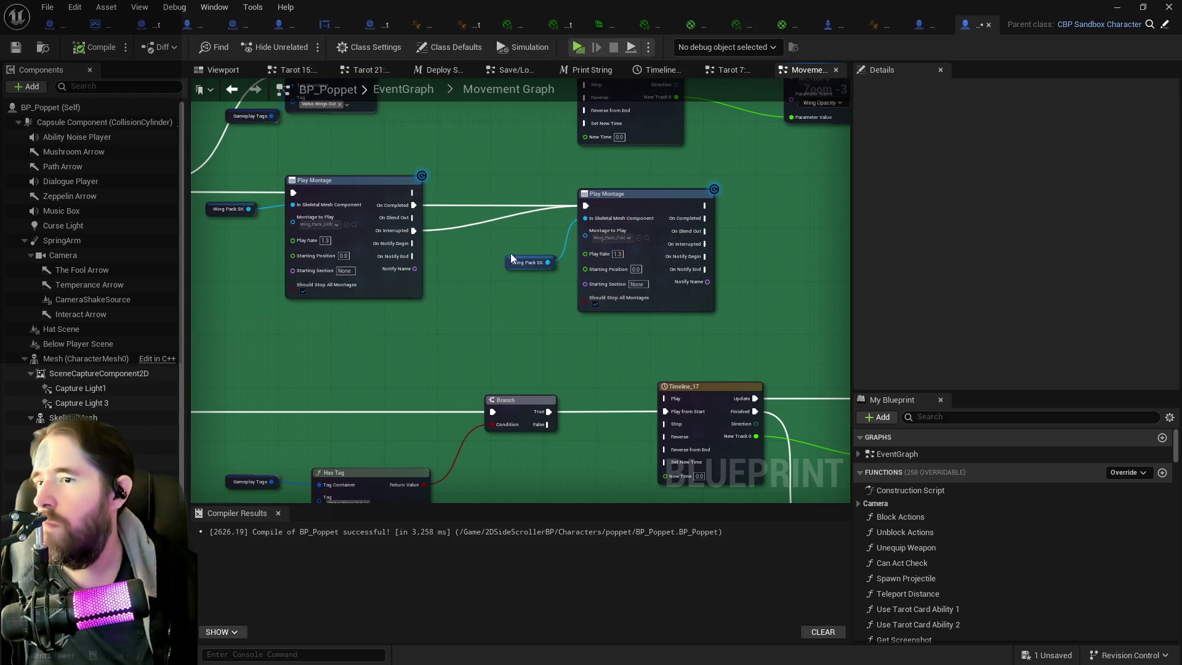
pyautogui.moveTo(518, 263)
pyautogui.mouseDown()
pyautogui.moveTo(521, 231)
pyautogui.moveTo(636, 193)
pyautogui.mouseUp()
pyautogui.scroll(-2, 497, 242)
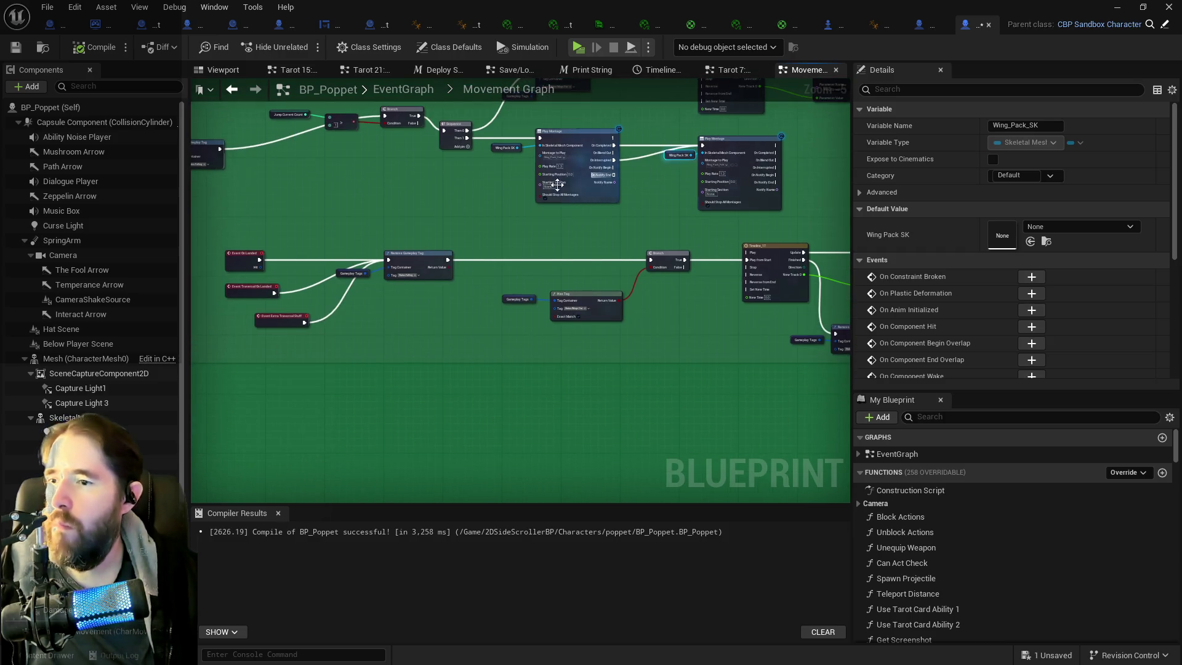
pyautogui.click(21, 49)
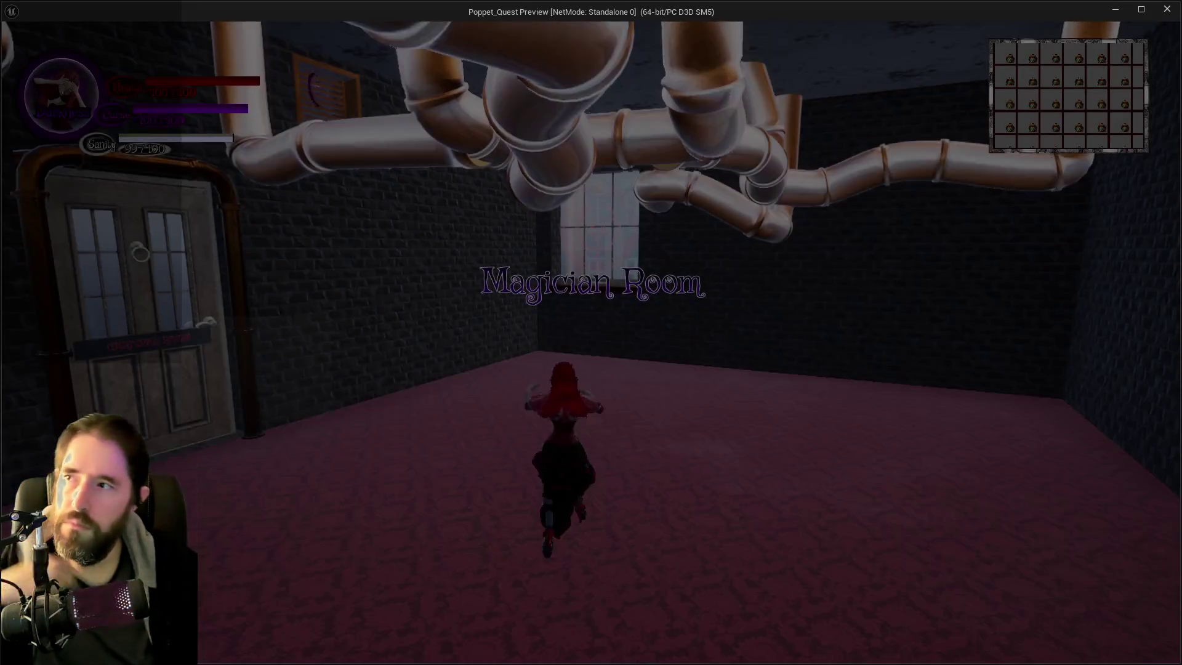
# - Walk the character through the Magician Room and double-jump to test the wings
pyautogui.press('w')
pyautogui.press('w')
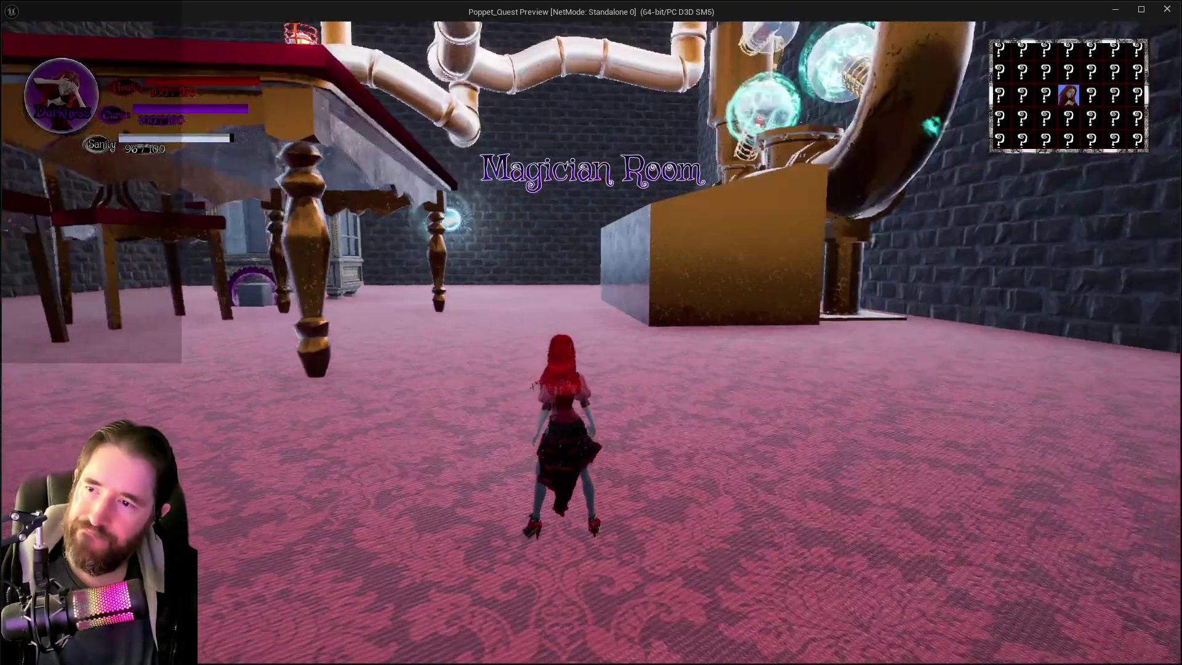
pyautogui.press('w')
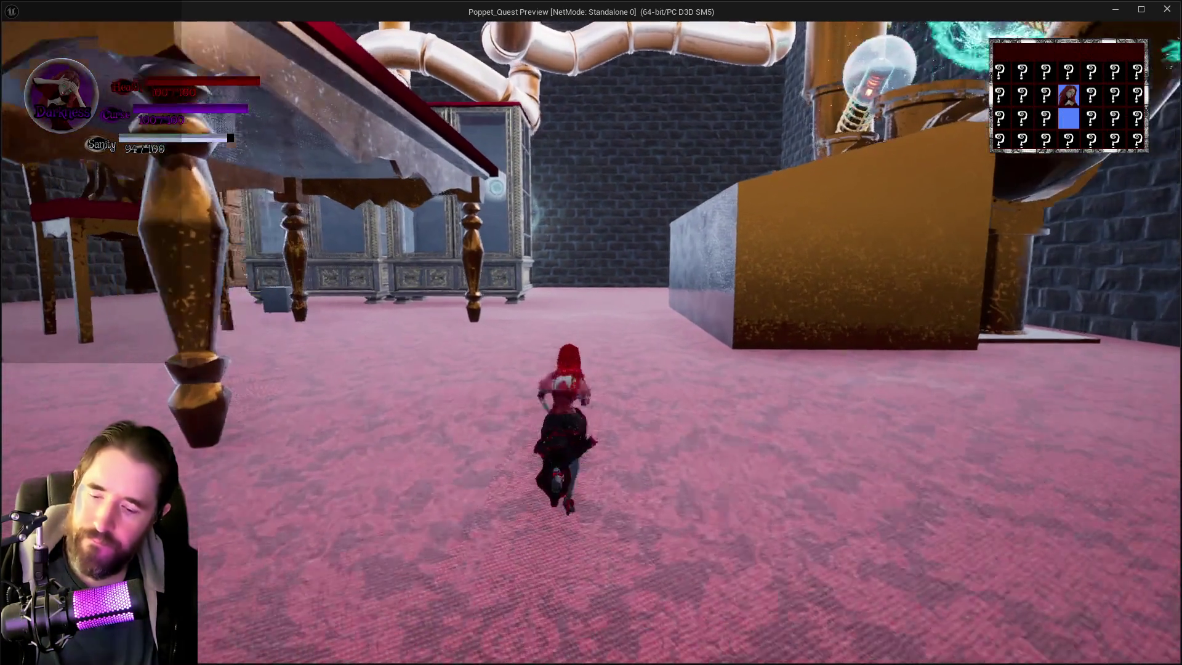
pyautogui.press('w')
pyautogui.press('q')
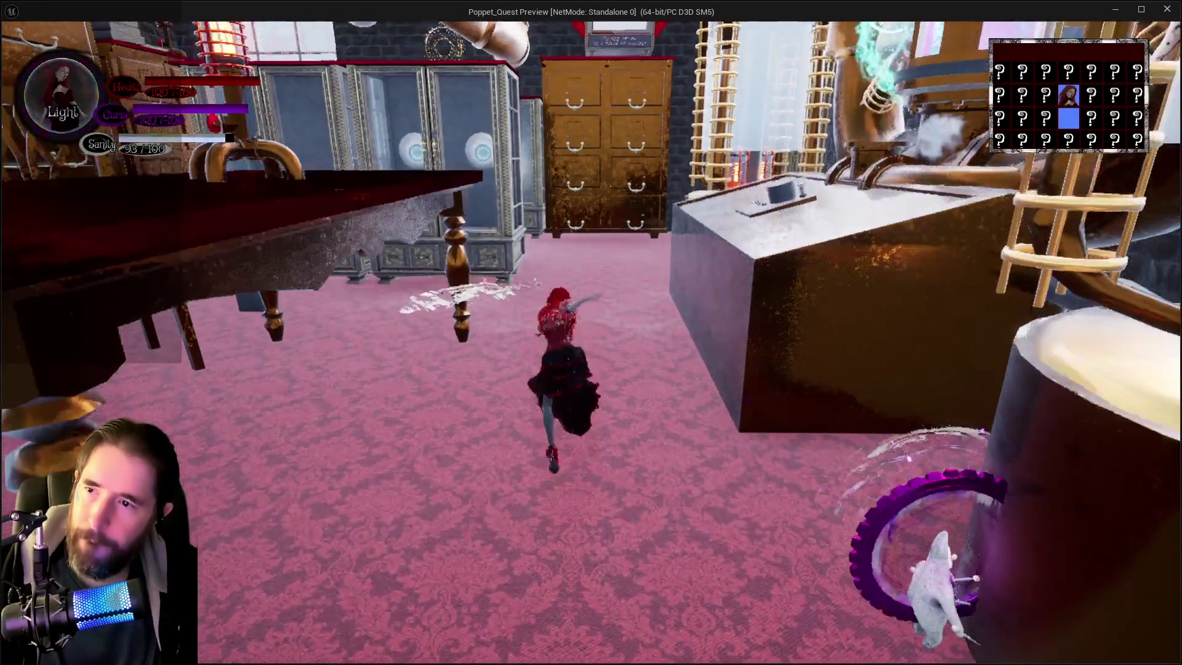
pyautogui.press('w')
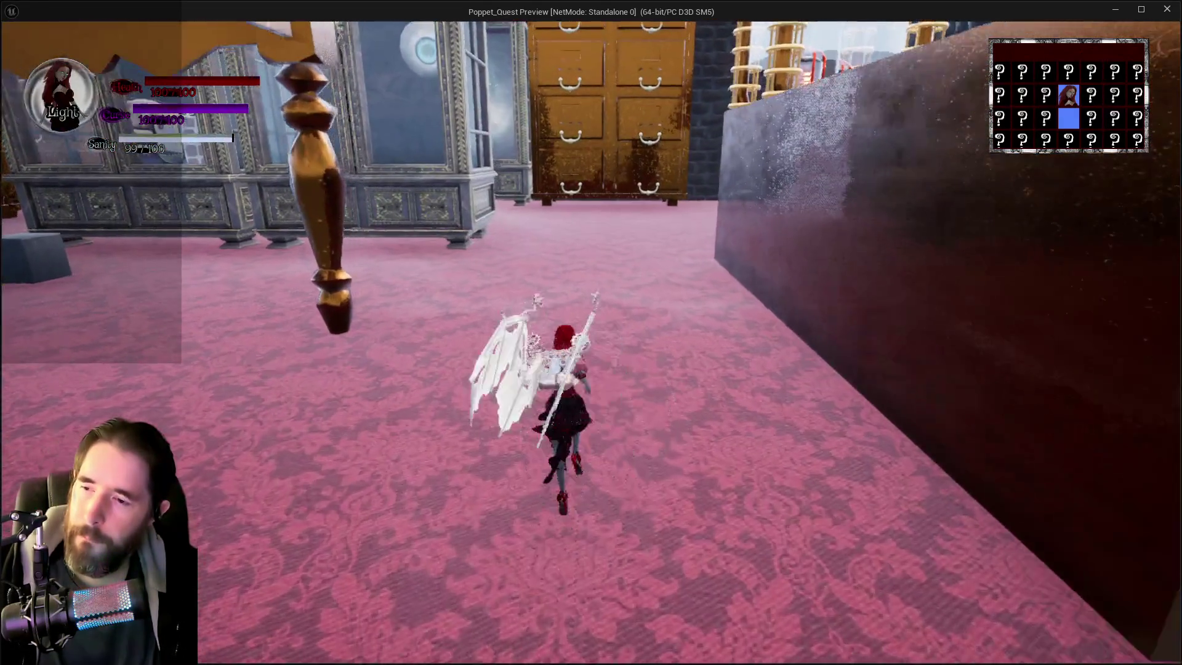
pyautogui.press('w')
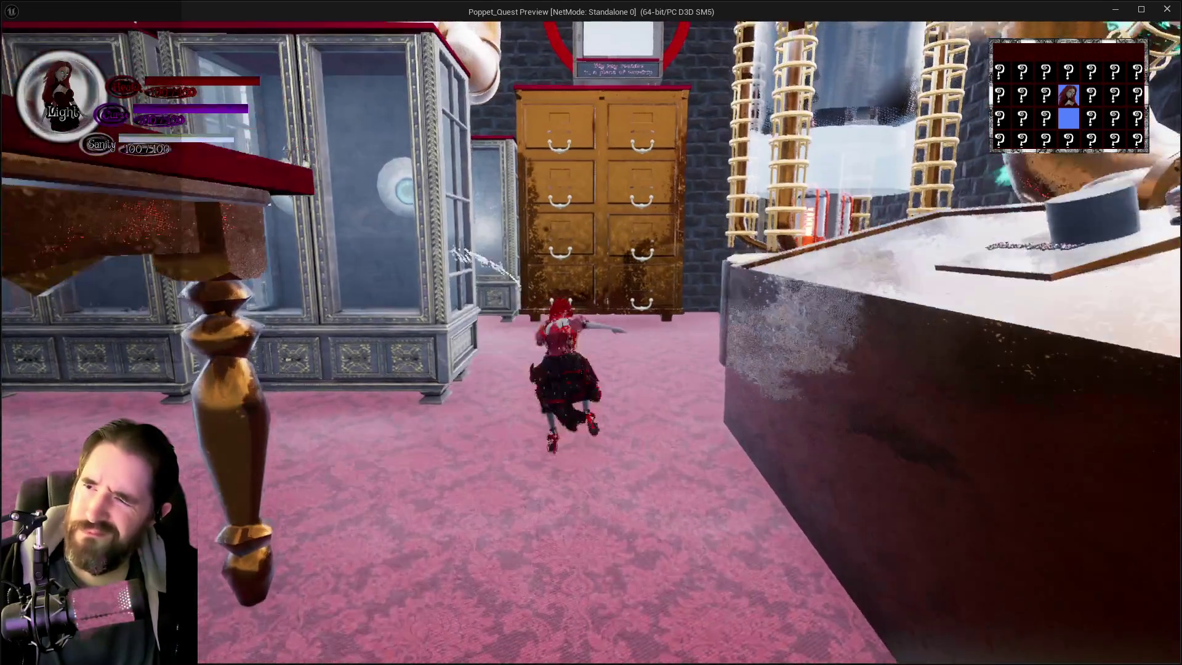
pyautogui.press('w')
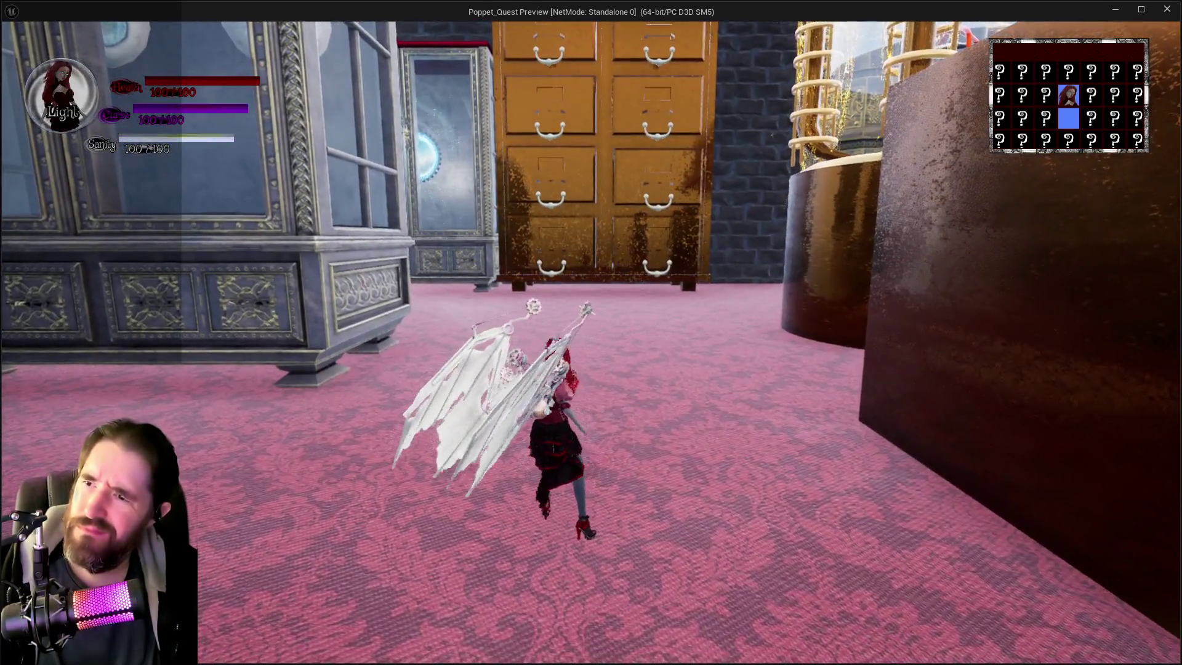
# - Stop the simulation and pan the Movement Graph back to the Branch node
pyautogui.hotkey('alt', 'Tab')
pyautogui.press('Escape')
pyautogui.rightClick(560, 312)
pyautogui.moveTo(736, 227)
pyautogui.mouseDown()
pyautogui.moveTo(626, 237)
pyautogui.moveTo(579, 369)
pyautogui.moveTo(584, 301)
pyautogui.mouseUp()
# - Connect the Branch's True output to Timeline_17's Reverse from End input
pyautogui.scroll(4, 549, 303)
pyautogui.click(430, 263)
pyautogui.moveTo(476, 279); pyautogui.dragTo(626, 328)
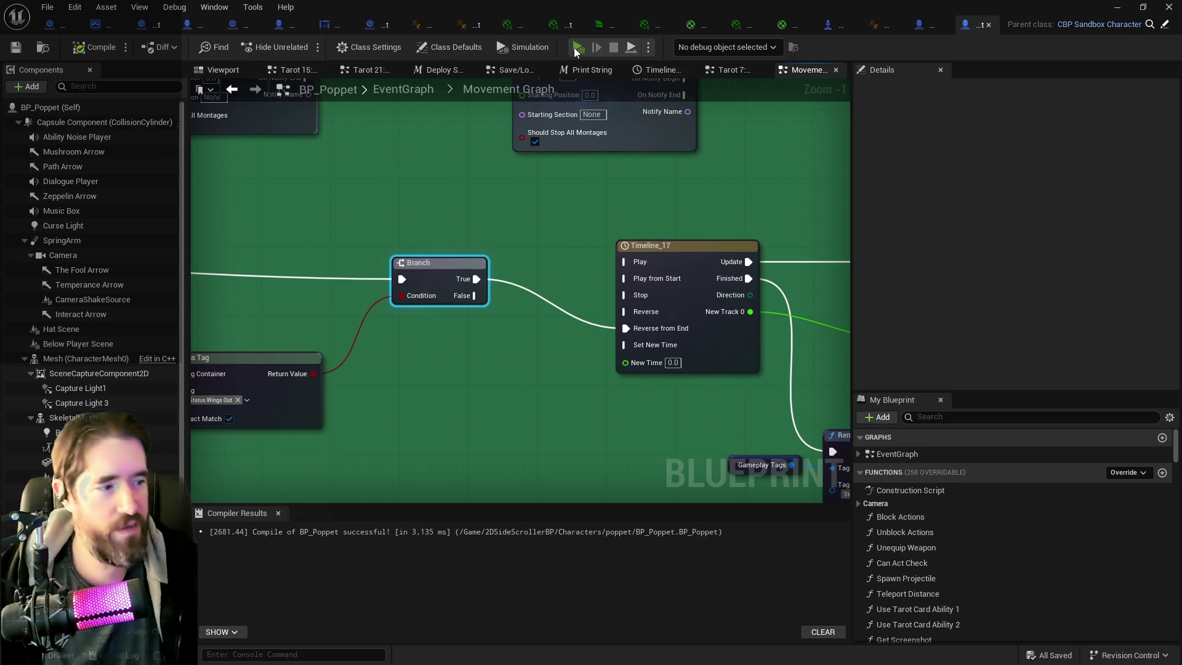
pyautogui.click(576, 48)
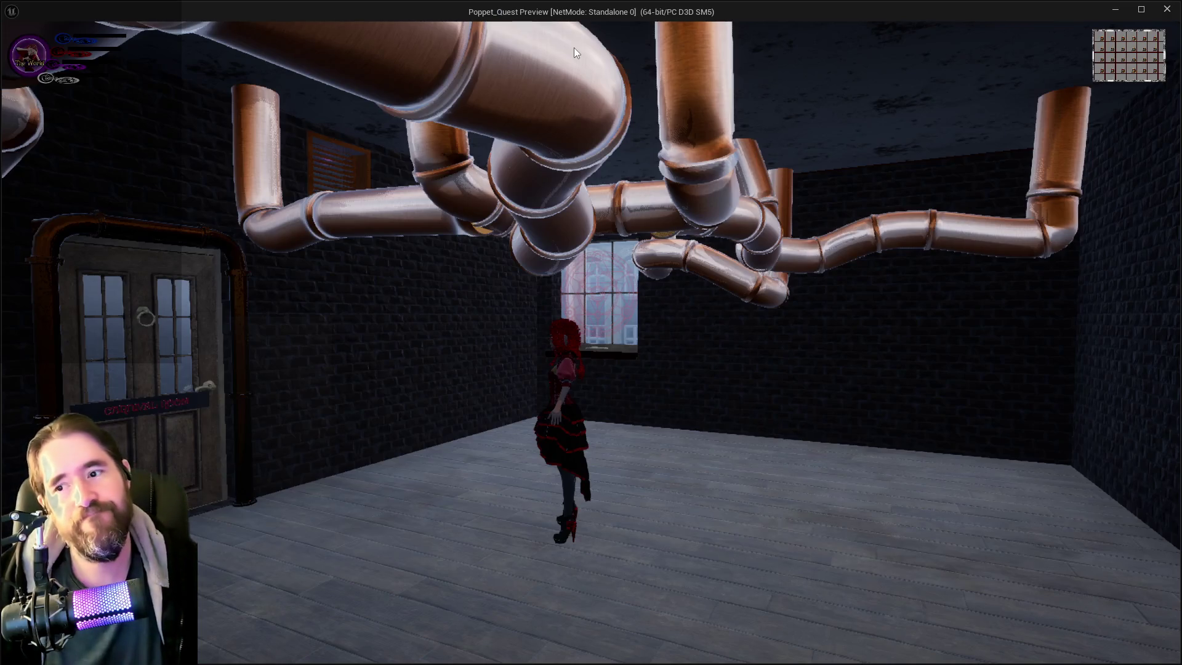
pyautogui.press('w')
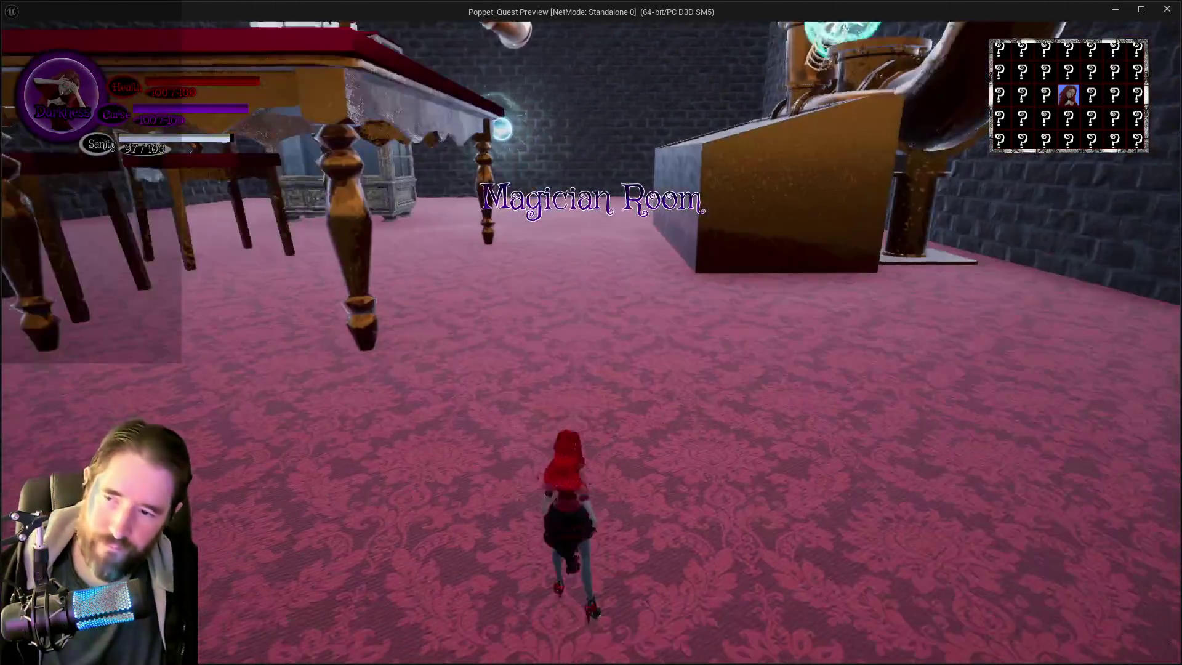
pyautogui.press('w')
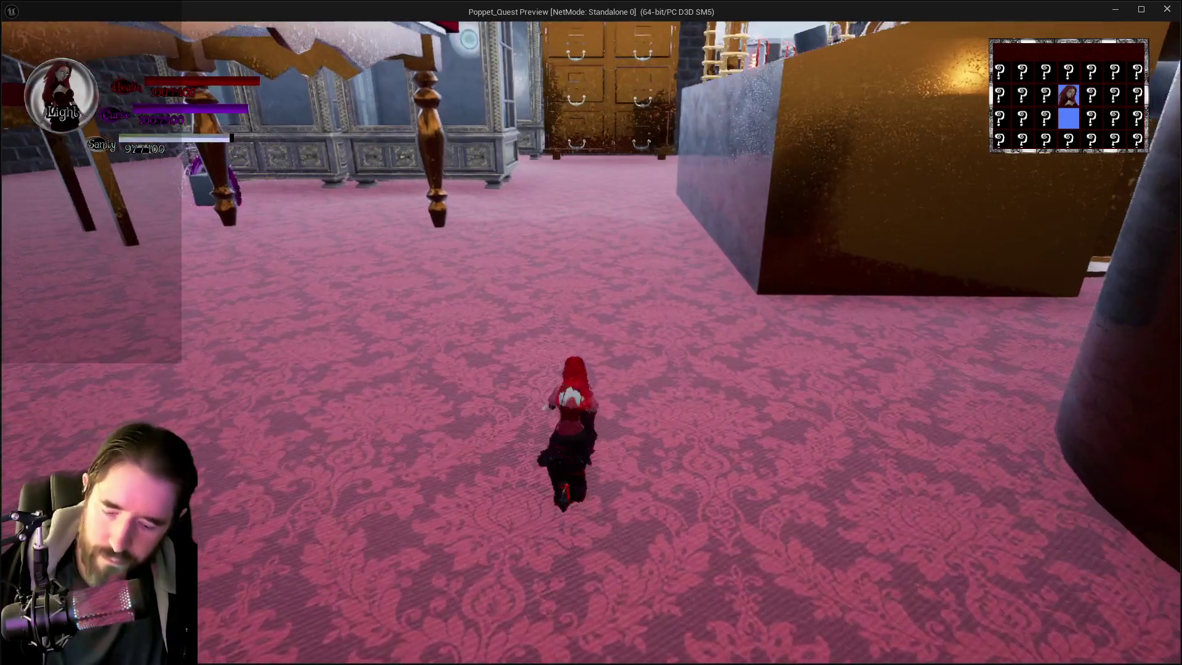
pyautogui.press('space')
pyautogui.press('w')
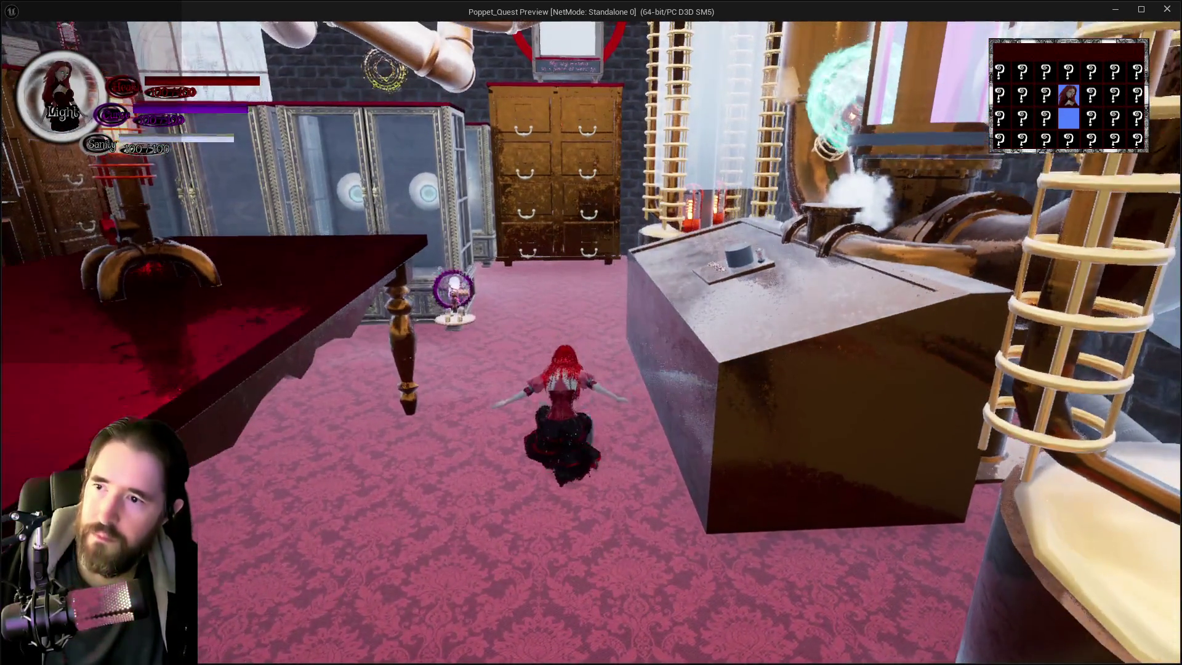
pyautogui.press('w')
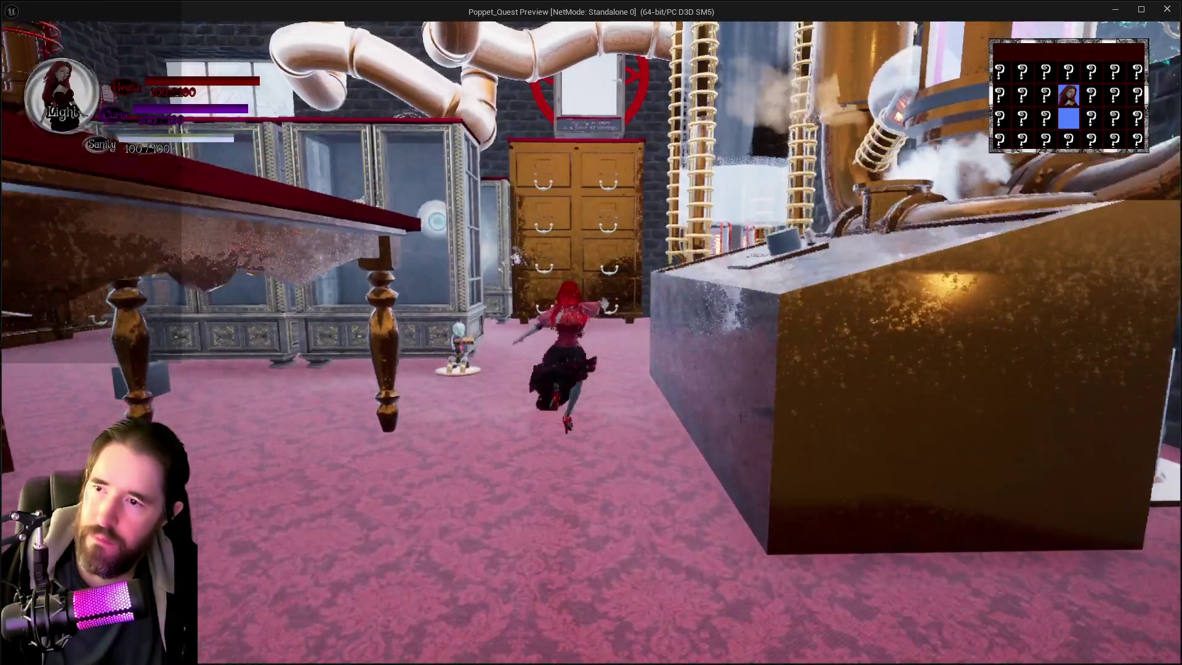
pyautogui.press('space')
pyautogui.press('w')
pyautogui.press('space')
pyautogui.press('w')
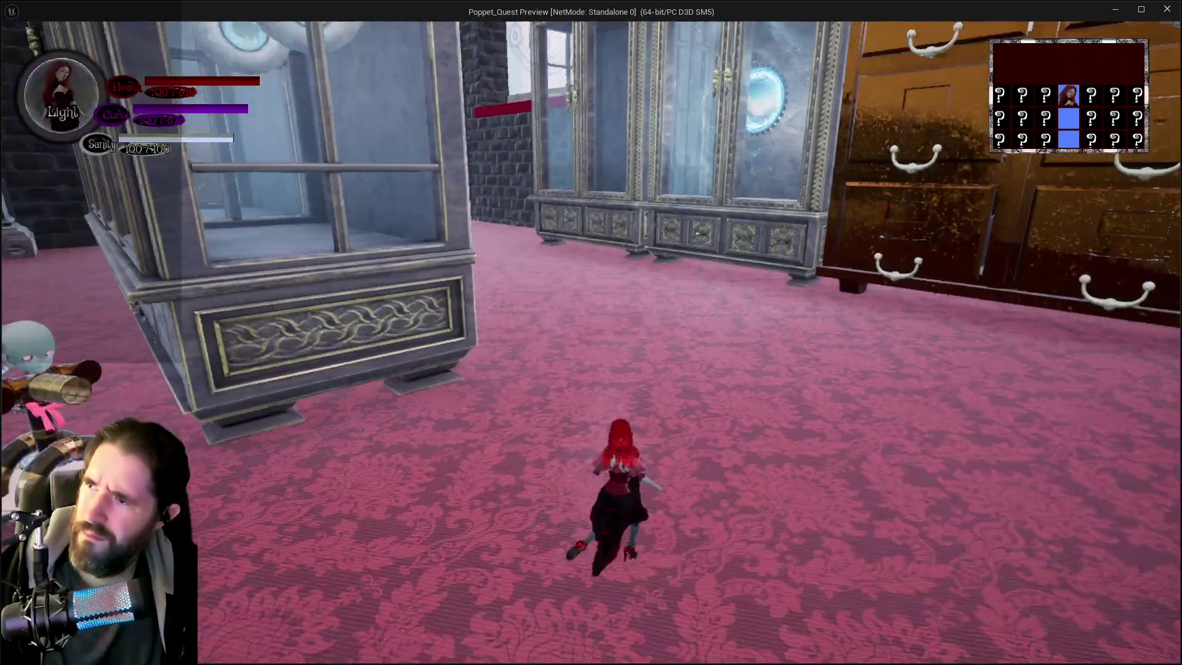
pyautogui.press('space')
pyautogui.press('w')
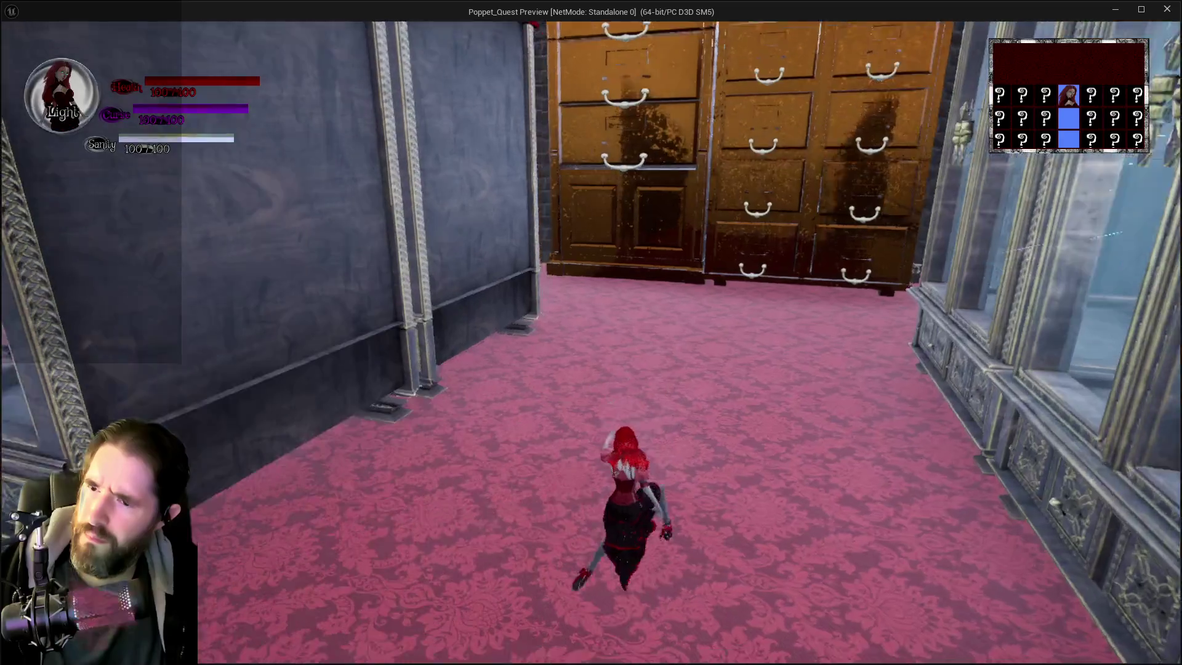
pyautogui.press('space')
pyautogui.press('w')
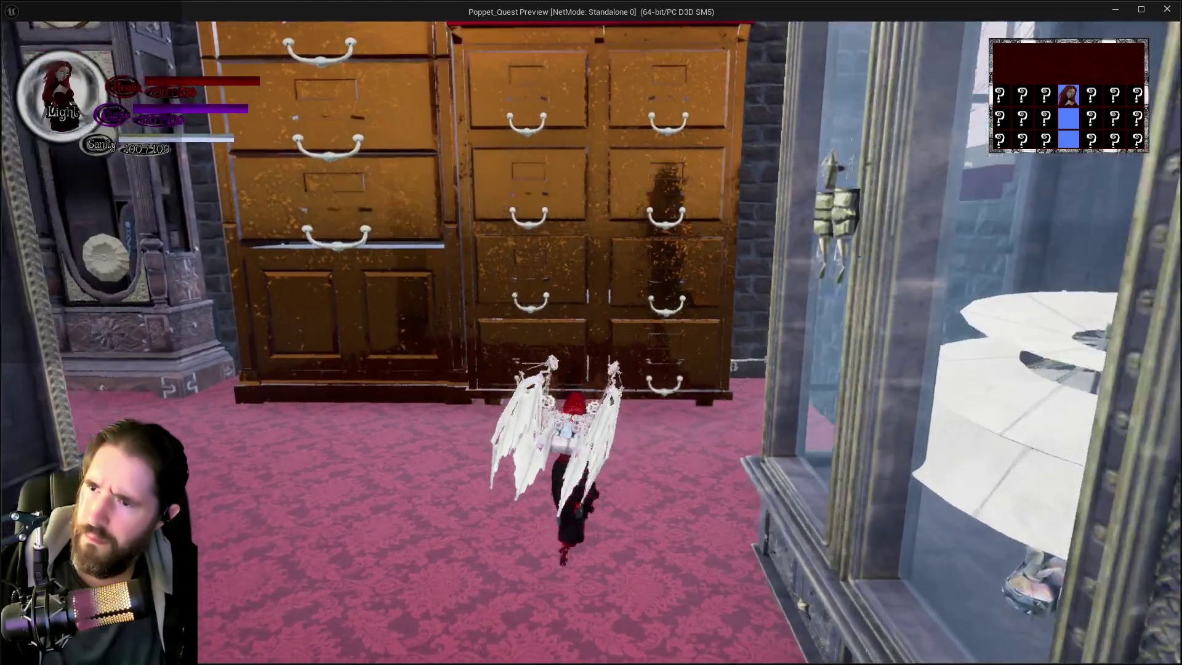
pyautogui.press('w')
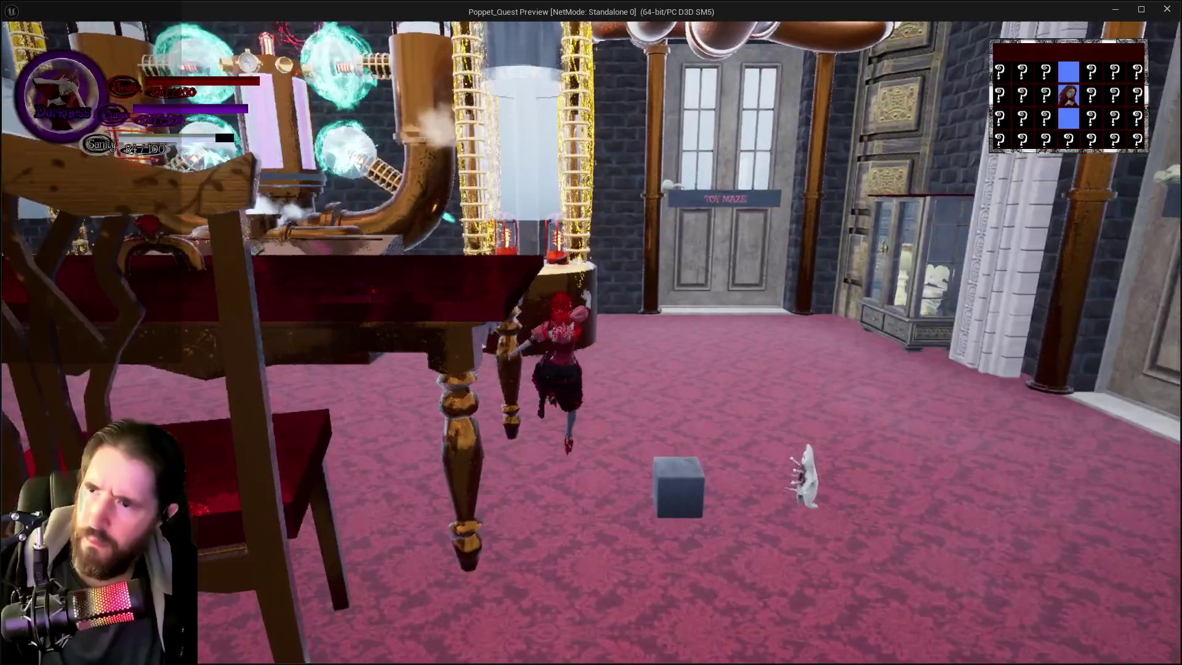
pyautogui.press('w')
pyautogui.press('space')
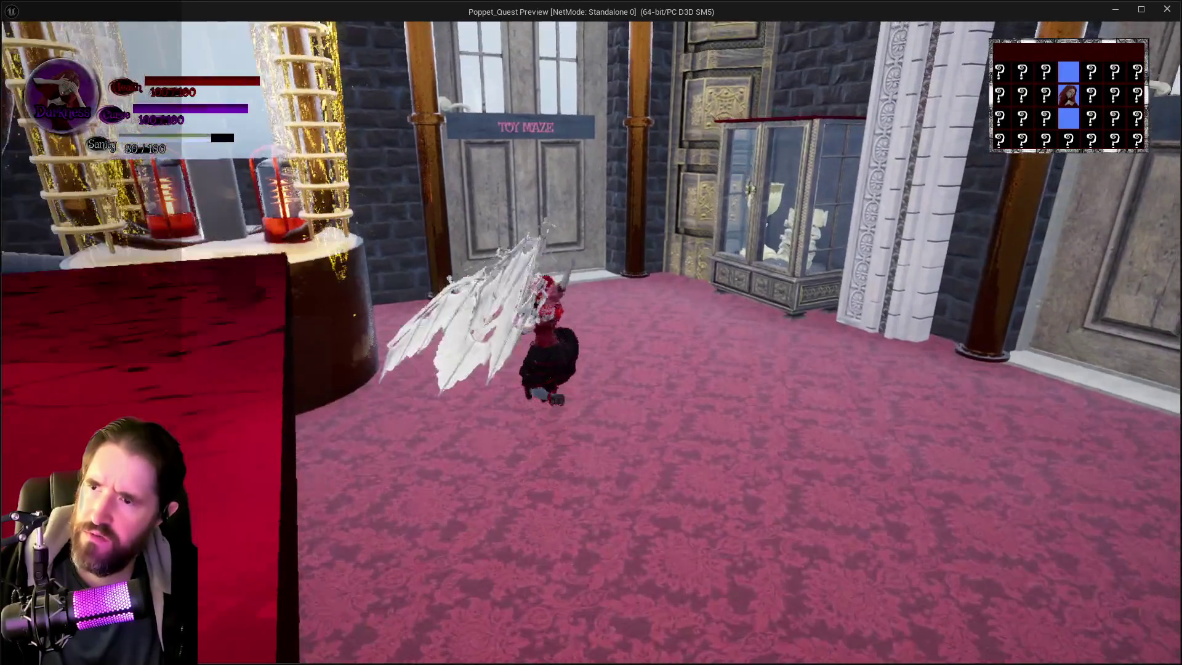
pyautogui.press('w')
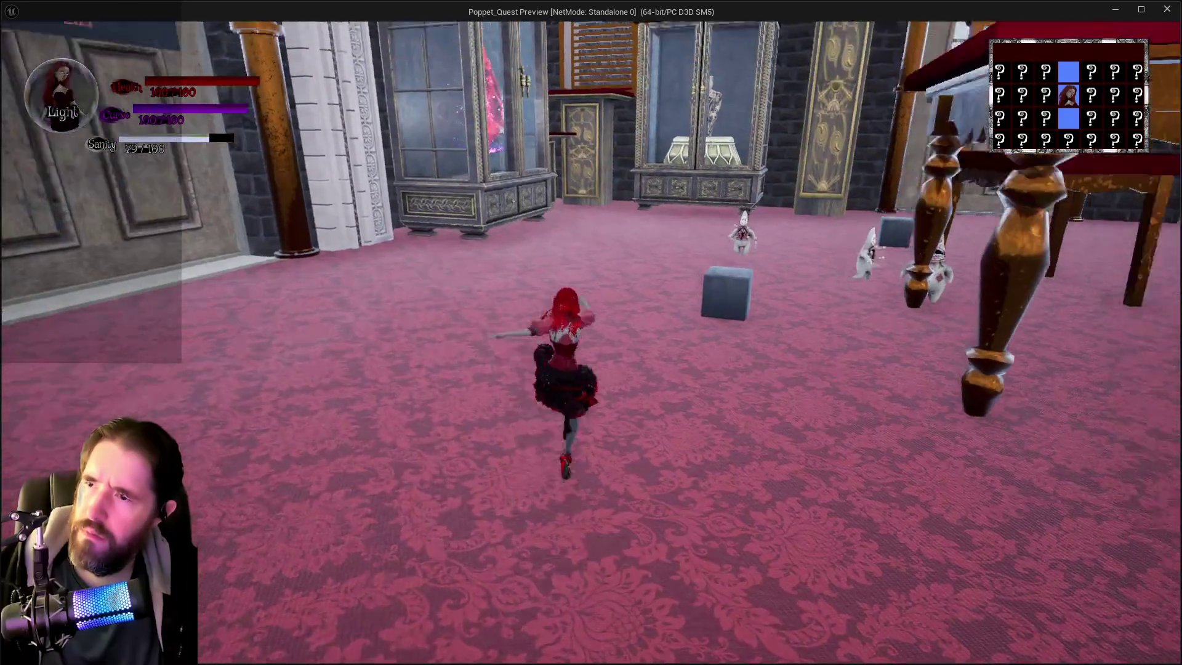
pyautogui.press('space')
pyautogui.press('w')
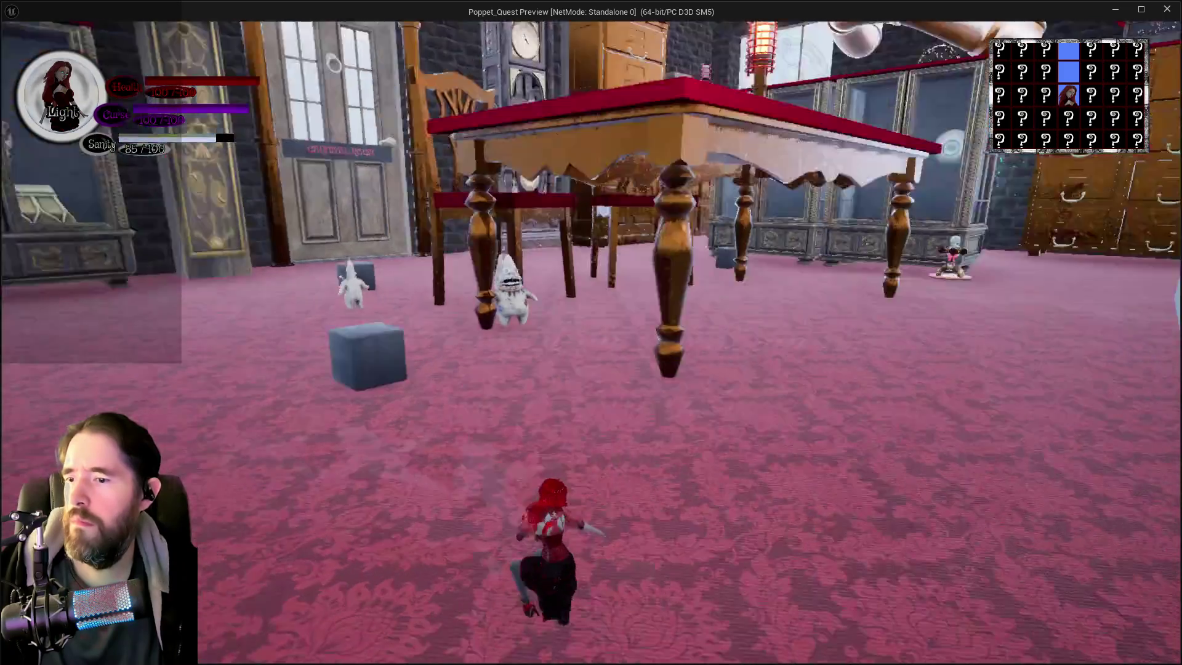
pyautogui.press('space')
pyautogui.press('w')
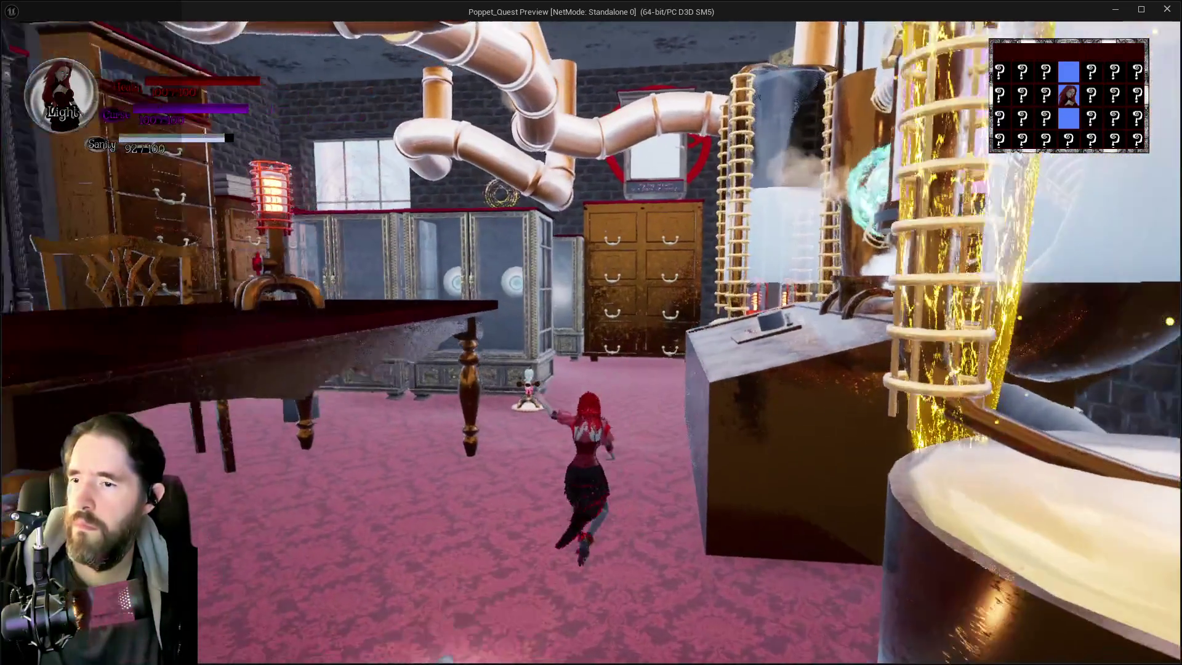
pyautogui.press('w')
pyautogui.press('space')
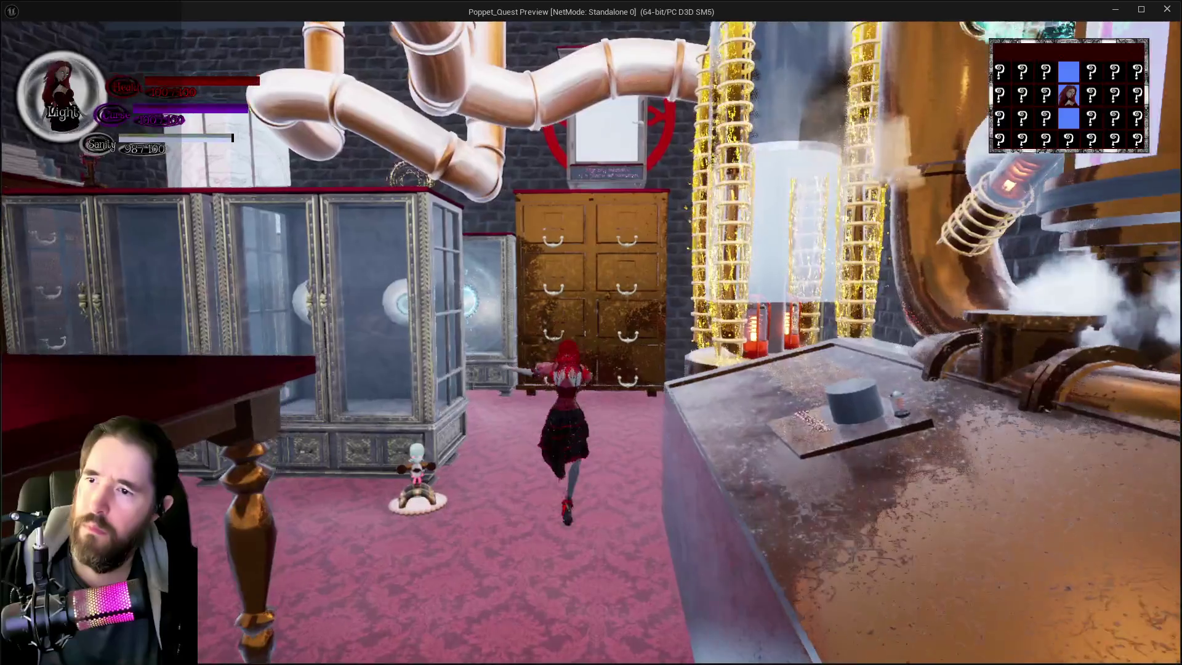
pyautogui.press('w')
pyautogui.press('space')
pyautogui.press('q')
pyautogui.press('Escape')
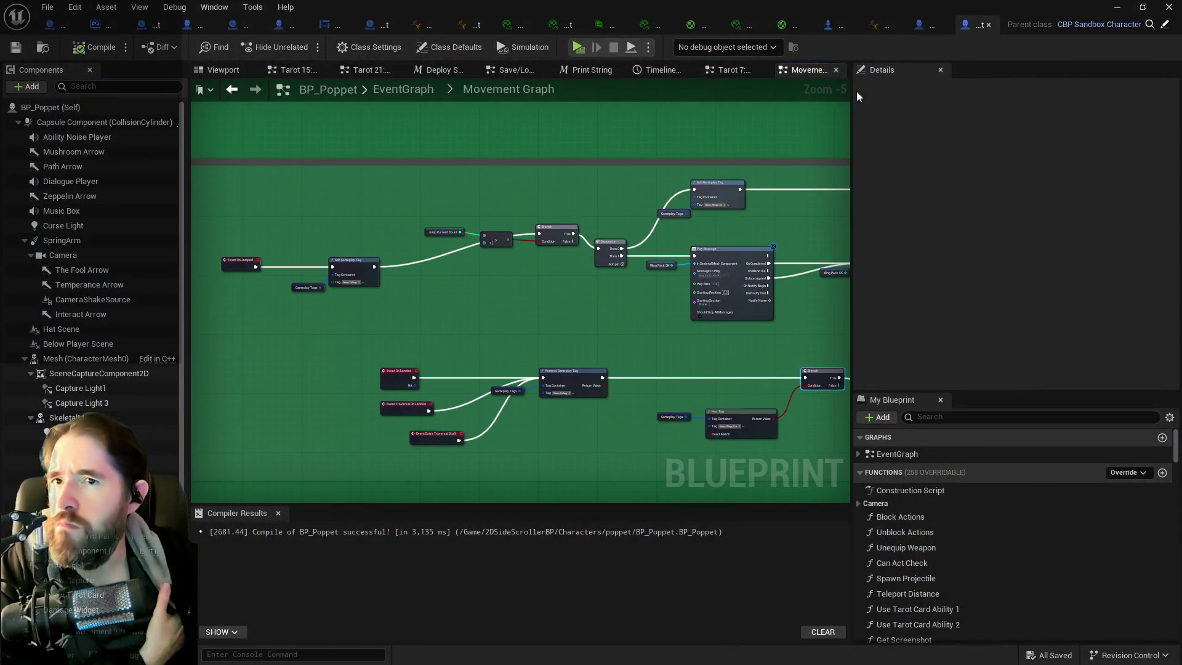
# - In CBP_SandboxCharacter's event graph, delete the Branch, > comparison and Extra Jump Stuff call nodes
pyautogui.click(932, 26)
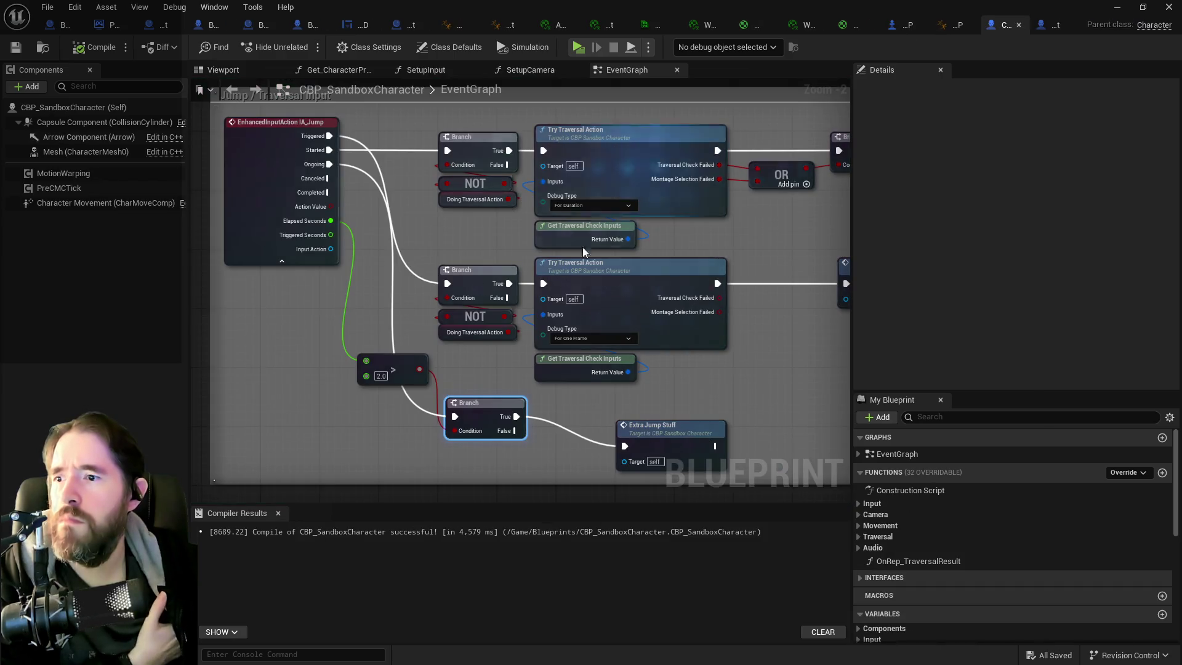
pyautogui.scroll(2, 607, 337)
pyautogui.moveTo(606, 336); pyautogui.dragTo(546, 321)
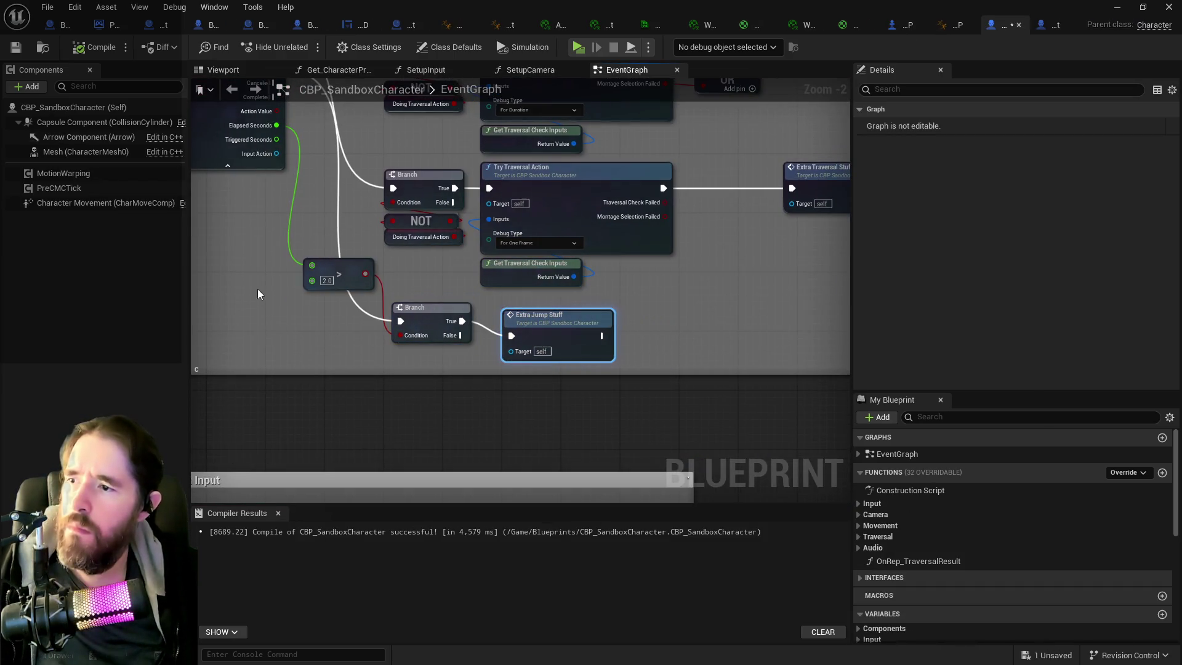
pyautogui.moveTo(405, 338); pyautogui.dragTo(407, 339)
pyautogui.press('Delete')
pyautogui.click(562, 315)
pyautogui.press('Delete')
# - Bring the Extra Jump Stuff event into view, then save and recompile the blueprint
pyautogui.scroll(-1, 626, 320)
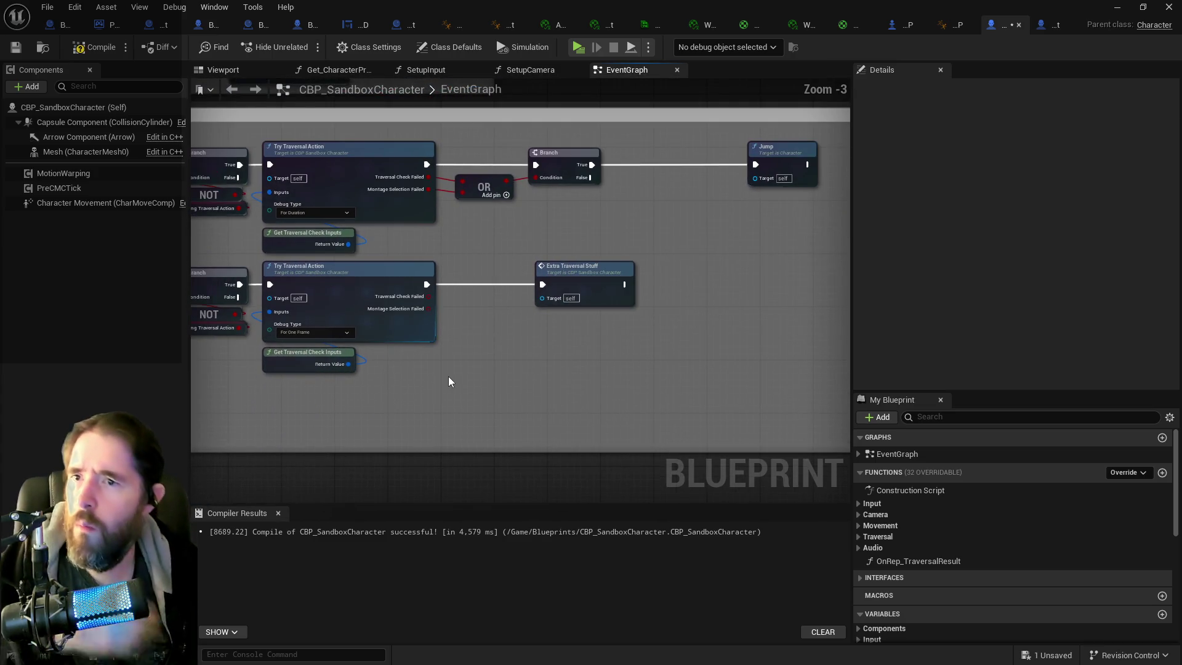
pyautogui.moveTo(446, 377)
pyautogui.mouseDown()
pyautogui.moveTo(501, 414)
pyautogui.moveTo(277, 435)
pyautogui.mouseUp()
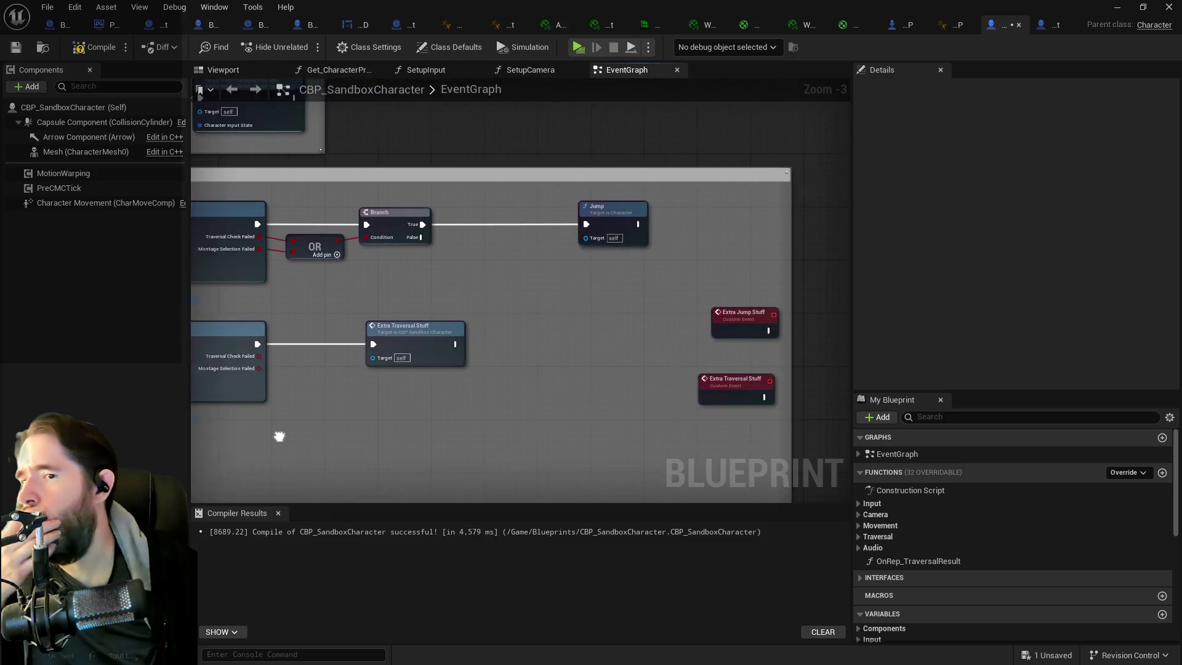
pyautogui.rightClick(478, 242)
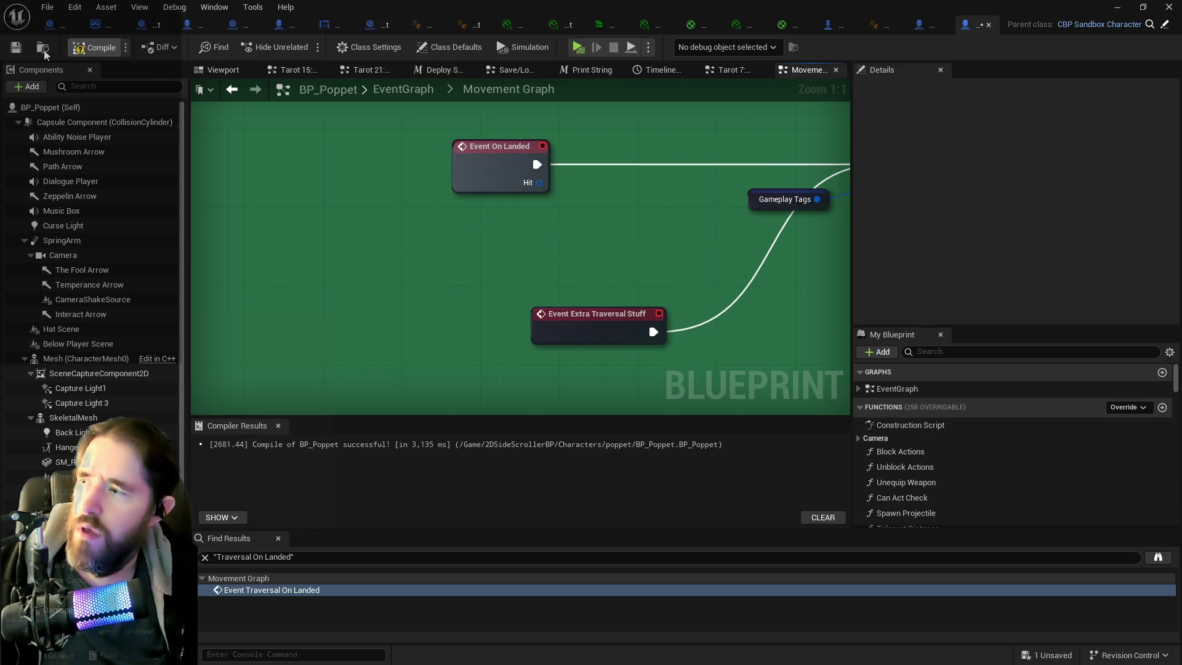
pyautogui.click(16, 50)
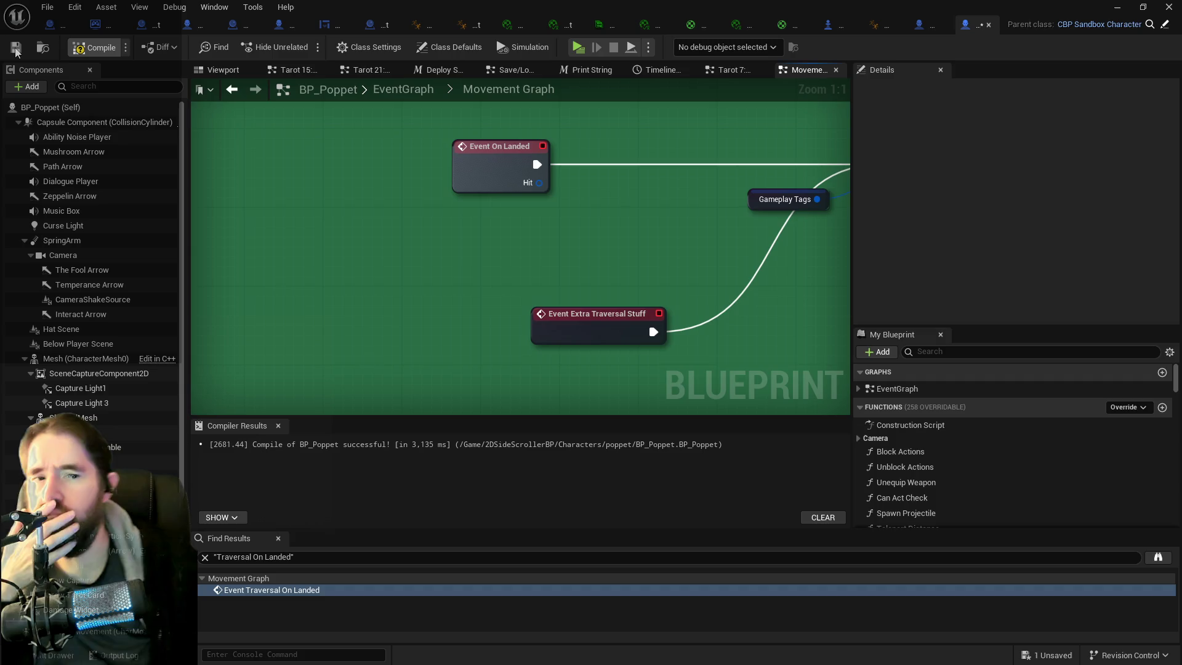
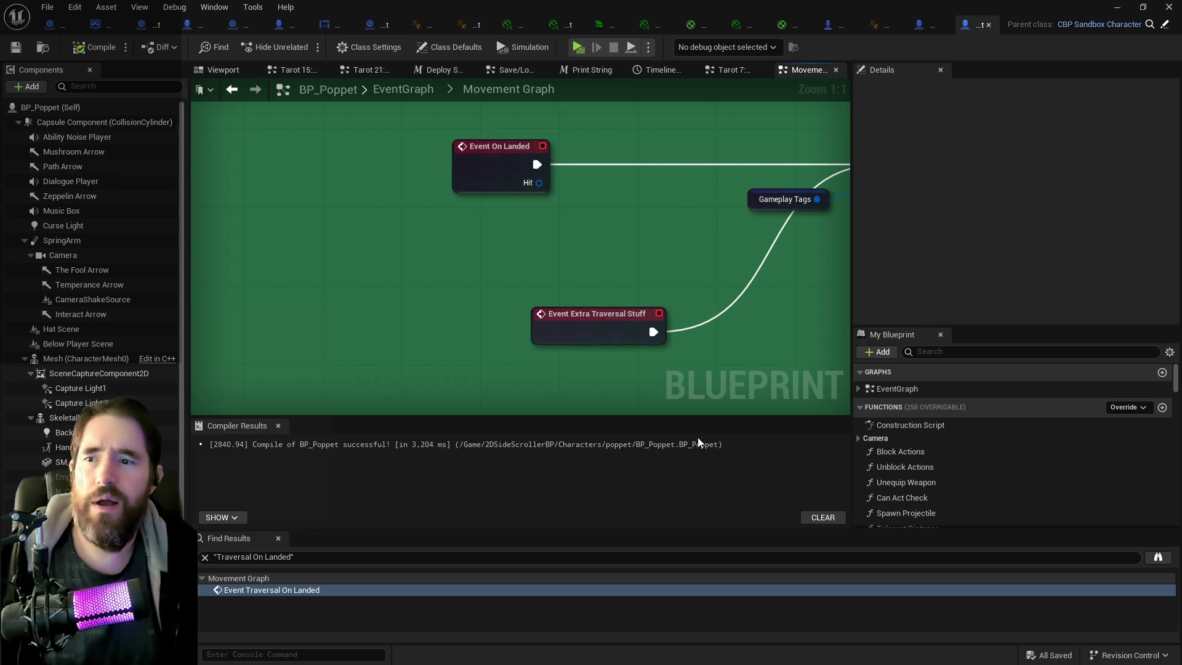
# - Move the Event Extra Traversal Stuff node up and to the left
pyautogui.moveTo(602, 340); pyautogui.dragTo(522, 275)
pyautogui.scroll(-2, 541, 275)
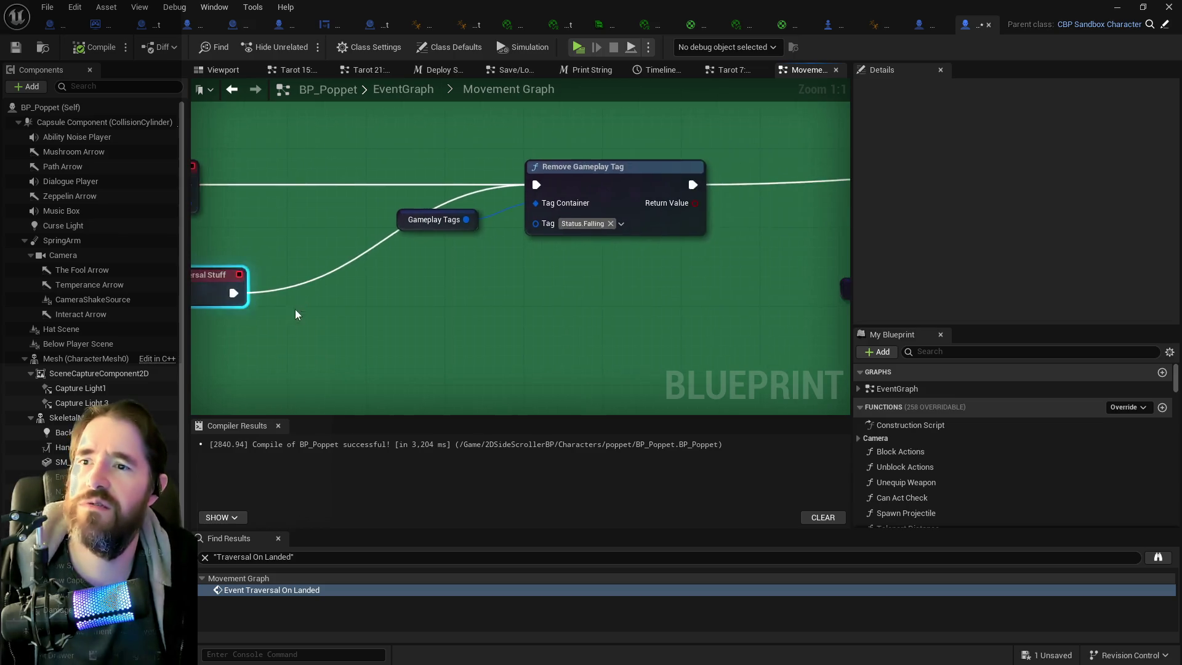
pyautogui.scroll(-2, 586, 294)
pyautogui.scroll(-2, 419, 259)
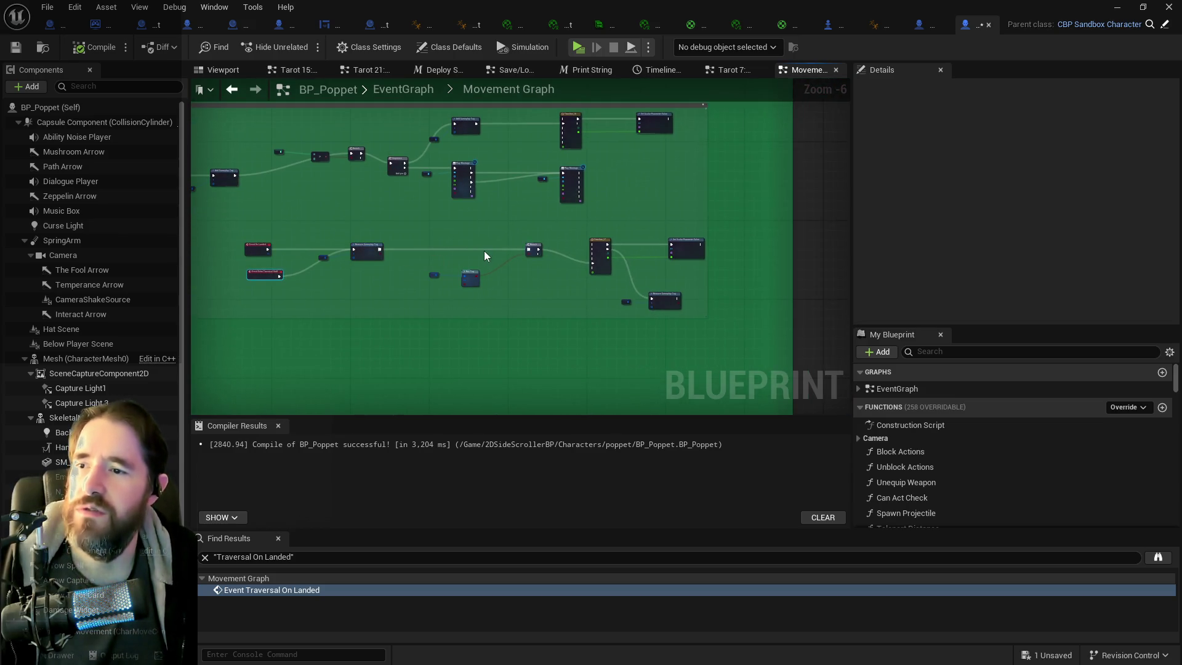
pyautogui.moveTo(528, 286); pyautogui.dragTo(732, 265)
pyautogui.scroll(3, 550, 203)
pyautogui.moveTo(552, 201); pyautogui.dragTo(200, 198)
pyautogui.scroll(-2, 486, 247)
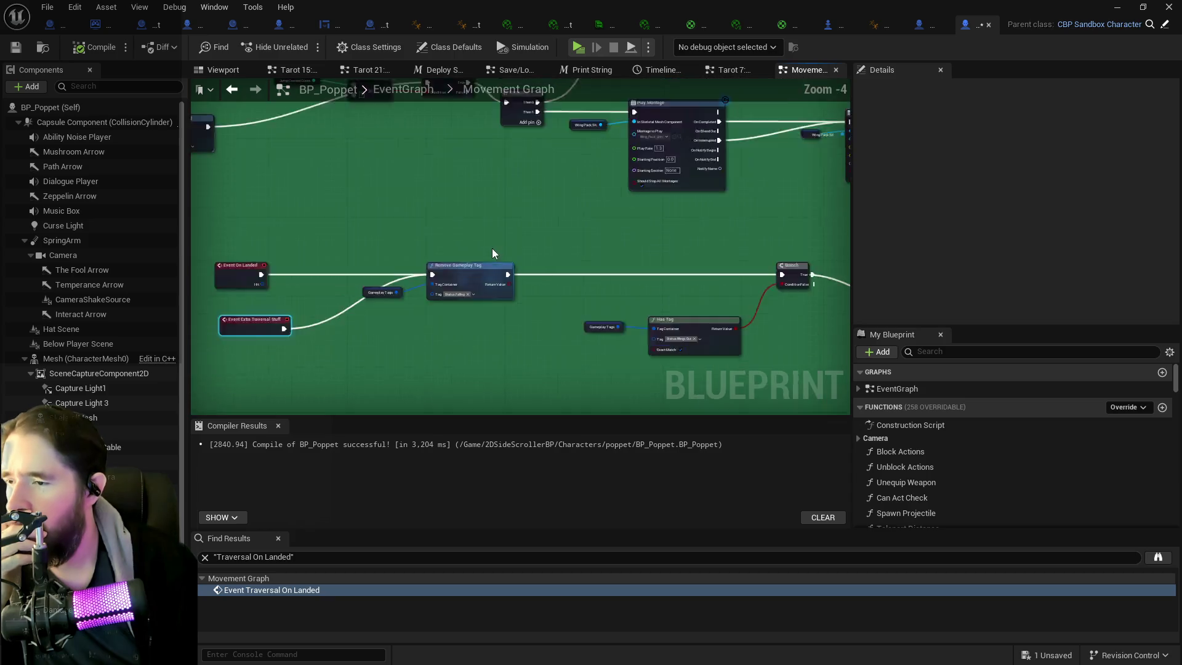
pyautogui.moveTo(492, 249); pyautogui.dragTo(696, 330)
pyautogui.moveTo(653, 286)
pyautogui.mouseDown()
pyautogui.moveTo(344, 239)
pyautogui.moveTo(490, 315)
pyautogui.mouseUp()
# - Shift the Event On Jumped and tag nodes up-right, and move the Sequence node up-left
pyautogui.moveTo(442, 280)
pyautogui.mouseDown()
pyautogui.moveTo(464, 237)
pyautogui.moveTo(475, 244)
pyautogui.mouseUp()
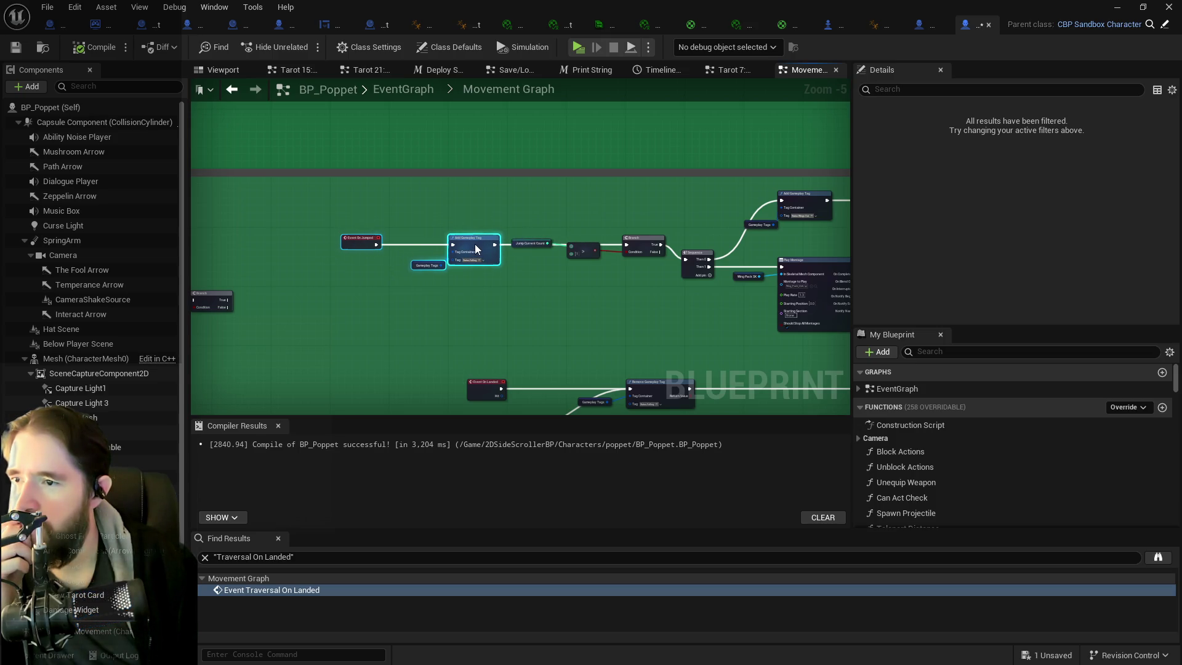
pyautogui.moveTo(343, 244); pyautogui.dragTo(379, 244)
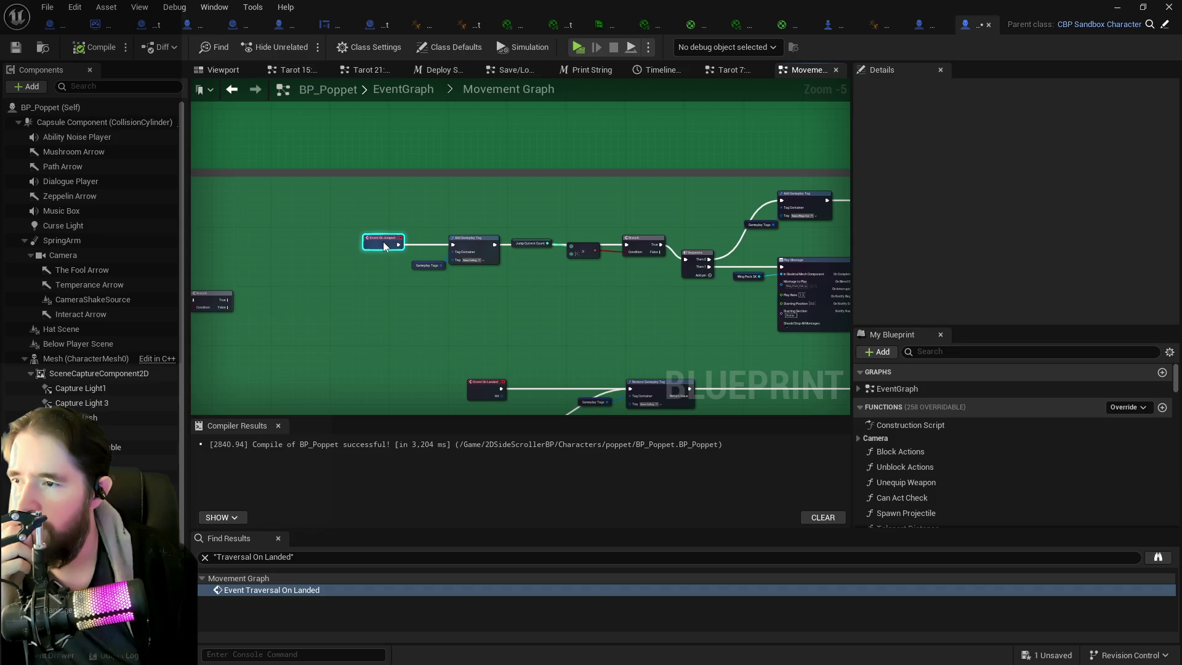
pyautogui.scroll(2, 750, 250)
pyautogui.click(462, 275)
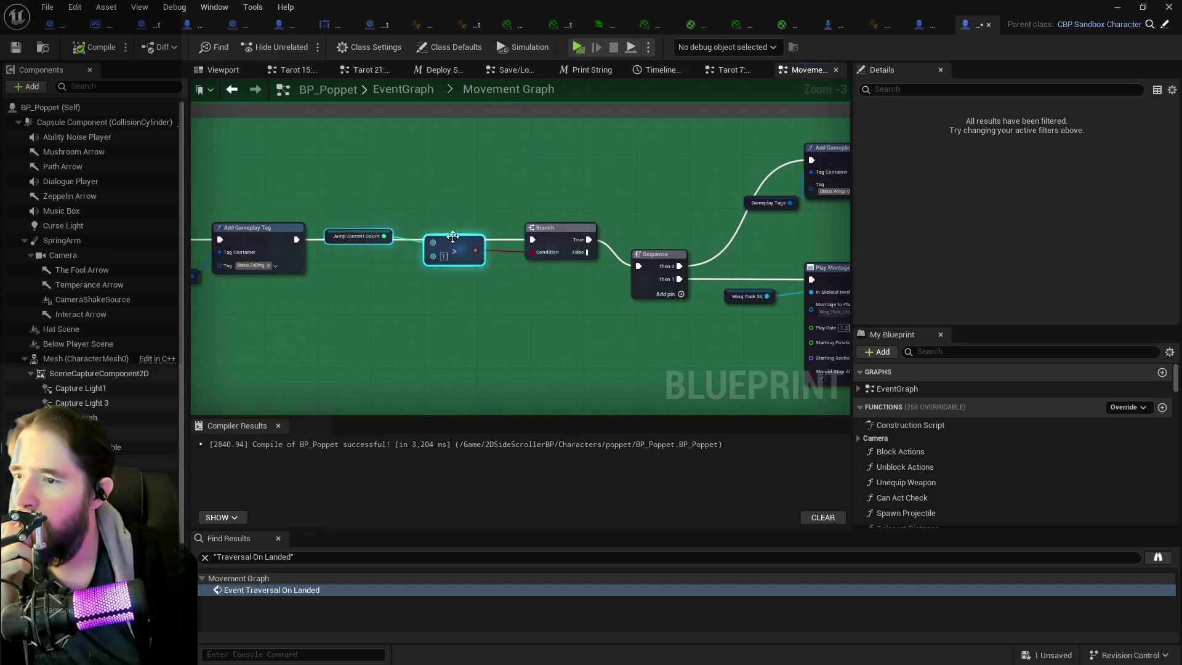
pyautogui.moveTo(462, 276)
pyautogui.mouseDown()
pyautogui.moveTo(476, 269)
pyautogui.moveTo(422, 241)
pyautogui.mouseUp()
pyautogui.scroll(-1, 422, 242)
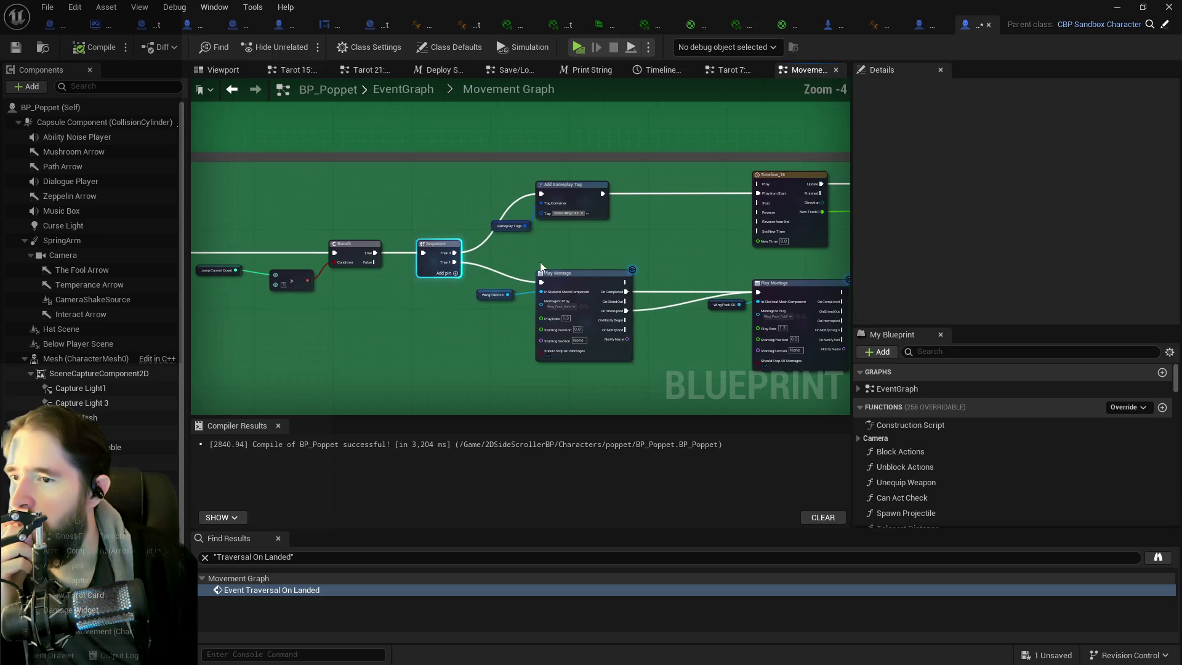
pyautogui.moveTo(531, 210); pyautogui.dragTo(352, 218)
# - Move the Add Gameplay Tag, Timeline and Set Scalar nodes together down and right
pyautogui.moveTo(303, 188); pyautogui.dragTo(790, 242)
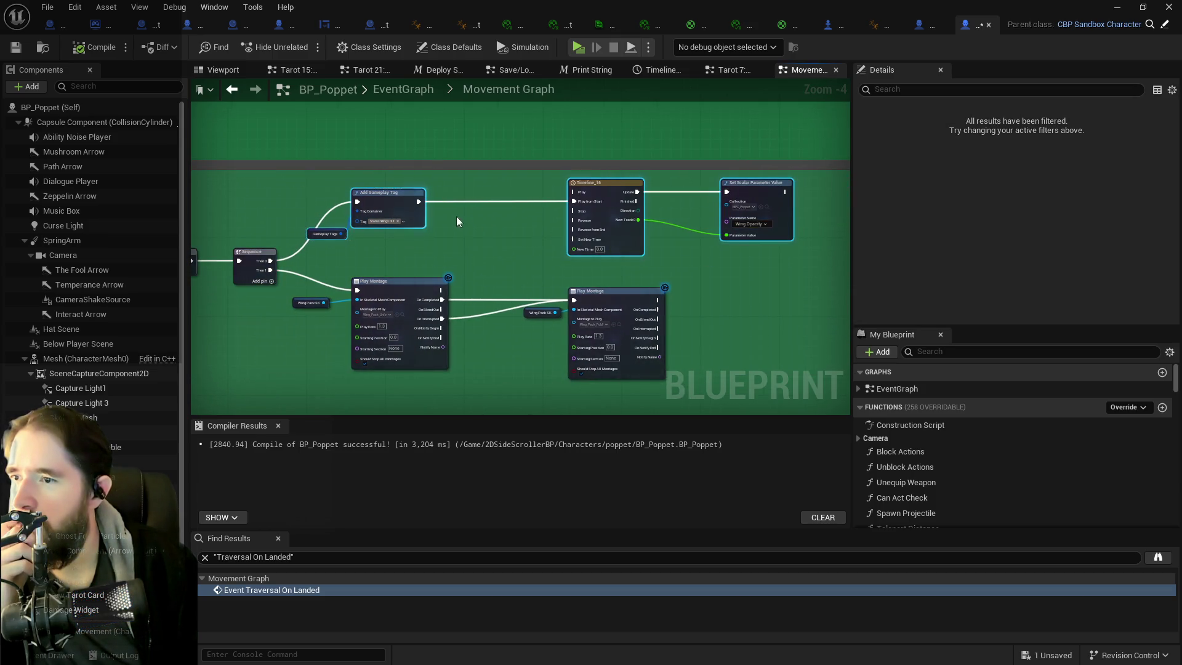
pyautogui.moveTo(393, 197)
pyautogui.mouseDown()
pyautogui.moveTo(751, 228)
pyautogui.moveTo(766, 262)
pyautogui.mouseUp()
pyautogui.moveTo(297, 301)
pyautogui.mouseDown()
pyautogui.moveTo(405, 245)
pyautogui.moveTo(450, 237)
pyautogui.mouseUp()
pyautogui.moveTo(511, 294); pyautogui.dragTo(448, 268)
pyautogui.scroll(-4, 489, 235)
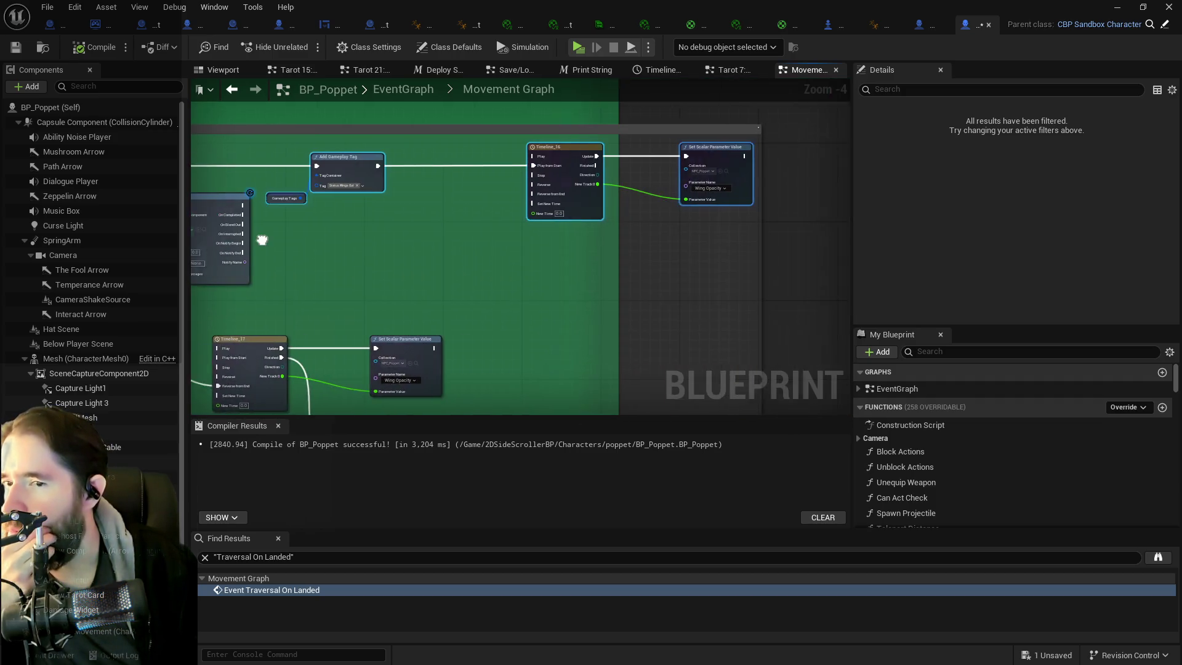
pyautogui.scroll(-4, 525, 286)
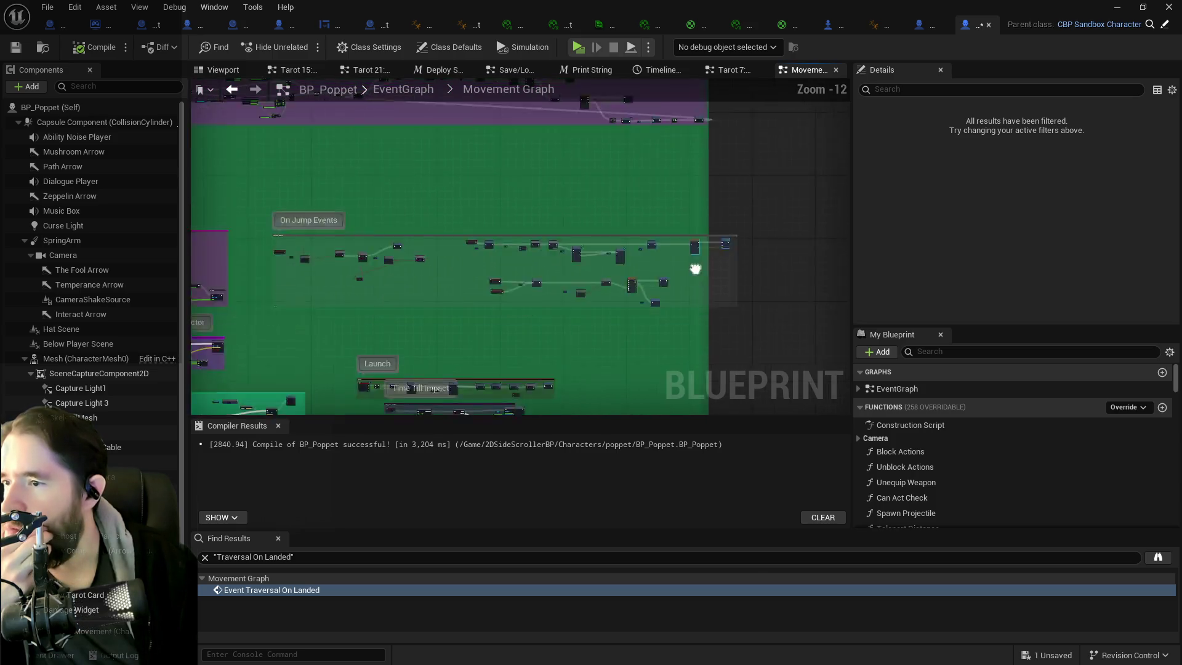
pyautogui.moveTo(686, 255)
pyautogui.mouseDown()
pyautogui.moveTo(582, 240)
pyautogui.moveTo(499, 268)
pyautogui.moveTo(616, 262)
pyautogui.mouseUp()
# - Select the On Jump Events comment box and the neighbouring comment boxes
pyautogui.moveTo(271, 187)
pyautogui.mouseDown()
pyautogui.moveTo(414, 197)
pyautogui.moveTo(808, 264)
pyautogui.moveTo(647, 300)
pyautogui.mouseUp()
pyautogui.scroll(8, 434, 253)
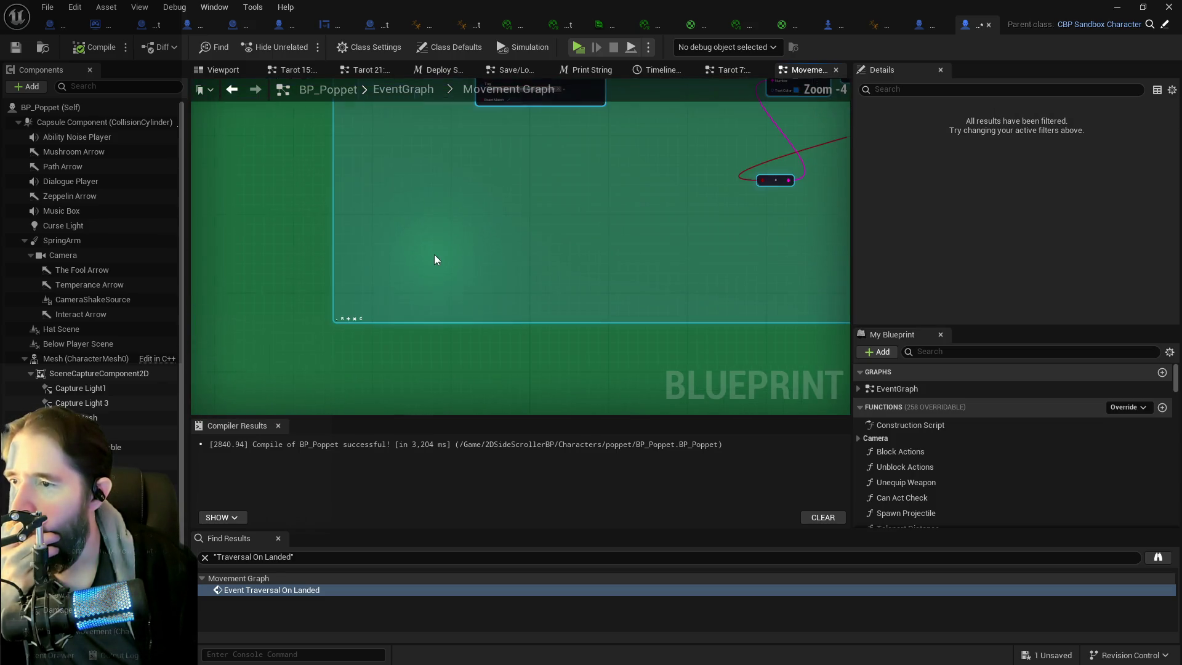
pyautogui.scroll(-8, 311, 353)
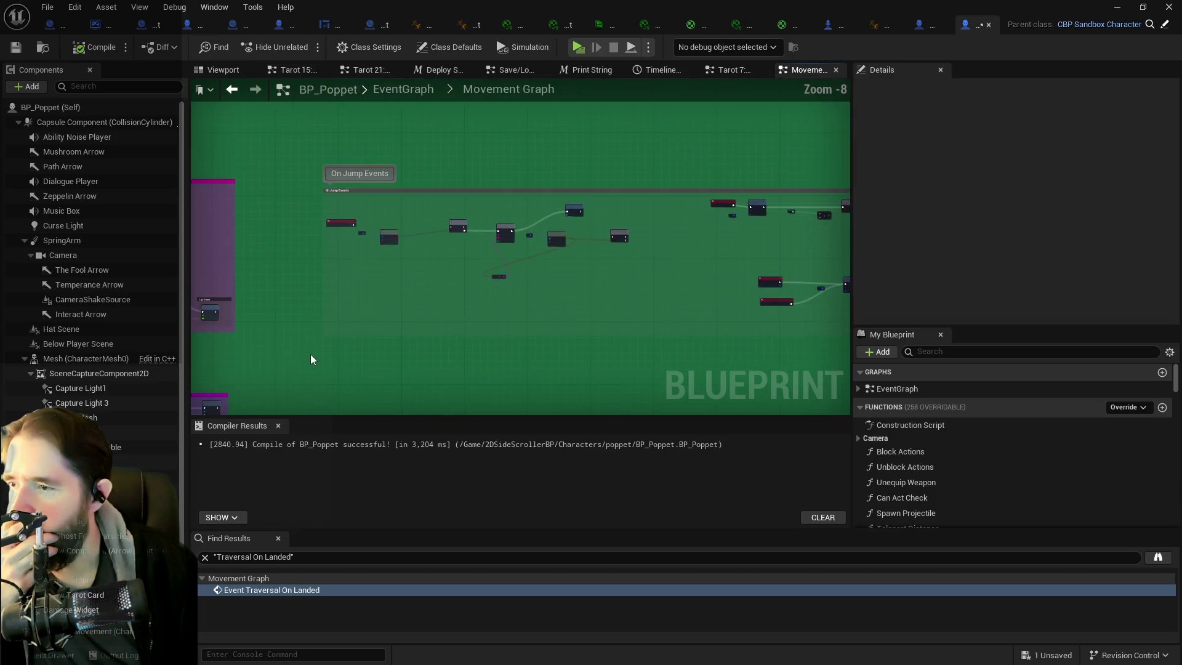
pyautogui.moveTo(366, 347)
pyautogui.mouseDown()
pyautogui.moveTo(582, 388)
pyautogui.moveTo(581, 362)
pyautogui.mouseUp()
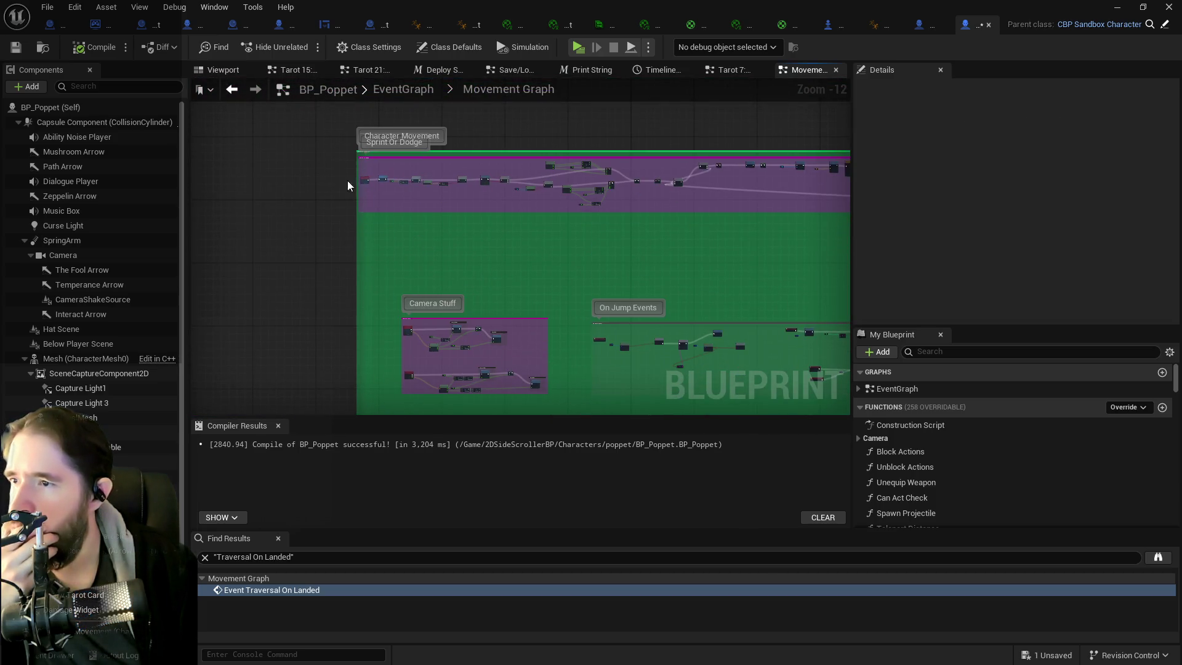
pyautogui.moveTo(324, 108)
pyautogui.mouseDown()
pyautogui.moveTo(877, 478)
pyautogui.moveTo(915, 481)
pyautogui.moveTo(917, 468)
pyautogui.moveTo(793, 346)
pyautogui.moveTo(622, 241)
pyautogui.mouseUp()
# - Frame the On Jump Events comment in the view, then clear the selection
pyautogui.click(483, 319)
pyautogui.press('Home')
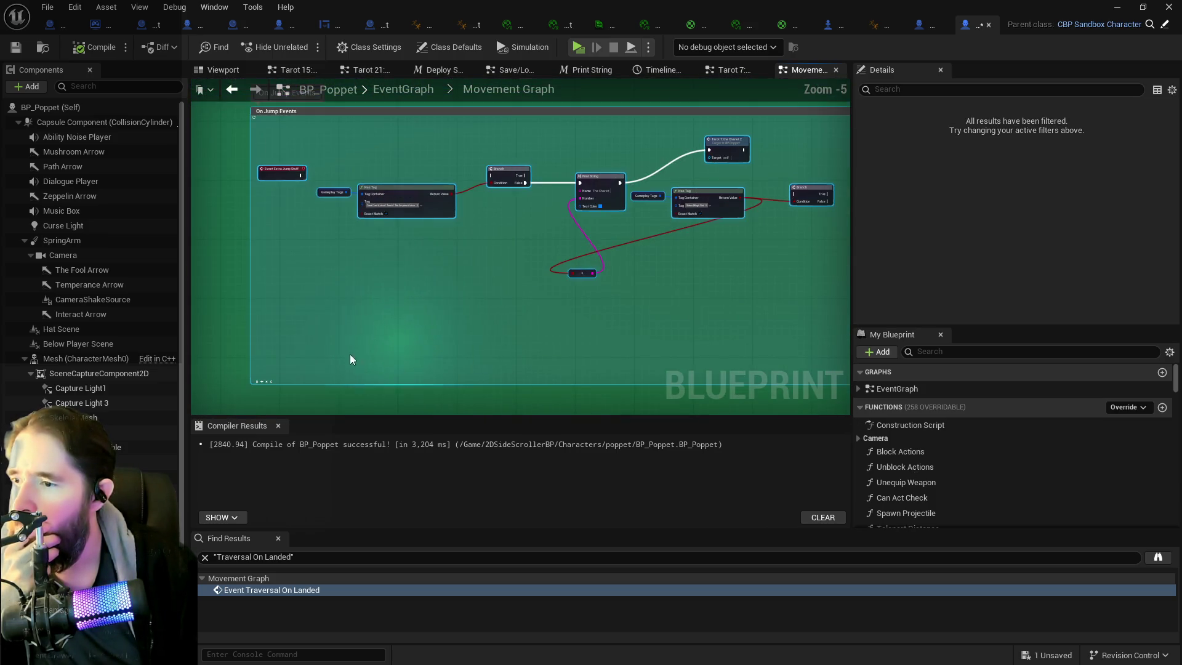
pyautogui.click(261, 382)
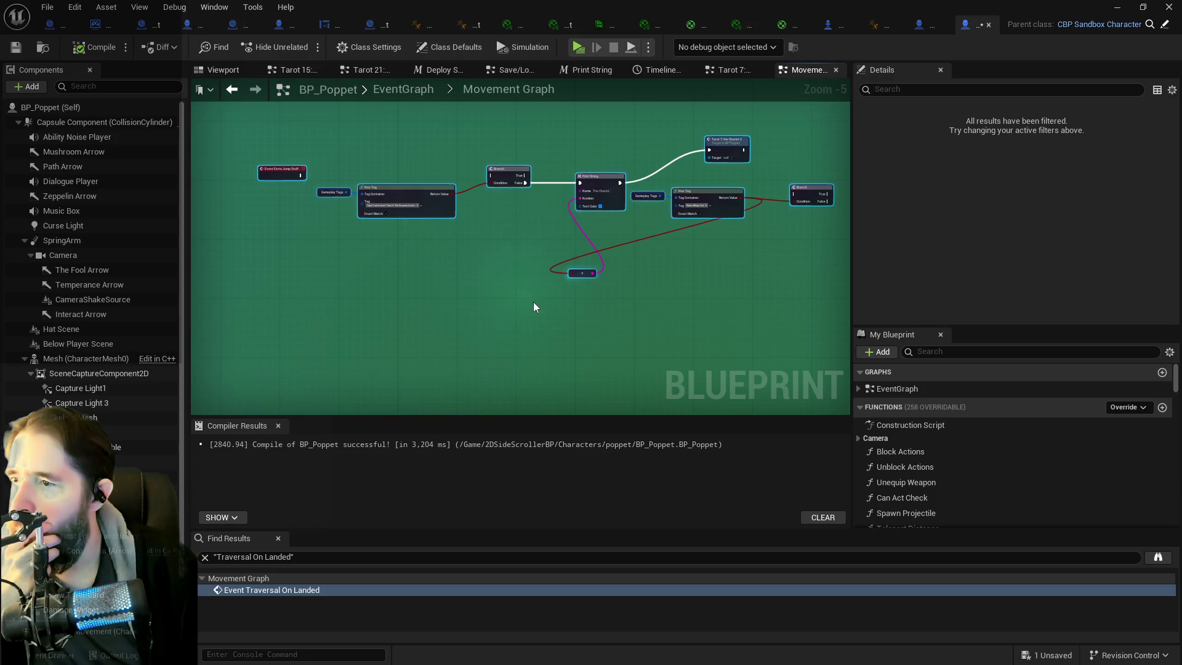
pyautogui.scroll(-4, 537, 304)
pyautogui.scroll(-3, 536, 304)
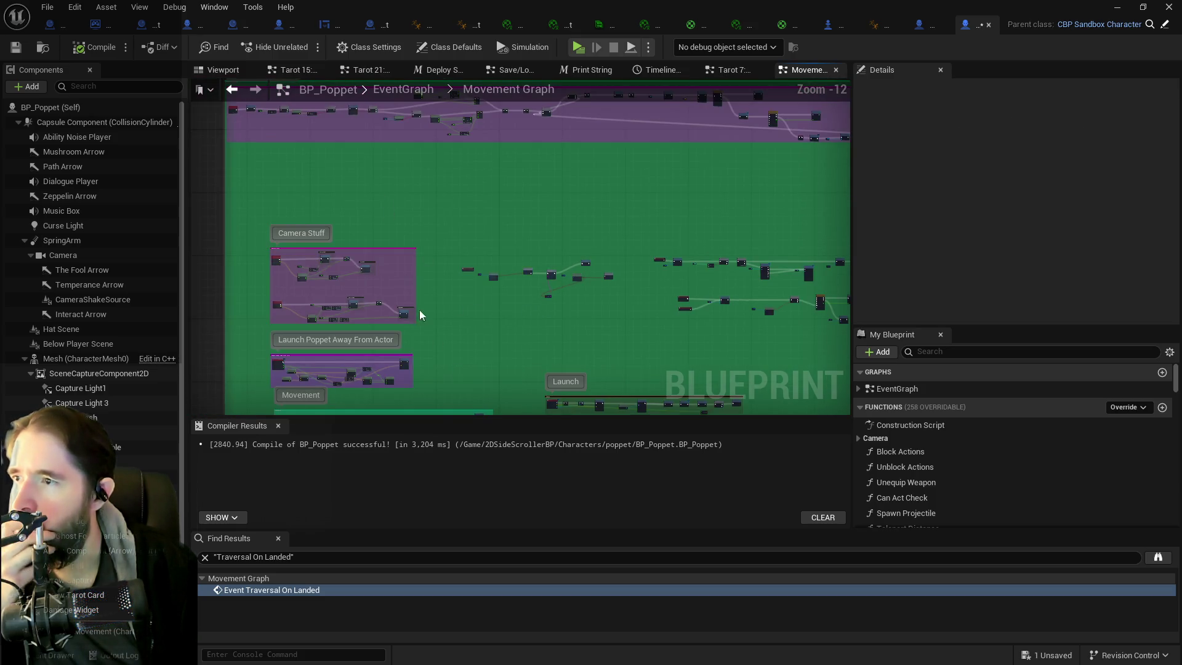
pyautogui.scroll(1, 441, 231)
pyautogui.scroll(1, 319, 215)
pyautogui.scroll(3, 320, 220)
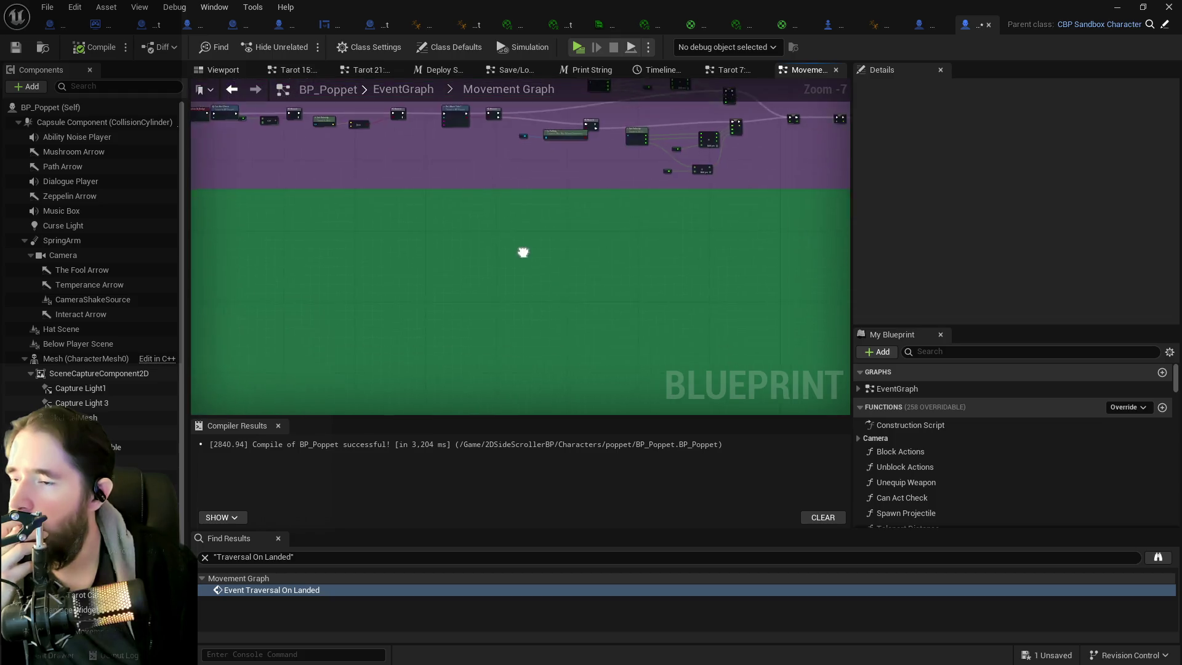
pyautogui.scroll(2, 389, 253)
# - Box-select the unwanted node cluster in the jump area and delete it
pyautogui.moveTo(383, 226)
pyautogui.mouseDown()
pyautogui.moveTo(808, 422)
pyautogui.moveTo(911, 353)
pyautogui.moveTo(949, 379)
pyautogui.moveTo(874, 425)
pyautogui.moveTo(757, 382)
pyautogui.mouseUp()
pyautogui.click(457, 249)
pyautogui.moveTo(457, 249); pyautogui.dragTo(948, 249)
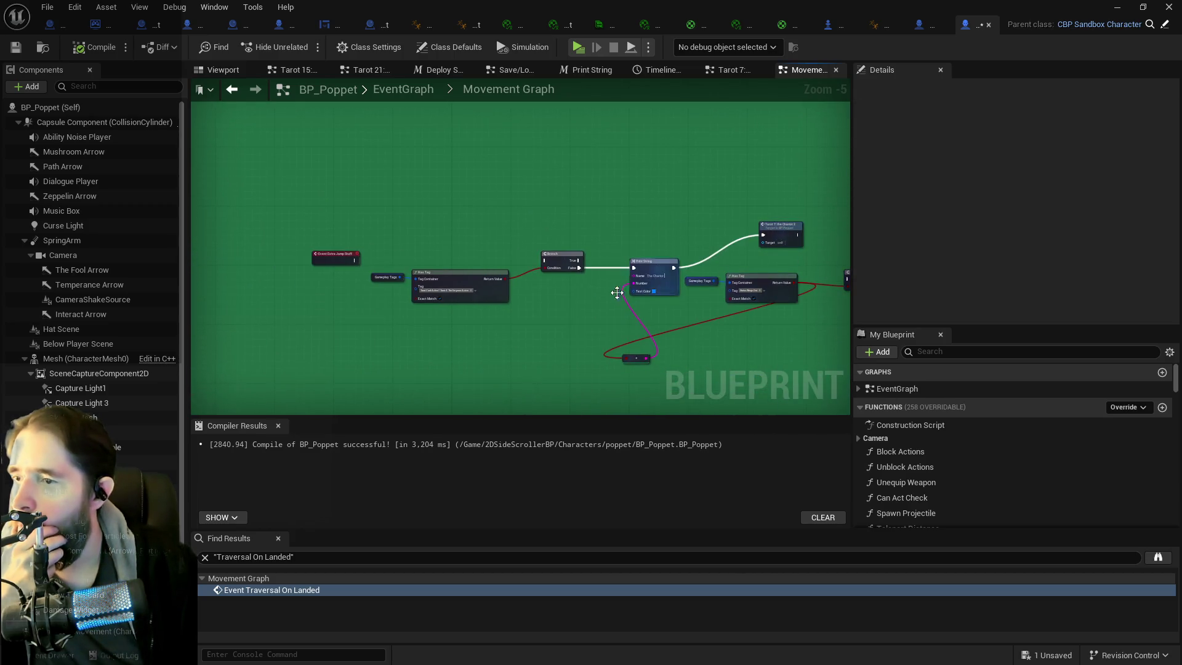
pyautogui.moveTo(326, 190)
pyautogui.mouseDown()
pyautogui.moveTo(845, 342)
pyautogui.moveTo(366, 272)
pyautogui.mouseUp()
pyautogui.press('Delete')
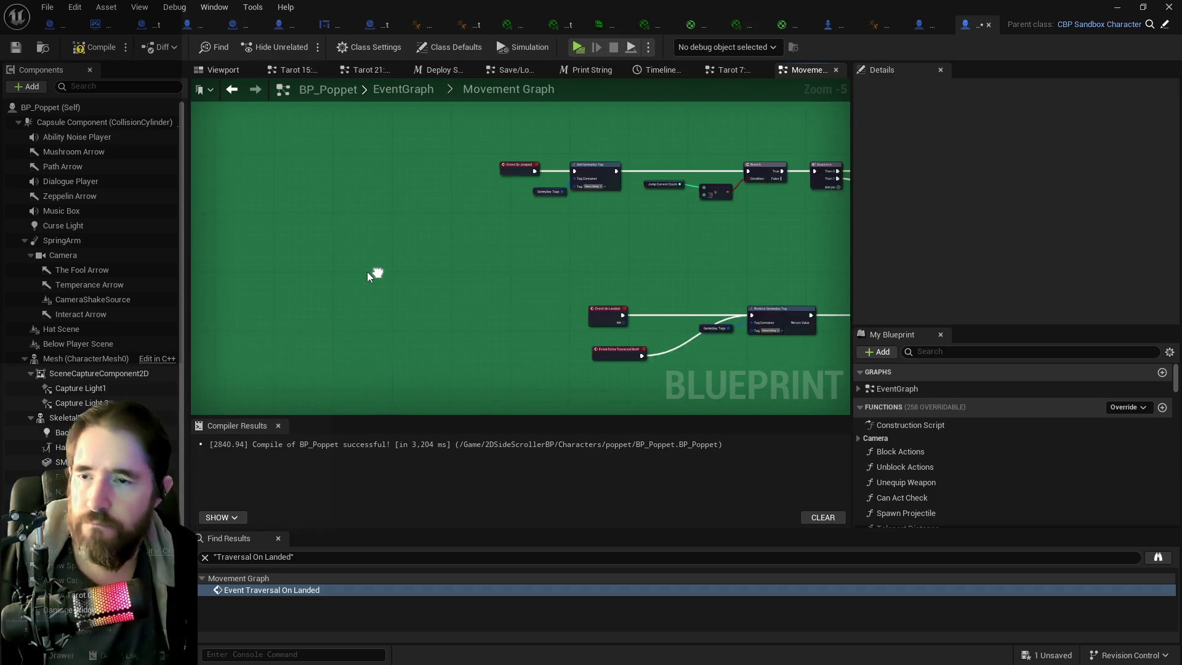
pyautogui.scroll(-2, 428, 261)
pyautogui.moveTo(417, 178)
pyautogui.mouseDown()
pyautogui.moveTo(887, 376)
pyautogui.moveTo(745, 386)
pyautogui.mouseUp()
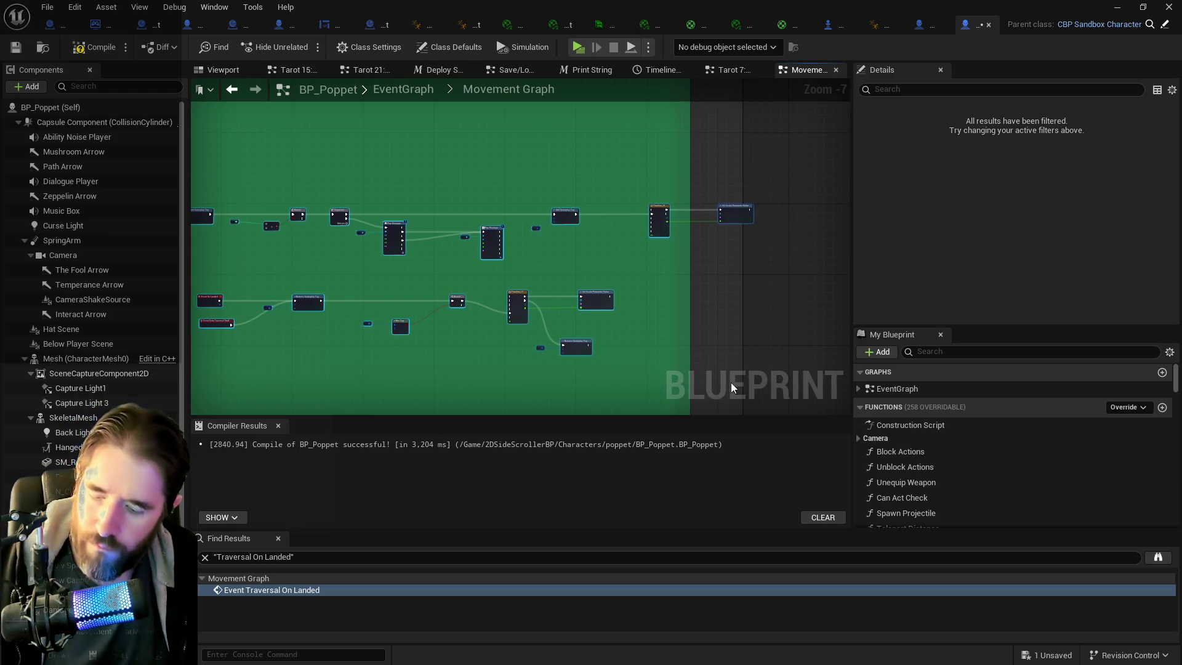
# - Wrap the jumped and landed node chains in a new comment titled 'Extra Jump Stuff'
pyautogui.click(604, 307)
pyautogui.press('c')
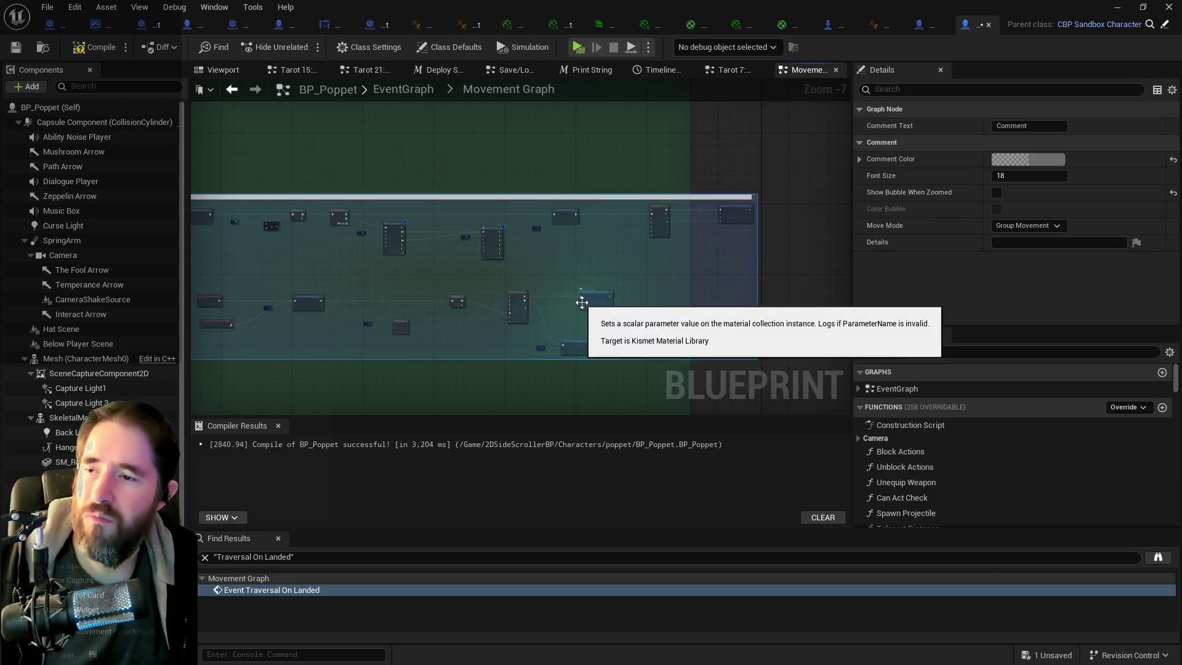
pyautogui.moveTo(534, 260); pyautogui.dragTo(836, 259)
pyautogui.click(1029, 125)
pyautogui.write('Extra')
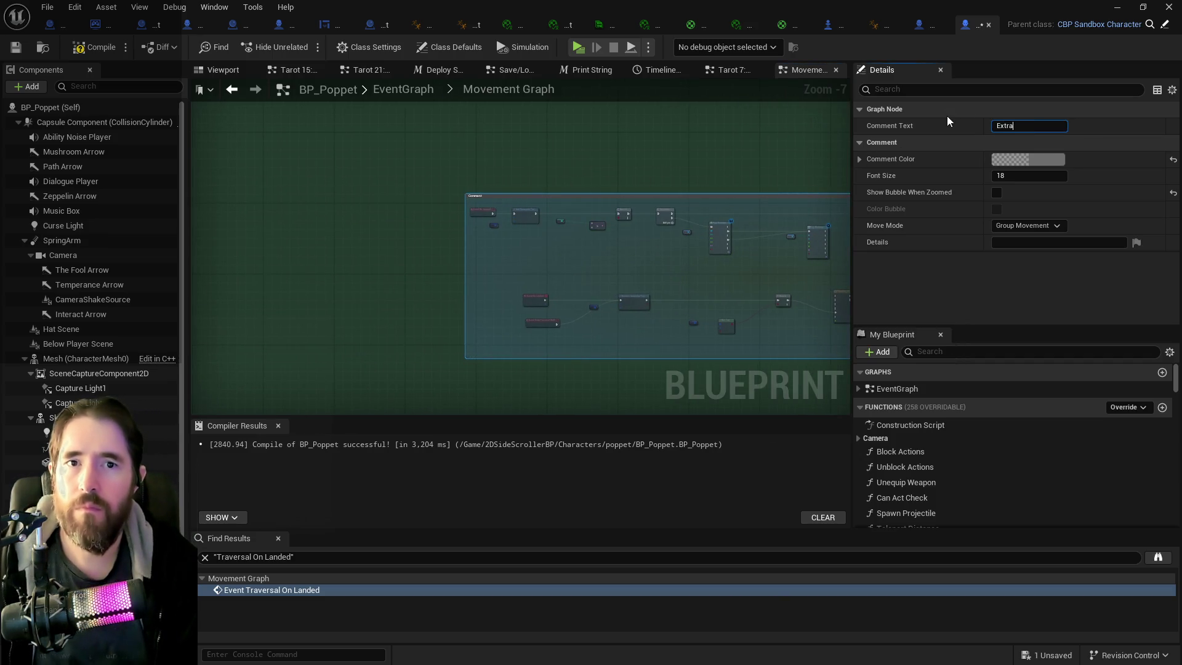
pyautogui.write(' Jump Stuff')
pyautogui.press('Return')
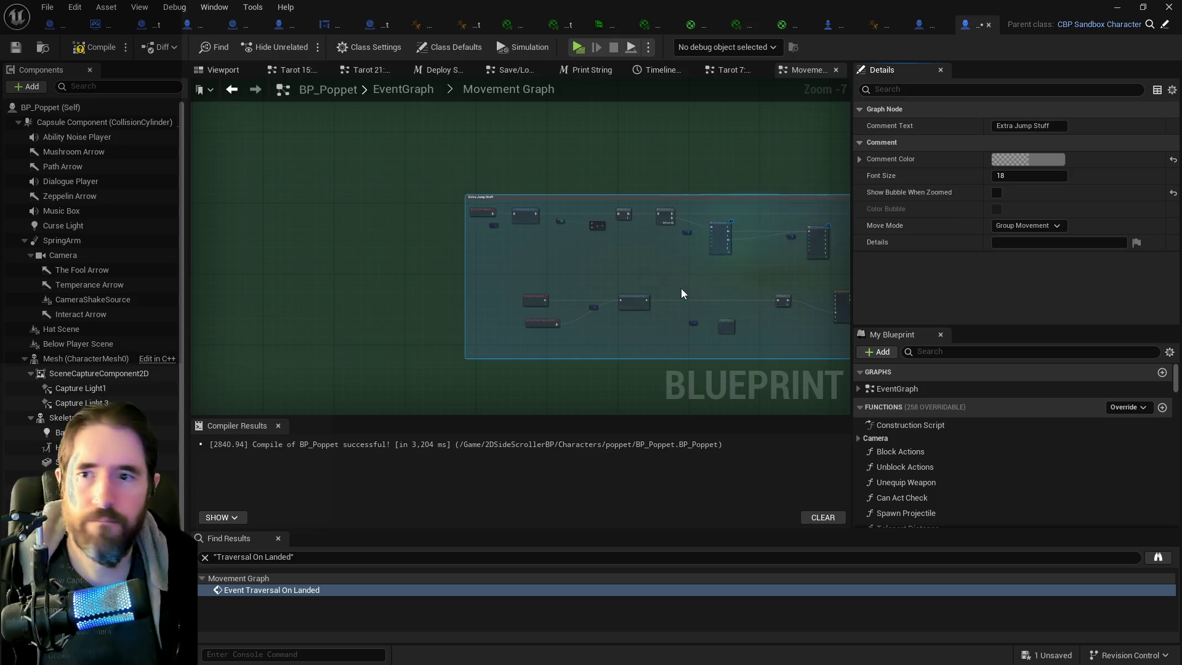
pyautogui.click(431, 322)
pyautogui.scroll(-4, 539, 319)
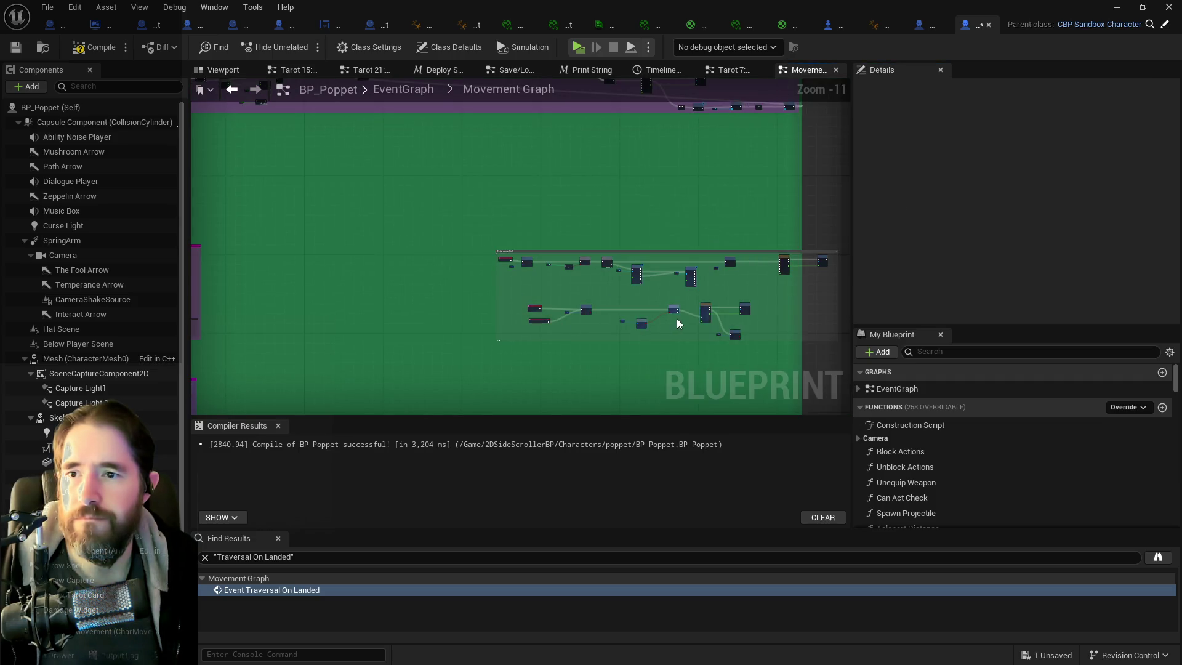
pyautogui.scroll(-1, 527, 306)
# - Move the Character Movement comment off the Sprint Or Dodge comment
pyautogui.moveTo(487, 294)
pyautogui.mouseDown()
pyautogui.moveTo(425, 185)
pyautogui.moveTo(640, 203)
pyautogui.moveTo(415, 333)
pyautogui.mouseUp()
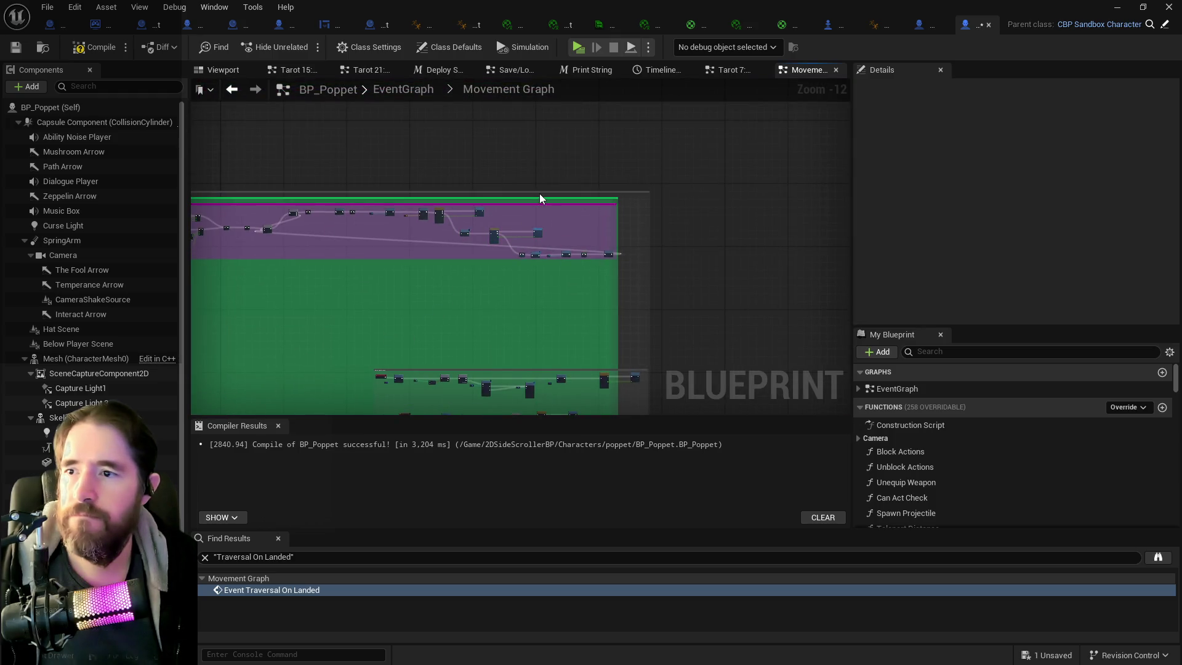
pyautogui.scroll(1, 830, 198)
pyautogui.scroll(-1, 538, 219)
pyautogui.scroll(8, 533, 179)
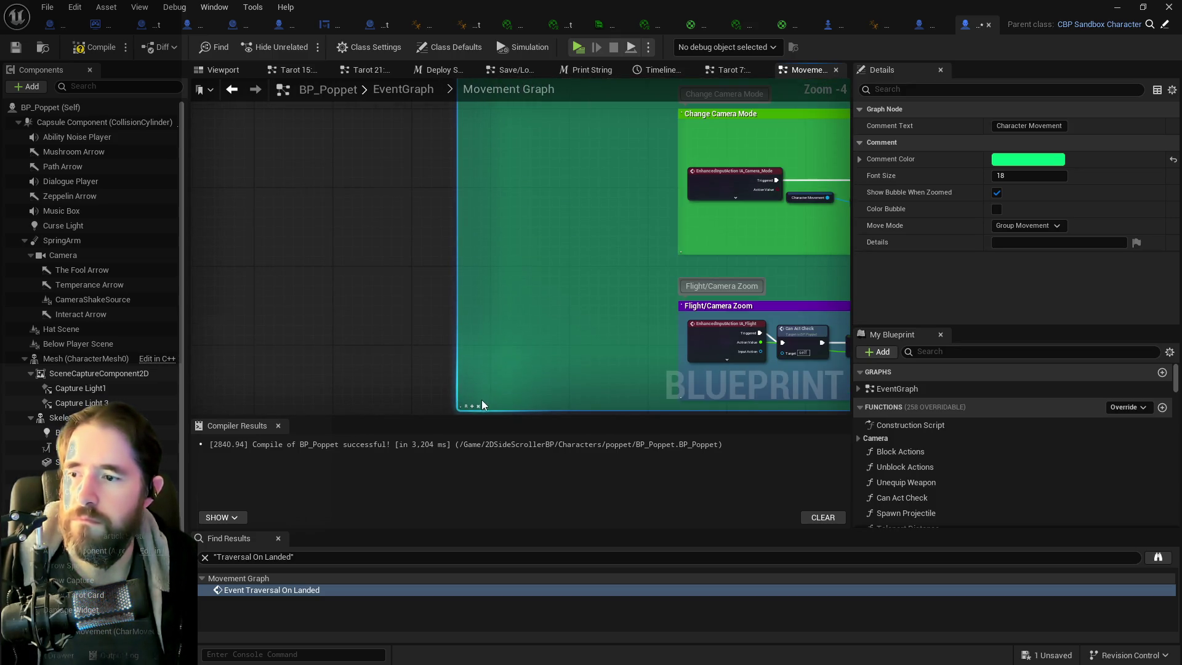
pyautogui.scroll(-6, 547, 334)
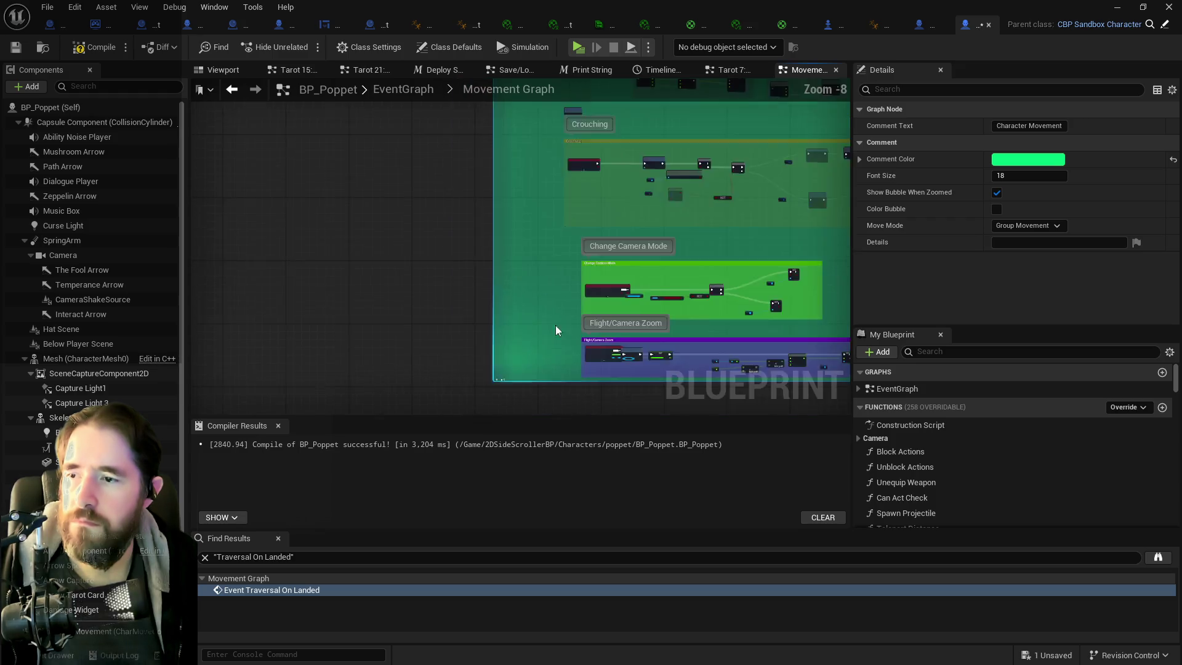
pyautogui.scroll(-2, 449, 312)
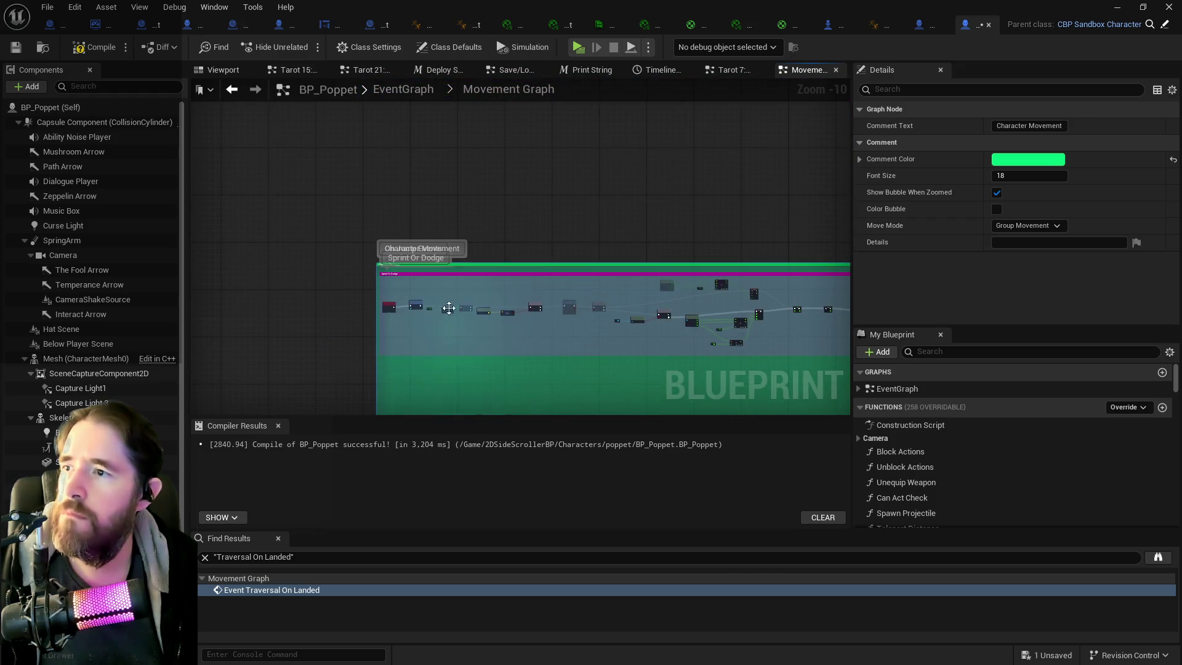
pyautogui.scroll(5, 449, 267)
pyautogui.moveTo(441, 276)
pyautogui.mouseDown()
pyautogui.moveTo(339, 308)
pyautogui.moveTo(423, 266)
pyautogui.moveTo(419, 185)
pyautogui.moveTo(216, 271)
pyautogui.moveTo(266, 330)
pyautogui.mouseUp()
# - Select the On Jump Events comment and survey the Movement, Crouching and Sprint Or Dodge comments
pyautogui.scroll(3, 474, 261)
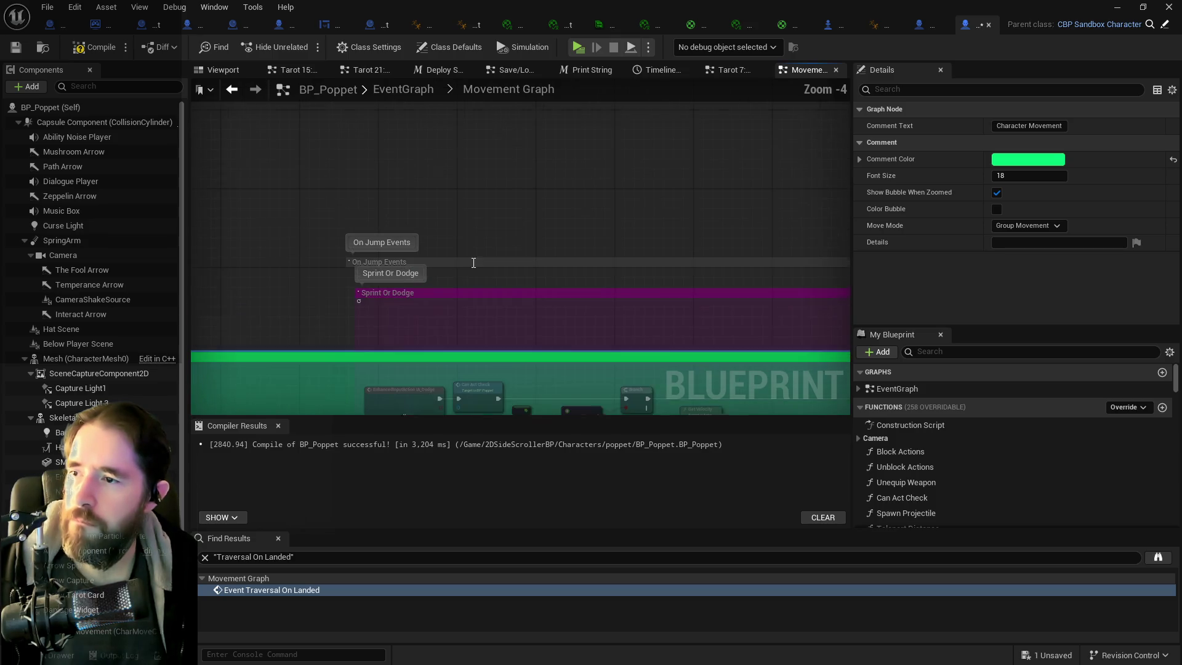
pyautogui.click(480, 262)
pyautogui.scroll(-4, 482, 305)
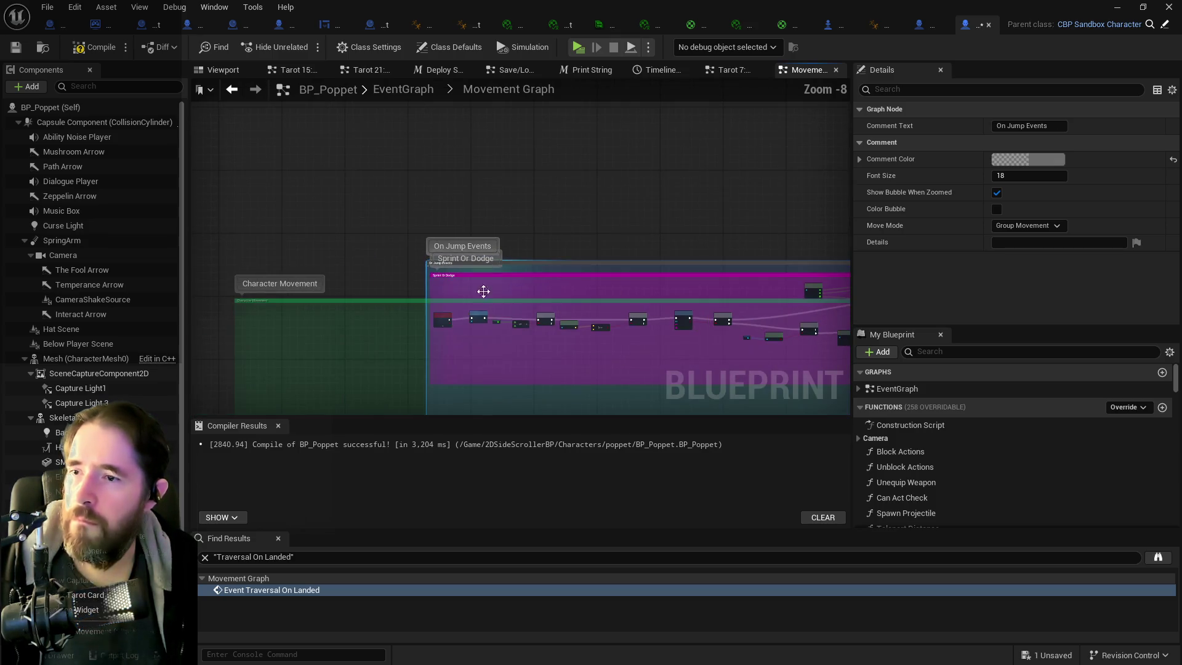
pyautogui.rightClick(483, 304)
pyautogui.rightClick(521, 257)
pyautogui.moveTo(520, 258)
pyautogui.mouseDown()
pyautogui.moveTo(525, 77)
pyautogui.moveTo(477, 79)
pyautogui.moveTo(427, 231)
pyautogui.moveTo(477, 153)
pyautogui.mouseUp()
pyautogui.scroll(4, 459, 240)
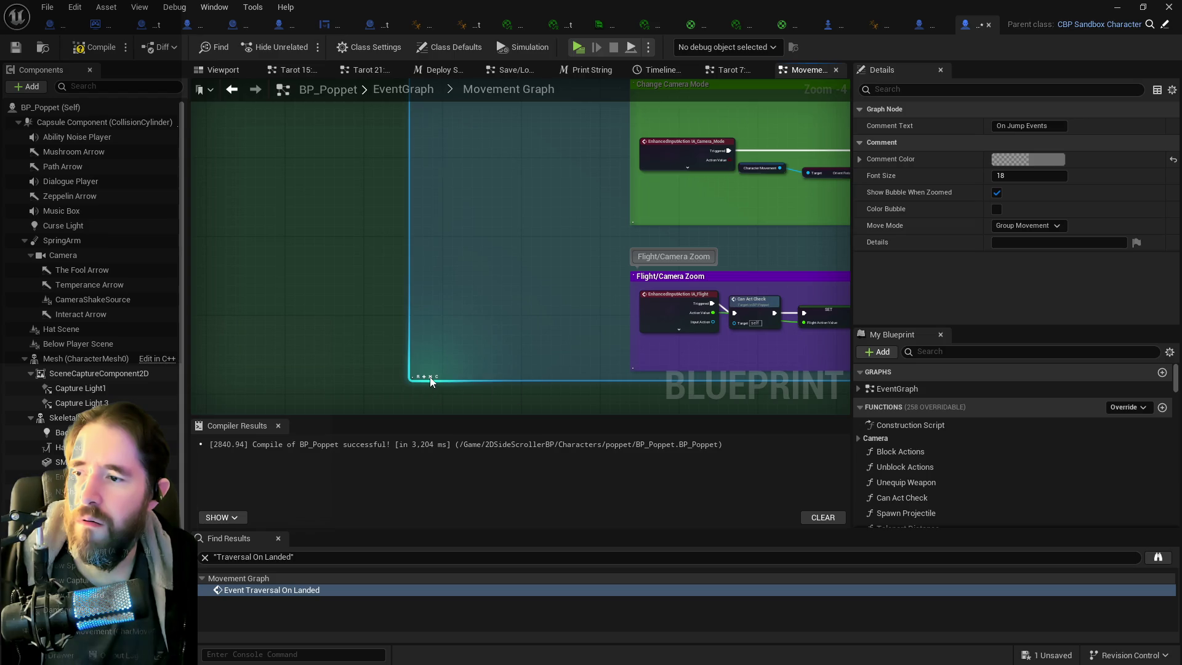
pyautogui.scroll(-5, 478, 341)
pyautogui.moveTo(495, 304); pyautogui.dragTo(493, 406)
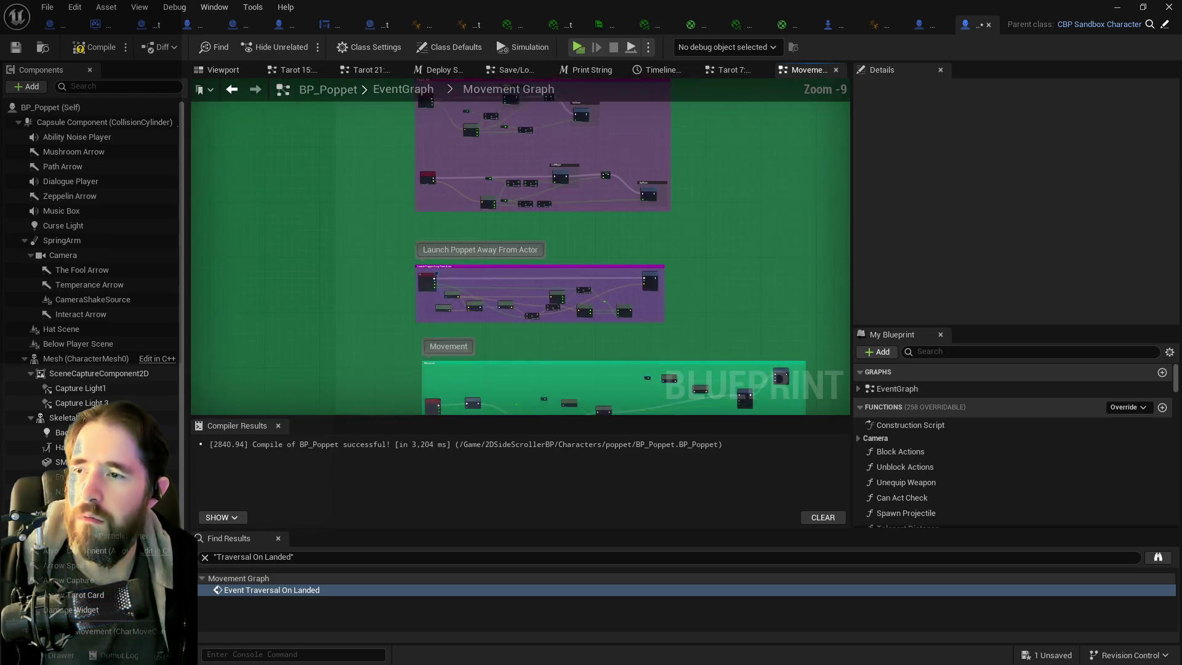
pyautogui.moveTo(391, 145); pyautogui.dragTo(367, 408)
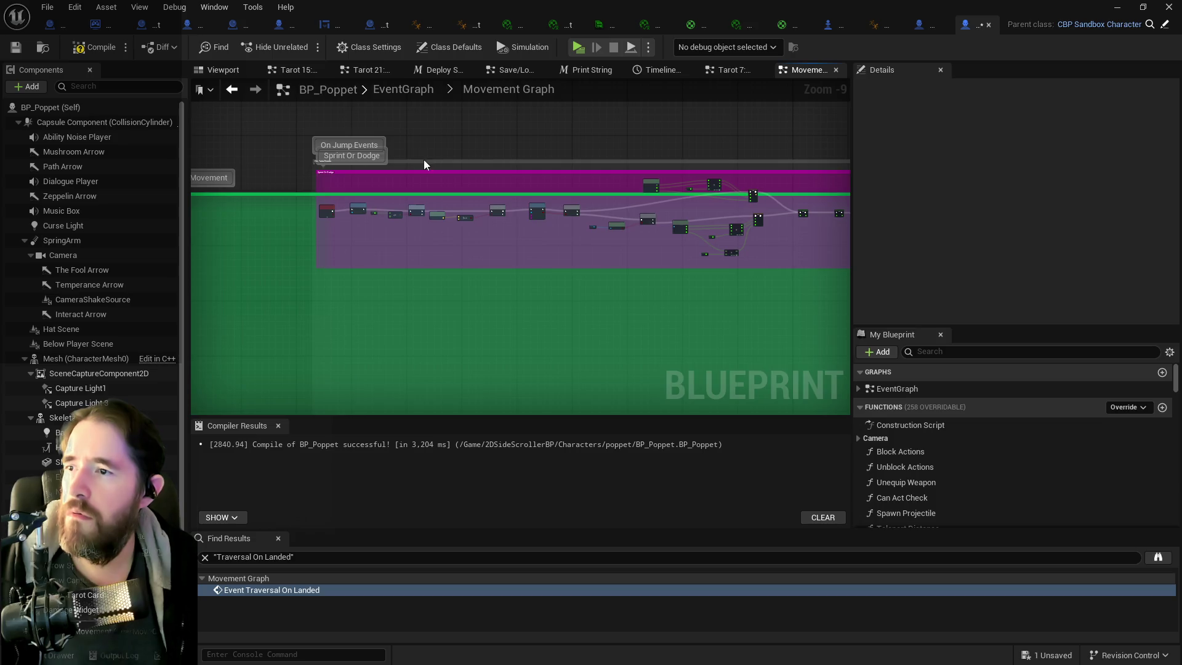
# - Move the Character Movement comment up and to the right
pyautogui.click(423, 160)
pyautogui.click(423, 159)
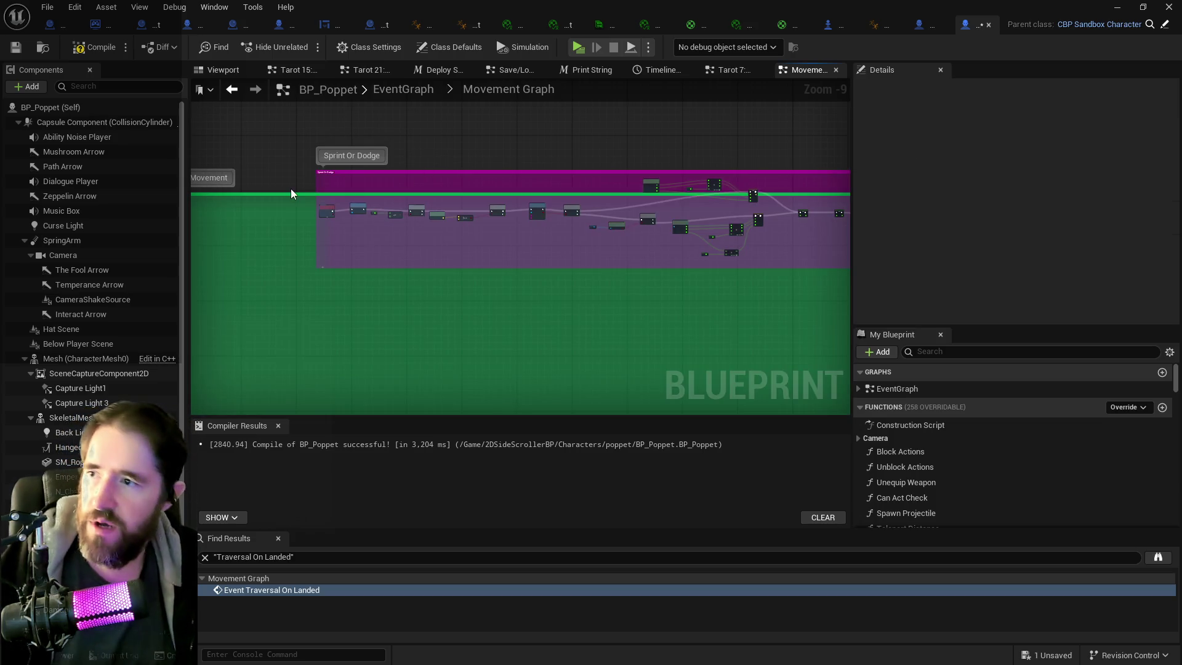
pyautogui.moveTo(290, 192)
pyautogui.mouseDown()
pyautogui.moveTo(402, 172)
pyautogui.moveTo(438, 150)
pyautogui.mouseUp()
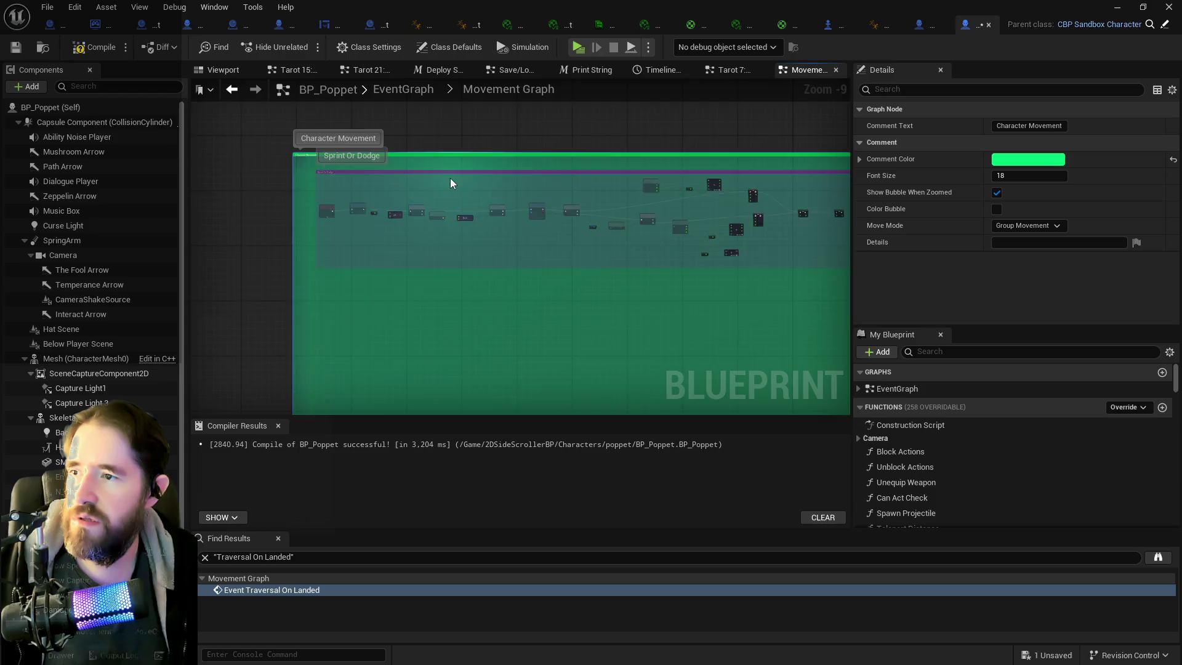
pyautogui.scroll(-3, 449, 175)
# - Box-select a group of nodes, then centre and zoom in on the Extra Jump Stuff group
pyautogui.moveTo(254, 145)
pyautogui.mouseDown()
pyautogui.moveTo(899, 431)
pyautogui.moveTo(806, 437)
pyautogui.moveTo(768, 423)
pyautogui.moveTo(794, 350)
pyautogui.mouseUp()
pyautogui.scroll(7, 487, 353)
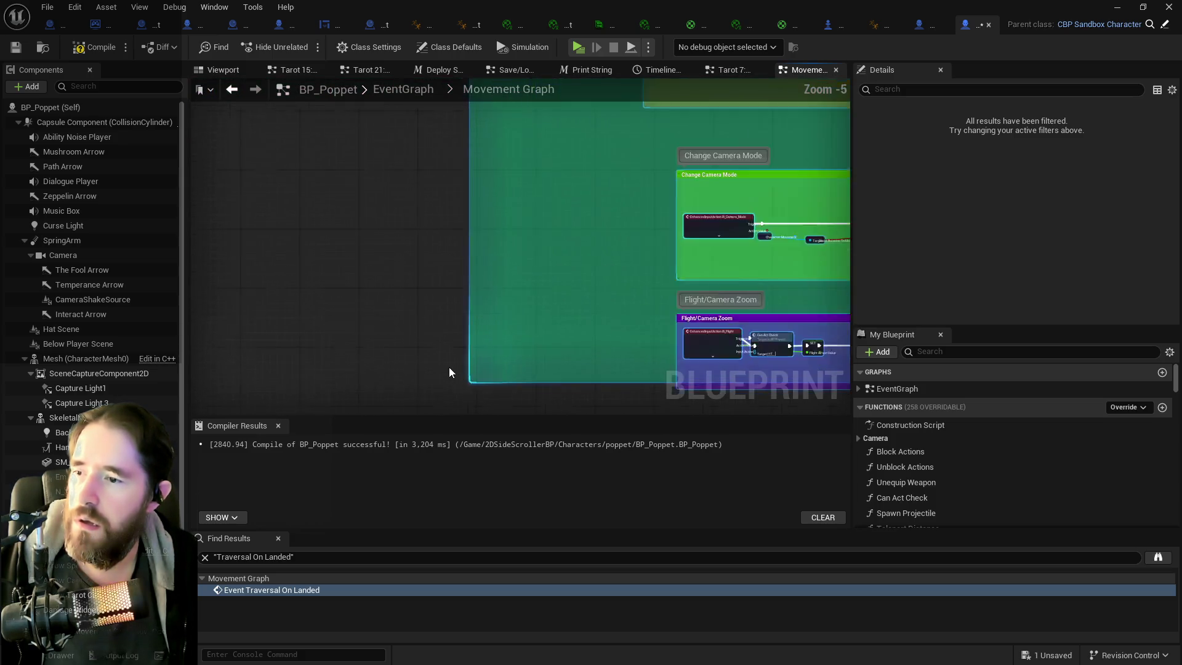
pyautogui.scroll(2, 449, 367)
pyautogui.scroll(1, 619, 353)
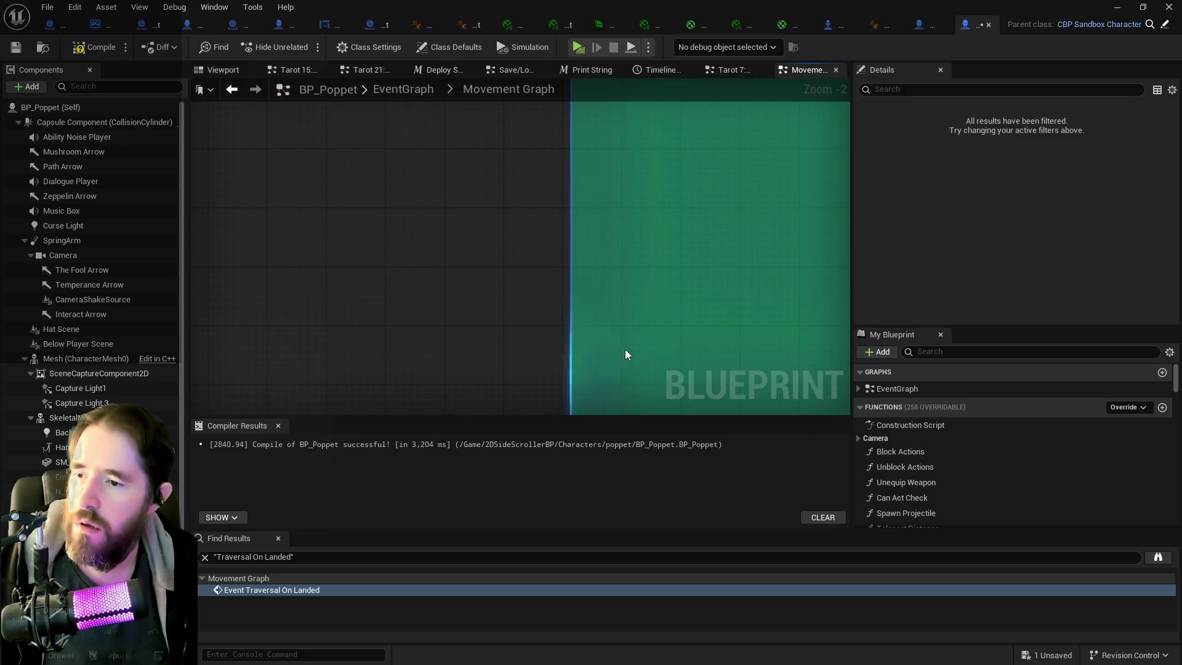
pyautogui.click(660, 309)
pyautogui.scroll(-9, 659, 309)
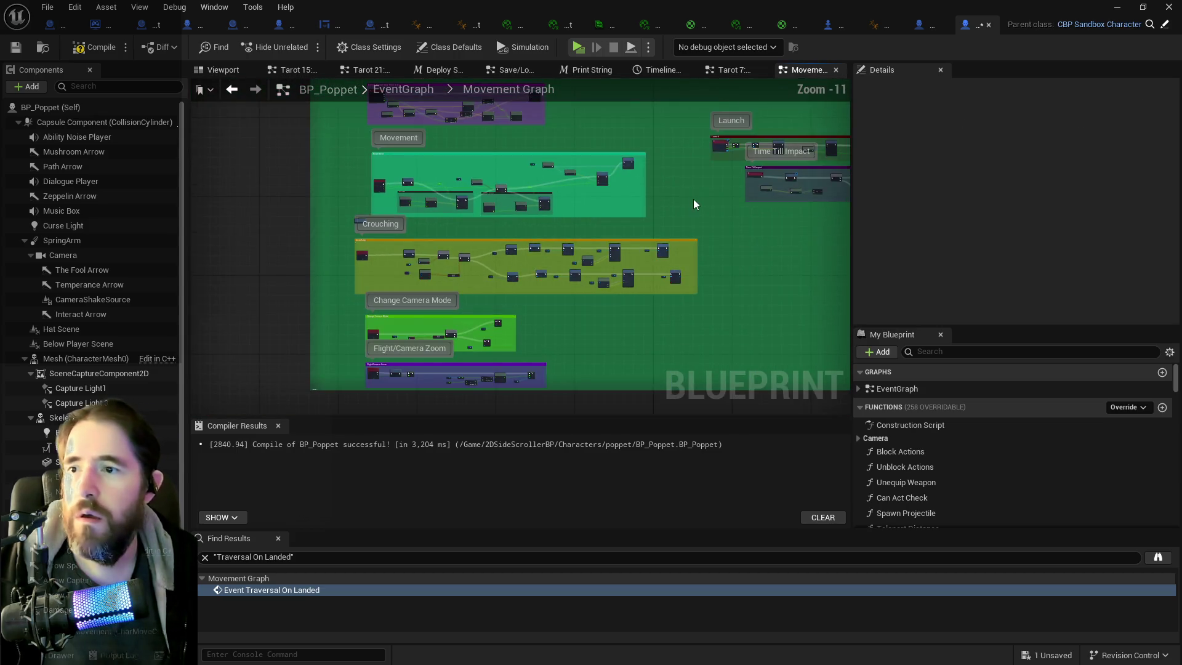
pyautogui.moveTo(693, 203); pyautogui.dragTo(467, 362)
pyautogui.scroll(5, 578, 269)
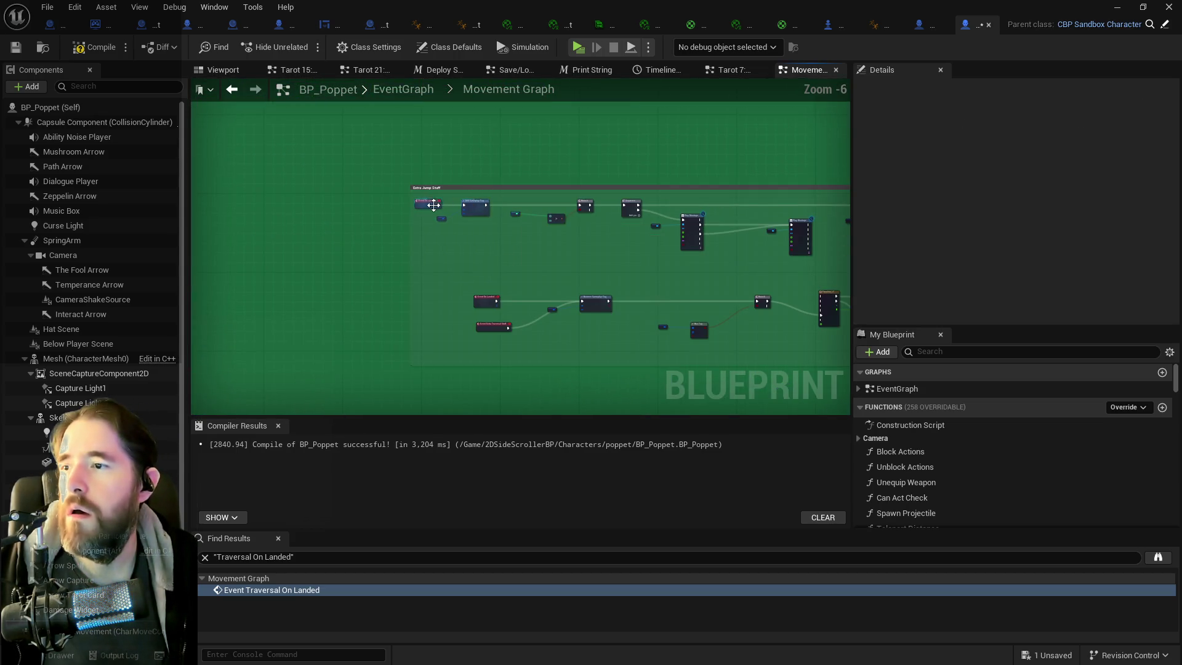
pyautogui.scroll(2, 433, 204)
# - Retitle the Extra Jump Stuff comment to 'On Jumped Events' and compile BP_Poppet
pyautogui.click(448, 170)
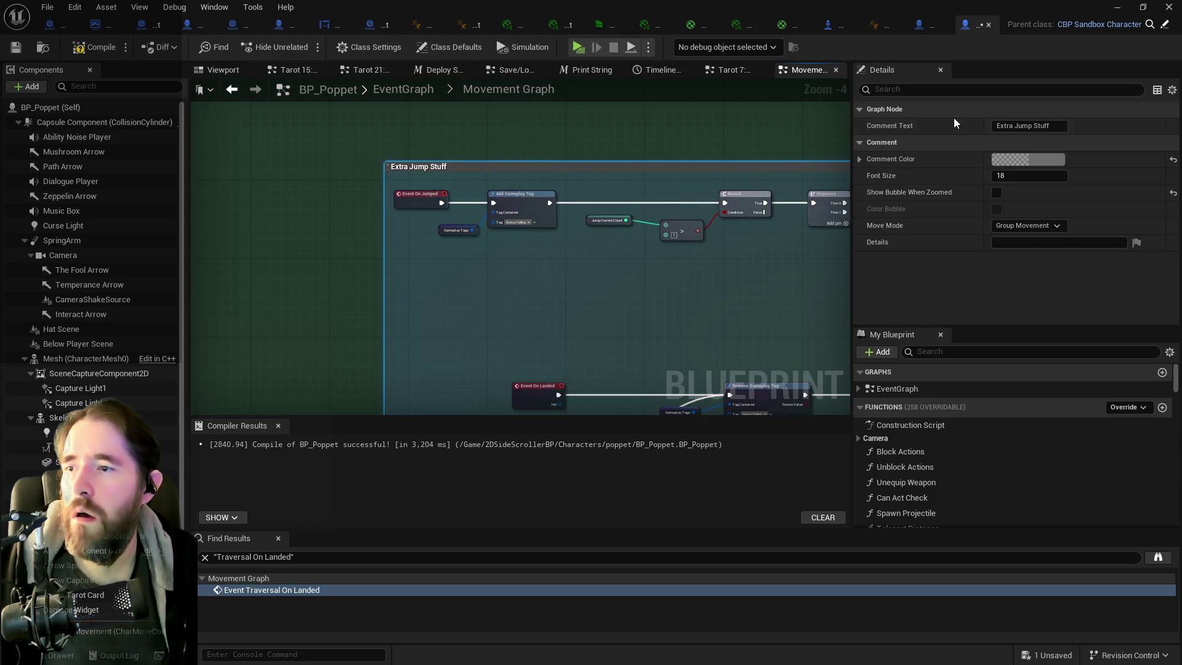
pyautogui.click(1025, 125)
pyautogui.write('On Jumped Events')
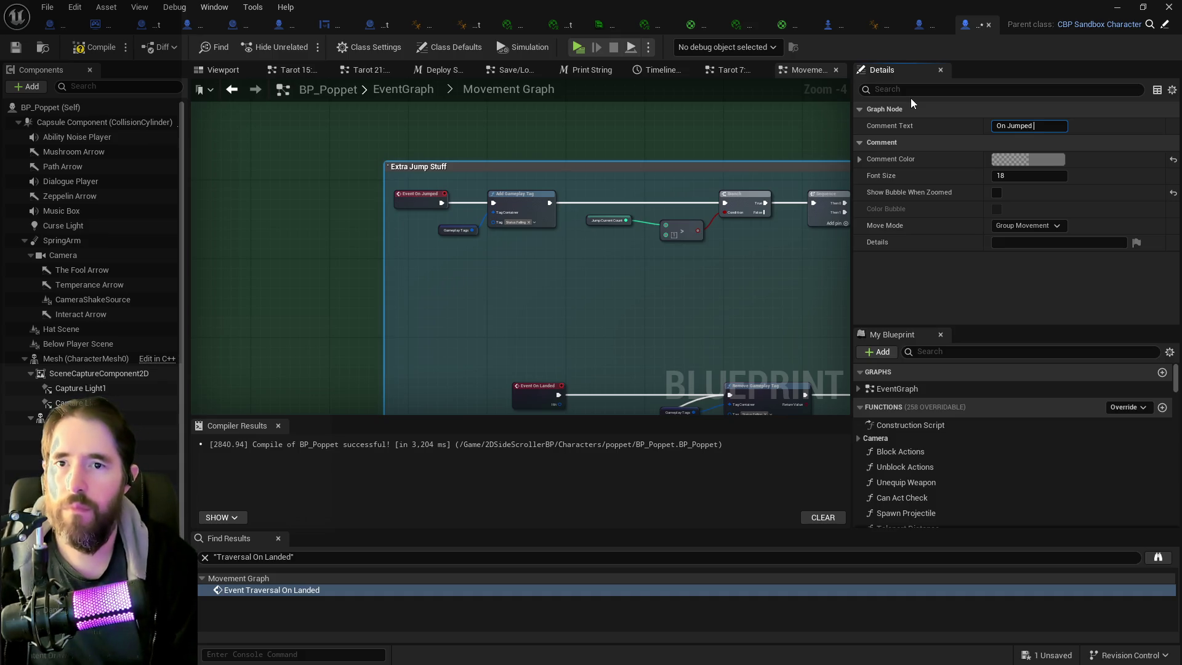
pyautogui.press('Return')
pyautogui.moveTo(685, 298)
pyautogui.mouseDown()
pyautogui.moveTo(562, 256)
pyautogui.moveTo(216, 99)
pyautogui.mouseUp()
pyautogui.click(92, 47)
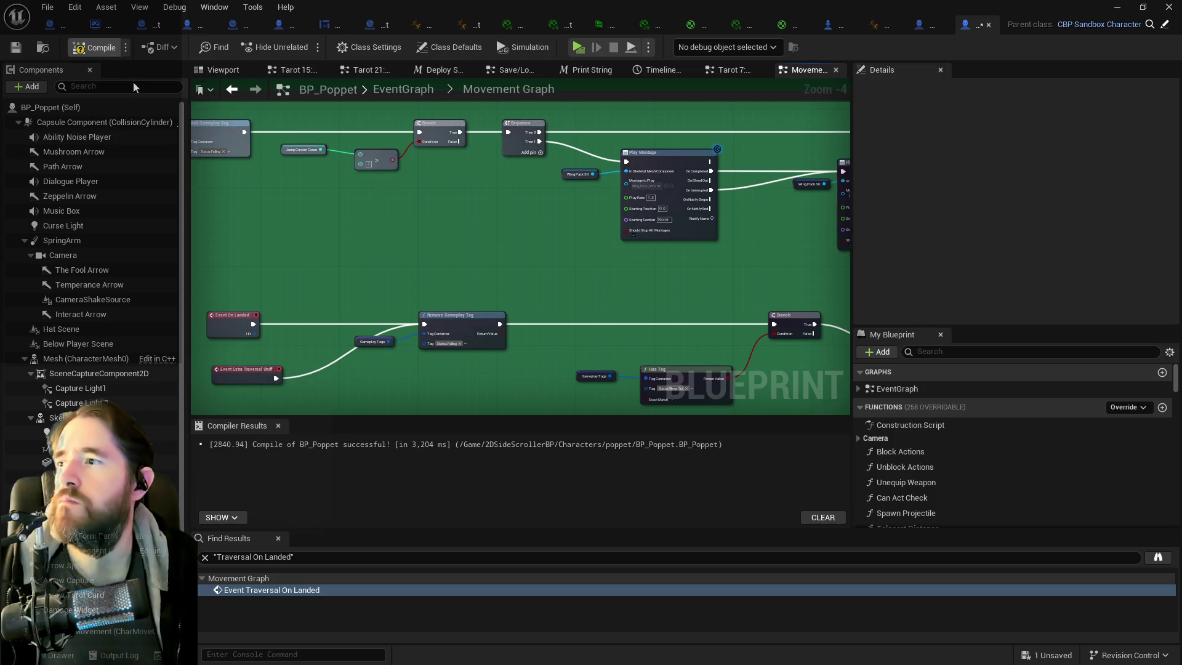
# - Save BP_Poppet, then move the Timeline_17 wing opacity nodes up and to the right
pyautogui.click(15, 48)
pyautogui.moveTo(450, 269)
pyautogui.mouseDown()
pyautogui.moveTo(596, 317)
pyautogui.moveTo(386, 275)
pyautogui.mouseUp()
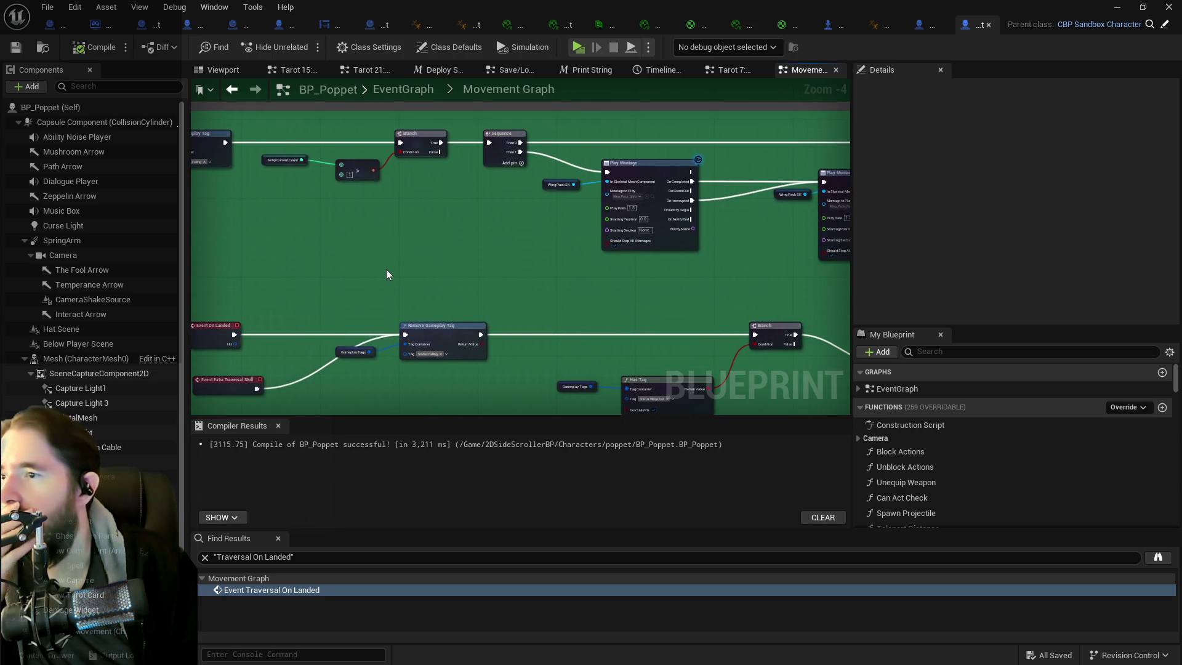
pyautogui.moveTo(493, 273)
pyautogui.mouseDown()
pyautogui.moveTo(404, 239)
pyautogui.moveTo(424, 243)
pyautogui.moveTo(332, 253)
pyautogui.mouseUp()
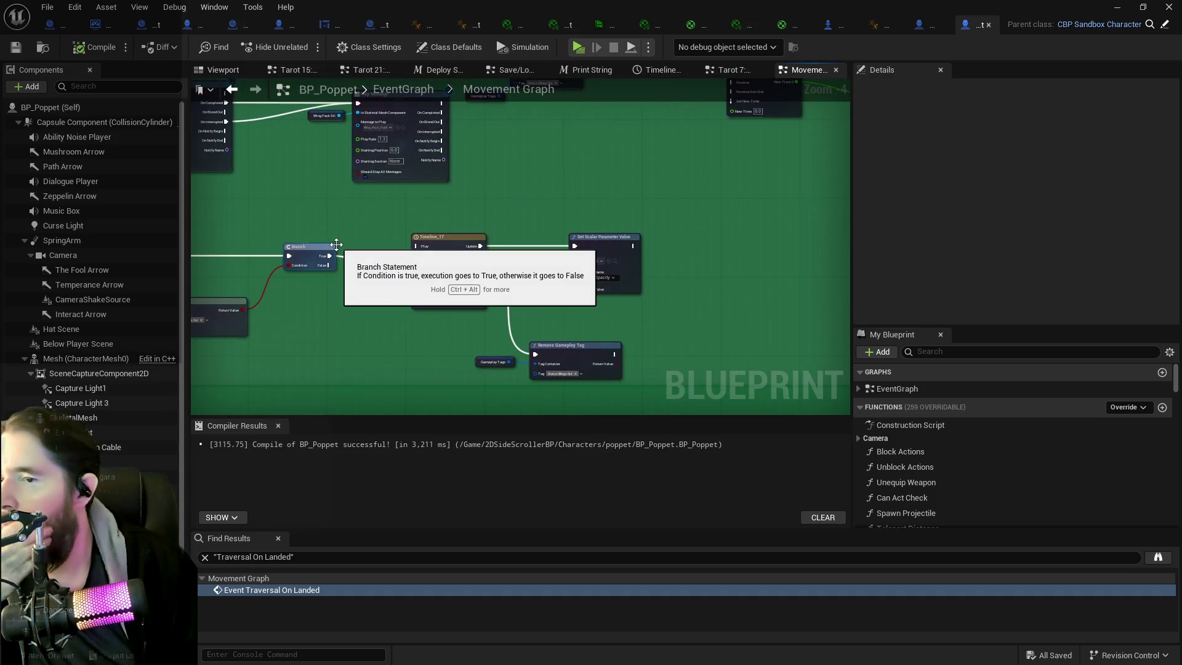
pyautogui.moveTo(382, 223); pyautogui.dragTo(634, 385)
pyautogui.moveTo(583, 346)
pyautogui.mouseDown()
pyautogui.moveTo(673, 321)
pyautogui.moveTo(864, 308)
pyautogui.mouseUp()
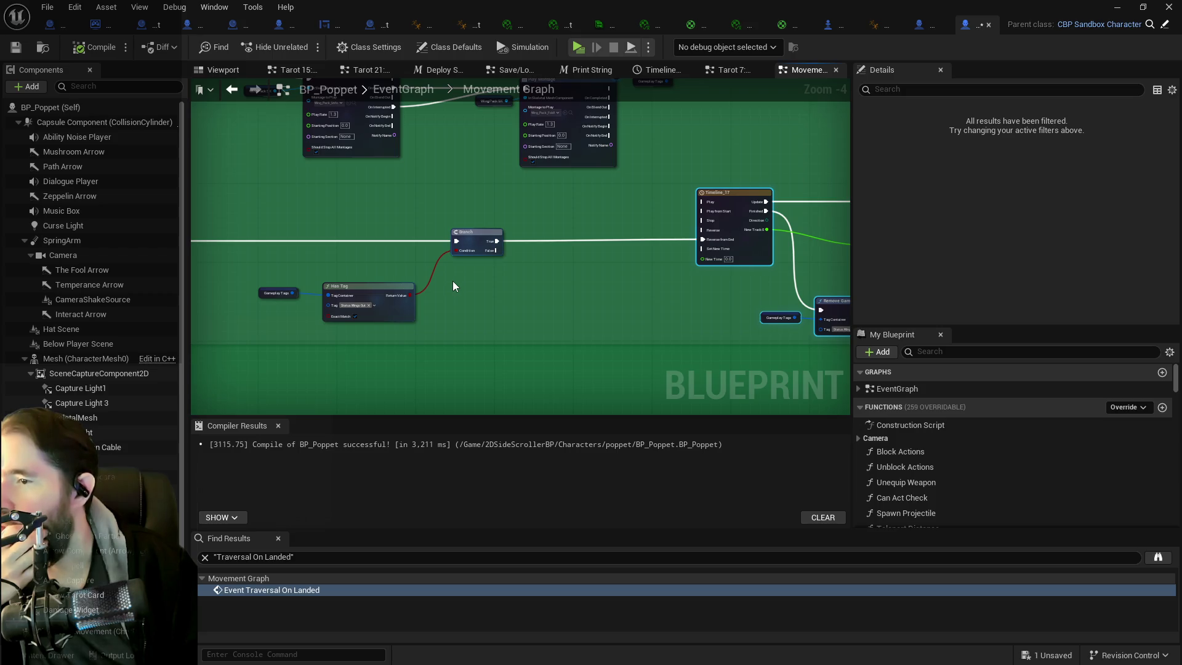
pyautogui.moveTo(453, 281); pyautogui.dragTo(597, 394)
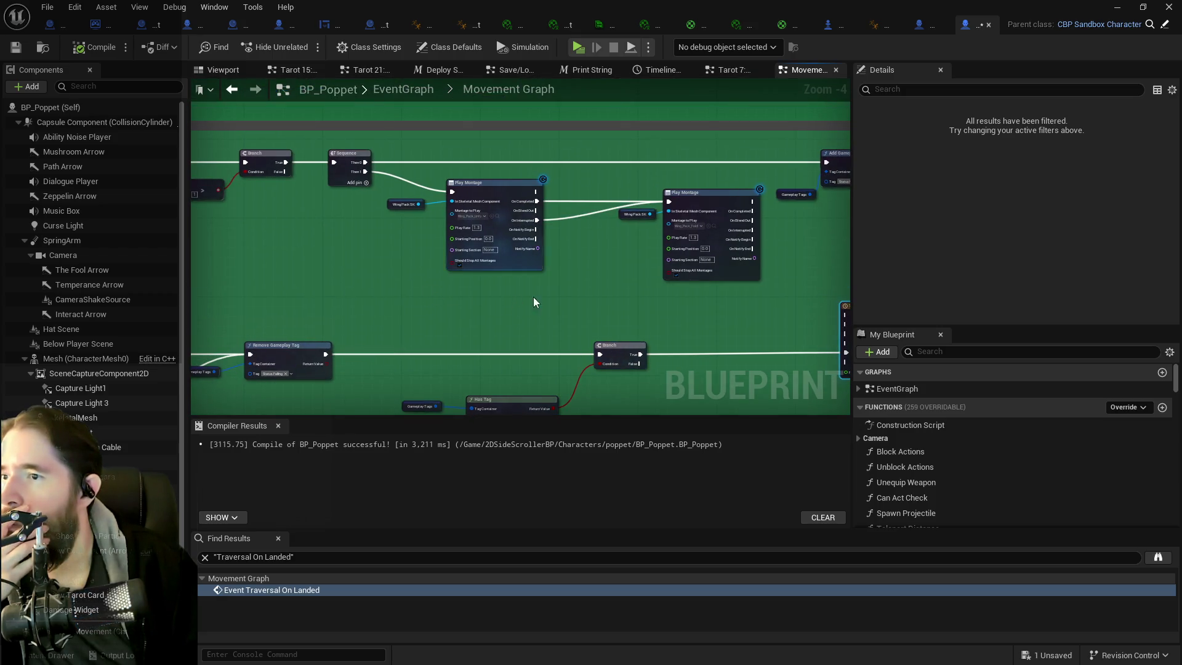
pyautogui.moveTo(565, 301)
pyautogui.mouseDown()
pyautogui.moveTo(670, 299)
pyautogui.moveTo(427, 305)
pyautogui.mouseUp()
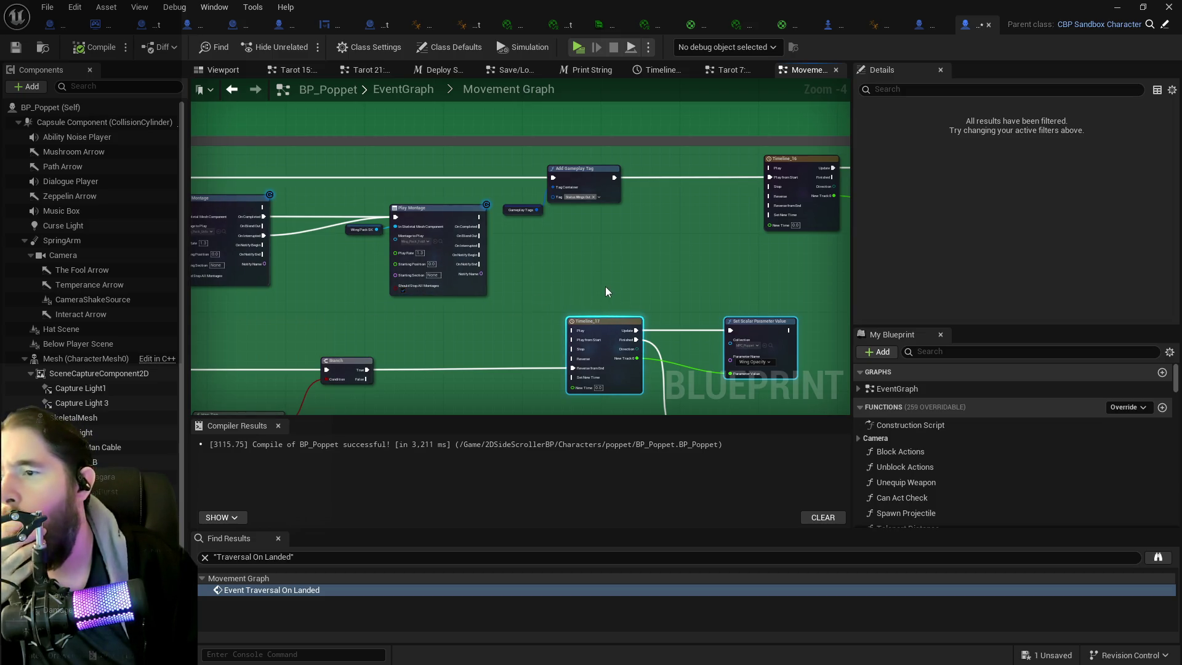
pyautogui.moveTo(692, 286)
pyautogui.mouseDown()
pyautogui.moveTo(584, 292)
pyautogui.moveTo(769, 283)
pyautogui.mouseUp()
pyautogui.scroll(2, 848, 276)
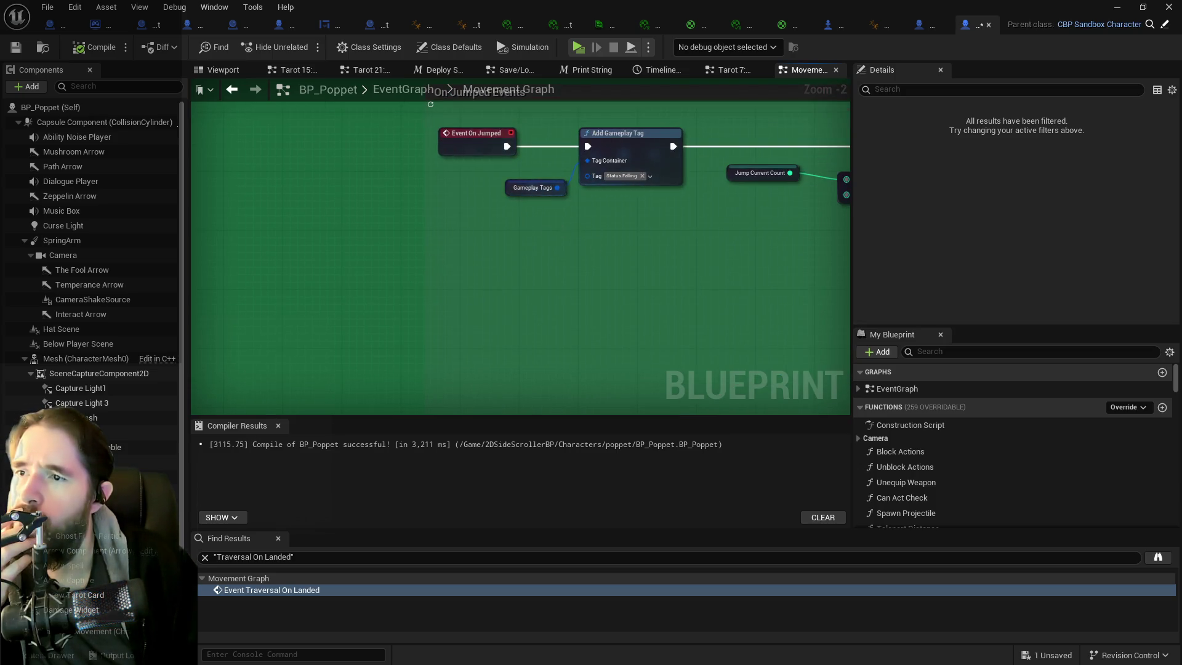
pyautogui.scroll(-2, 422, 224)
pyautogui.moveTo(629, 292); pyautogui.dragTo(392, 262)
pyautogui.moveTo(381, 175); pyautogui.dragTo(441, 223)
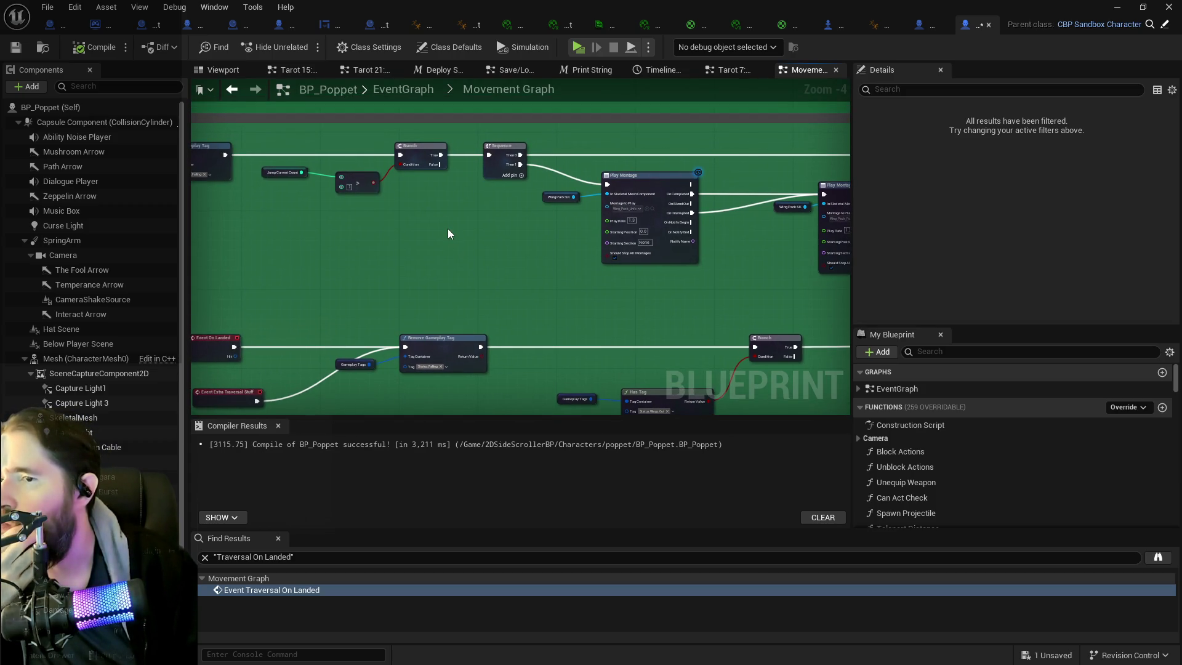
pyautogui.moveTo(448, 234)
pyautogui.mouseDown()
pyautogui.moveTo(310, 223)
pyautogui.moveTo(386, 240)
pyautogui.mouseUp()
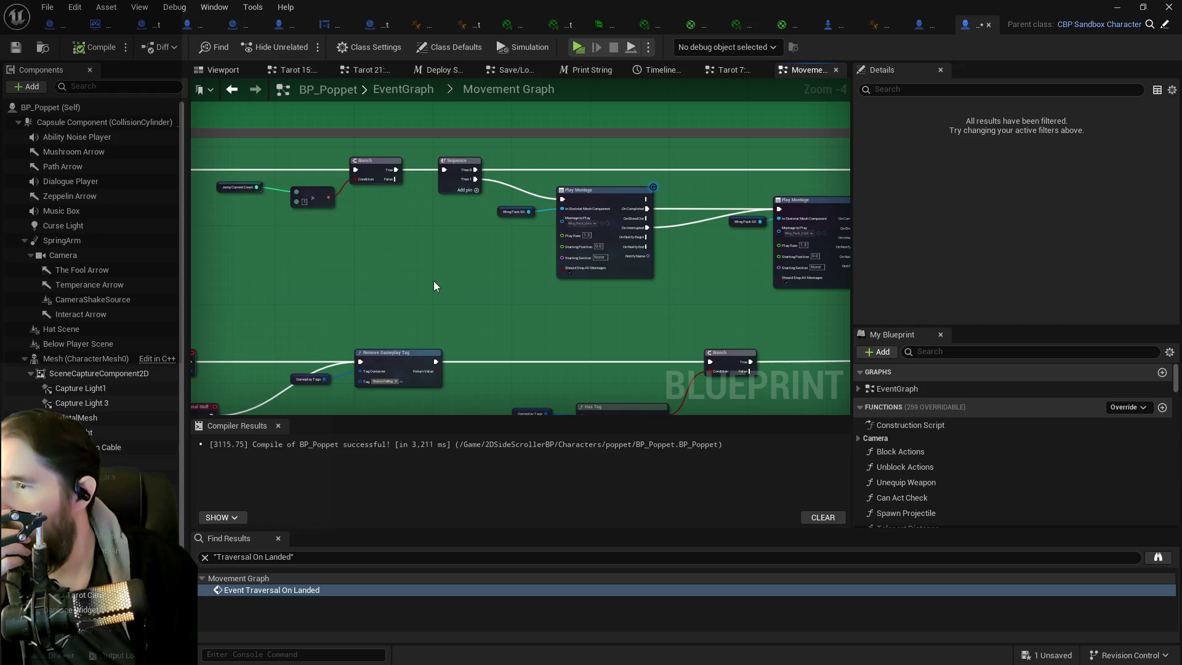
pyautogui.moveTo(354, 266)
pyautogui.mouseDown()
pyautogui.moveTo(367, 213)
pyautogui.moveTo(414, 180)
pyautogui.moveTo(322, 196)
pyautogui.mouseUp()
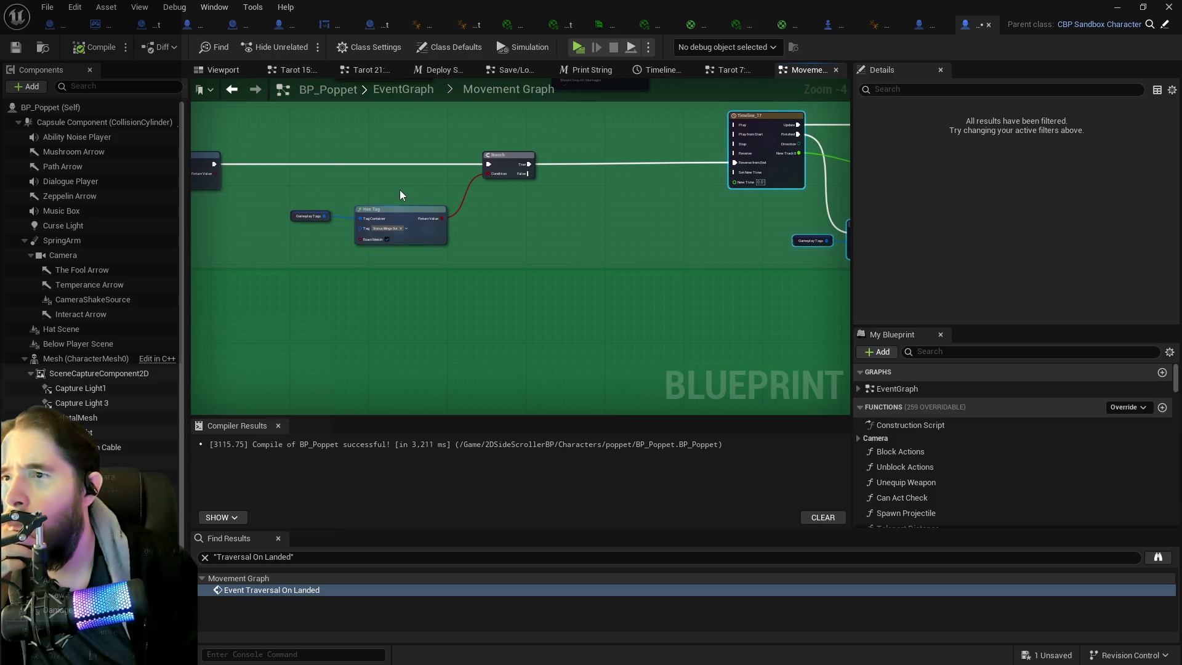
pyautogui.moveTo(634, 231); pyautogui.dragTo(471, 262)
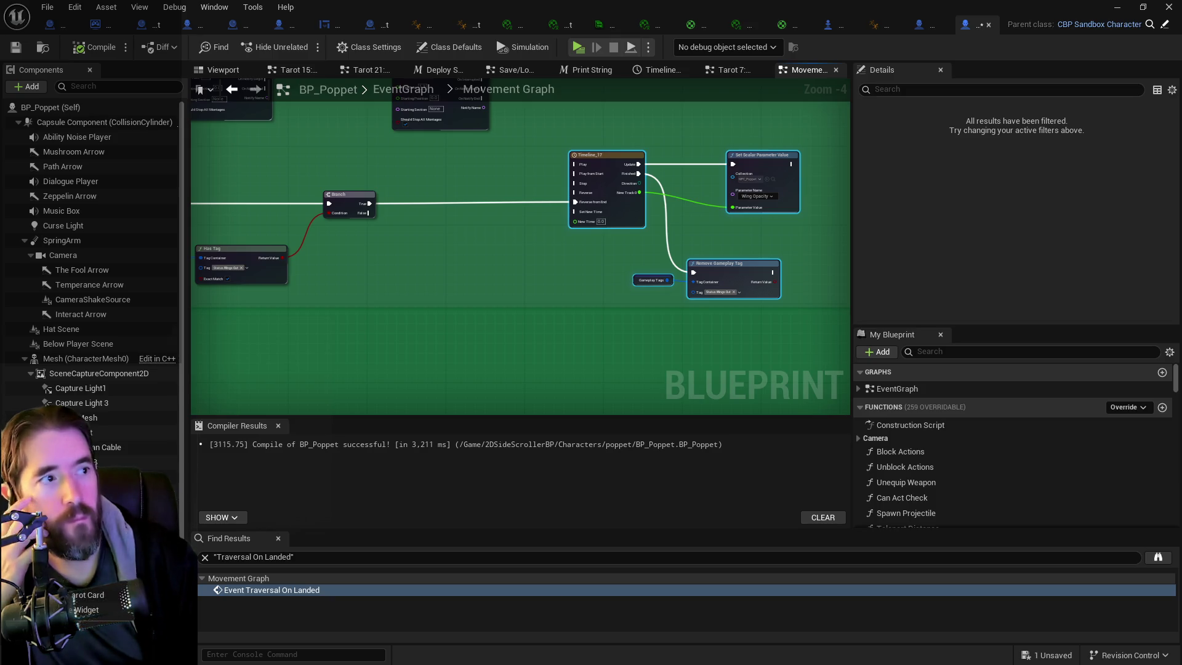
pyautogui.moveTo(409, 272)
pyautogui.mouseDown()
pyautogui.moveTo(574, 232)
pyautogui.moveTo(194, 276)
pyautogui.mouseUp()
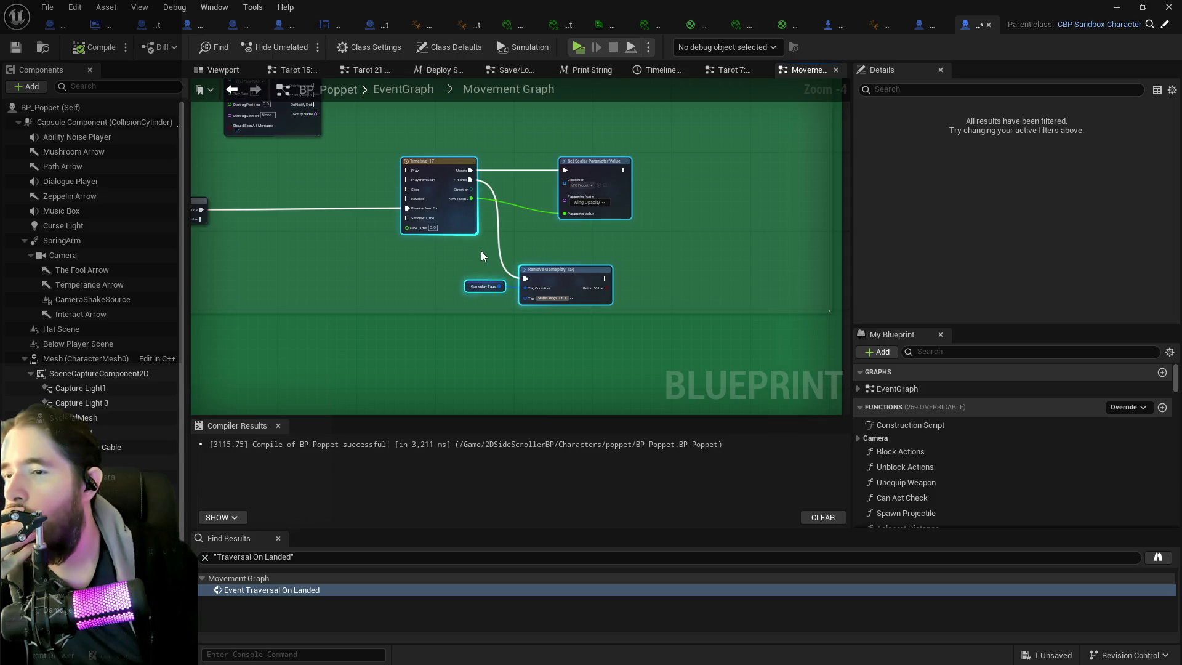
pyautogui.moveTo(461, 254); pyautogui.dragTo(811, 274)
pyautogui.moveTo(694, 257)
pyautogui.mouseDown()
pyautogui.moveTo(541, 396)
pyautogui.moveTo(519, 397)
pyautogui.mouseUp()
pyautogui.click(940, 356)
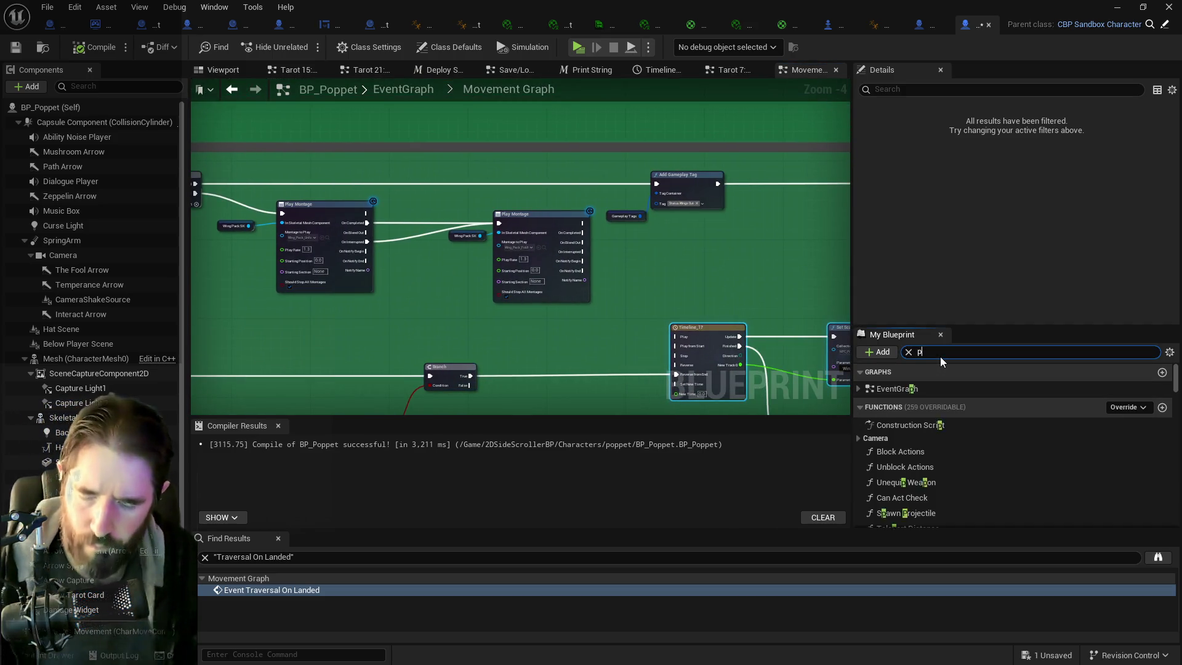
# - Search for Print String and place it on the Add Gameplay Tag exec wire
pyautogui.write('print st')
pyautogui.moveTo(913, 419)
pyautogui.mouseDown()
pyautogui.moveTo(629, 395)
pyautogui.moveTo(367, 314)
pyautogui.mouseUp()
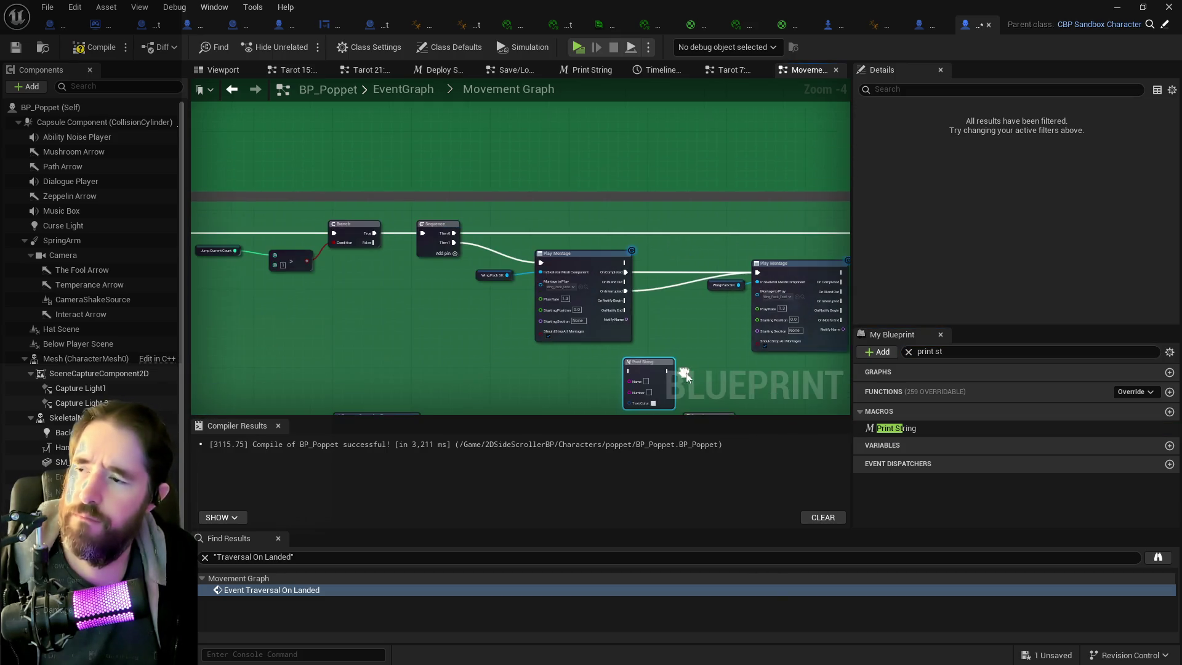
pyautogui.moveTo(630, 361); pyautogui.dragTo(345, 288)
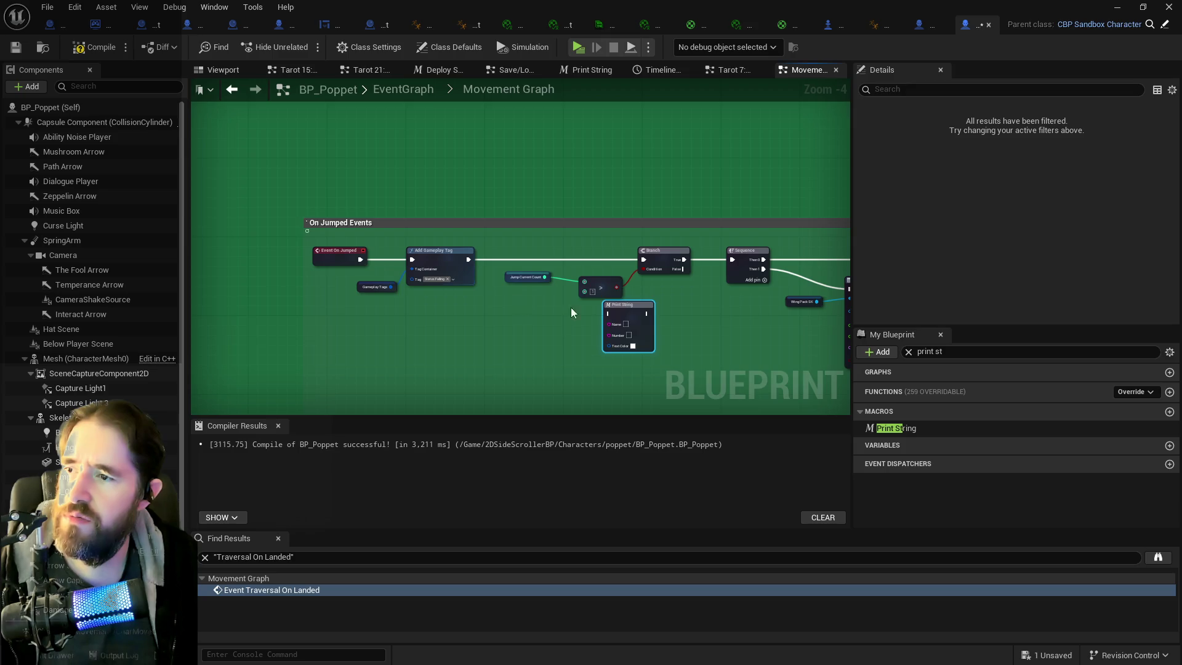
pyautogui.moveTo(621, 306)
pyautogui.mouseDown()
pyautogui.moveTo(348, 309)
pyautogui.moveTo(339, 323)
pyautogui.moveTo(1084, 324)
pyautogui.moveTo(770, 302)
pyautogui.moveTo(1115, 315)
pyautogui.moveTo(308, 311)
pyautogui.mouseUp()
pyautogui.scroll(1, 442, 304)
pyautogui.scroll(-2, 618, 308)
pyautogui.scroll(-2, 616, 306)
pyautogui.scroll(2, 615, 304)
pyautogui.moveTo(674, 311)
pyautogui.mouseDown()
pyautogui.moveTo(360, 303)
pyautogui.moveTo(686, 256)
pyautogui.moveTo(723, 177)
pyautogui.moveTo(712, 153)
pyautogui.moveTo(757, 172)
pyautogui.mouseUp()
pyautogui.scroll(3, 673, 243)
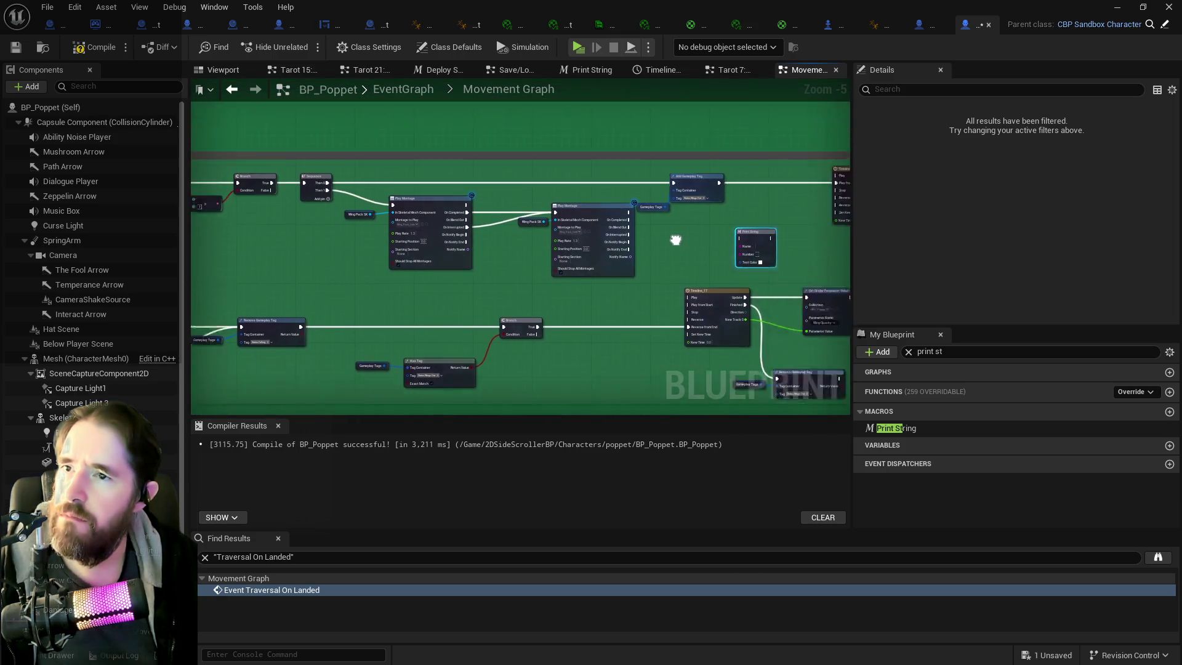
pyautogui.moveTo(774, 286)
pyautogui.mouseDown()
pyautogui.moveTo(683, 310)
pyautogui.moveTo(717, 246)
pyautogui.moveTo(726, 194)
pyautogui.moveTo(739, 205)
pyautogui.mouseUp()
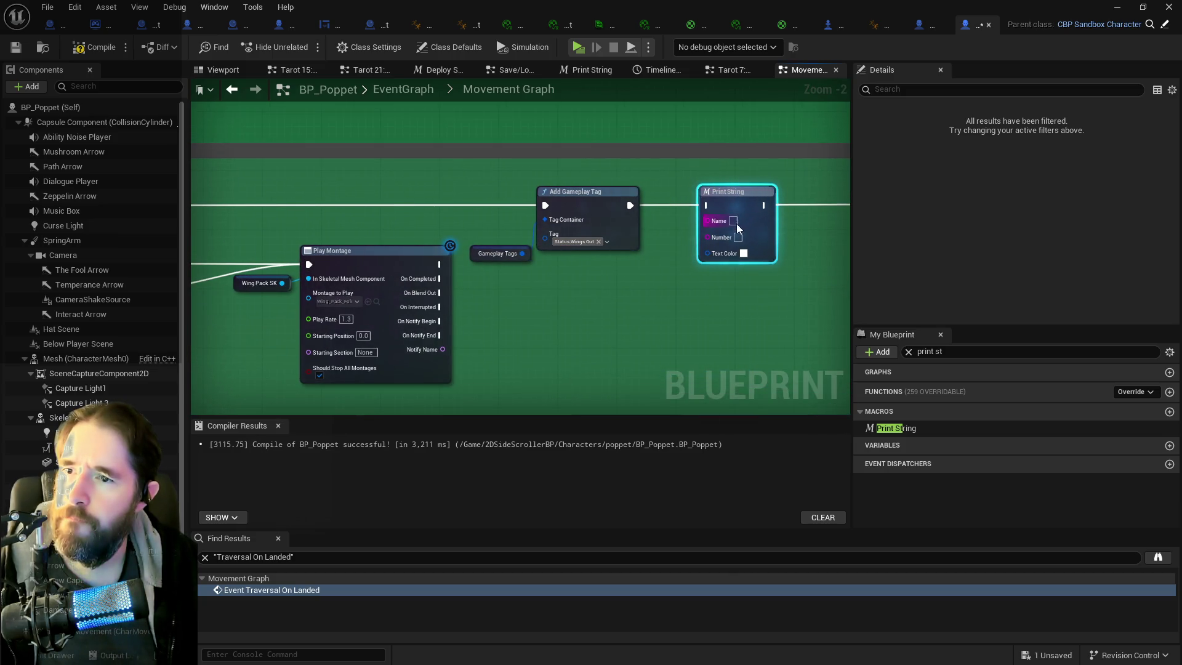
# - Set the Print String text to 'Wings Out', wire it to Timeline_16, and paste a copy
pyautogui.write('Wings Out')
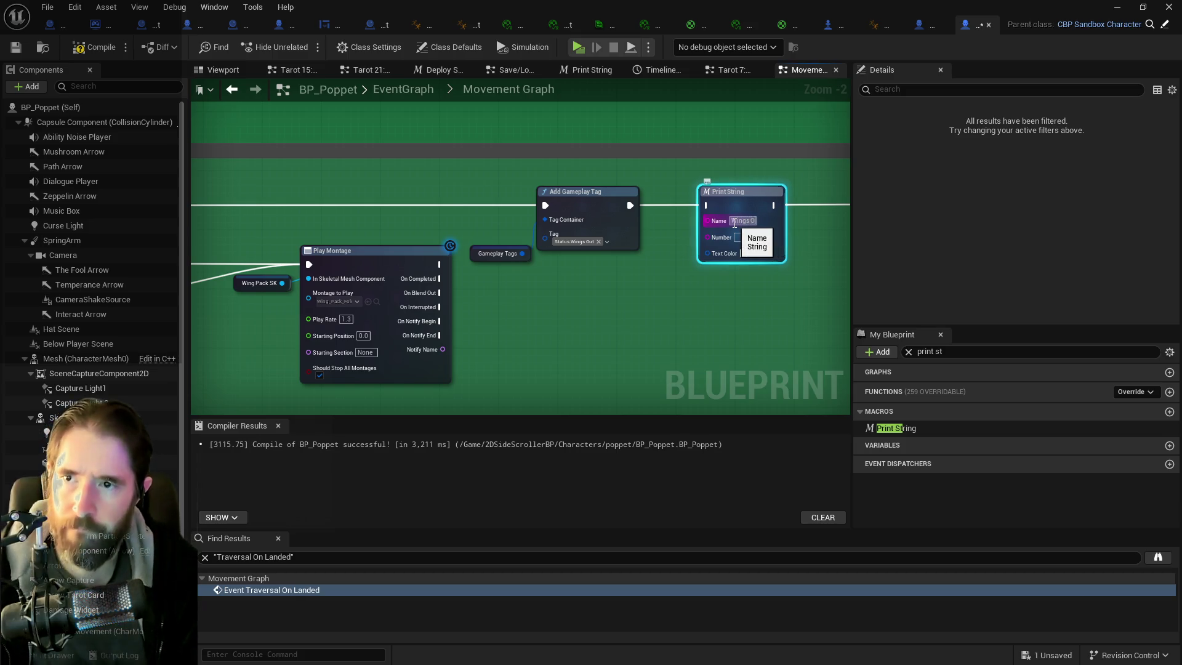
pyautogui.click(682, 230)
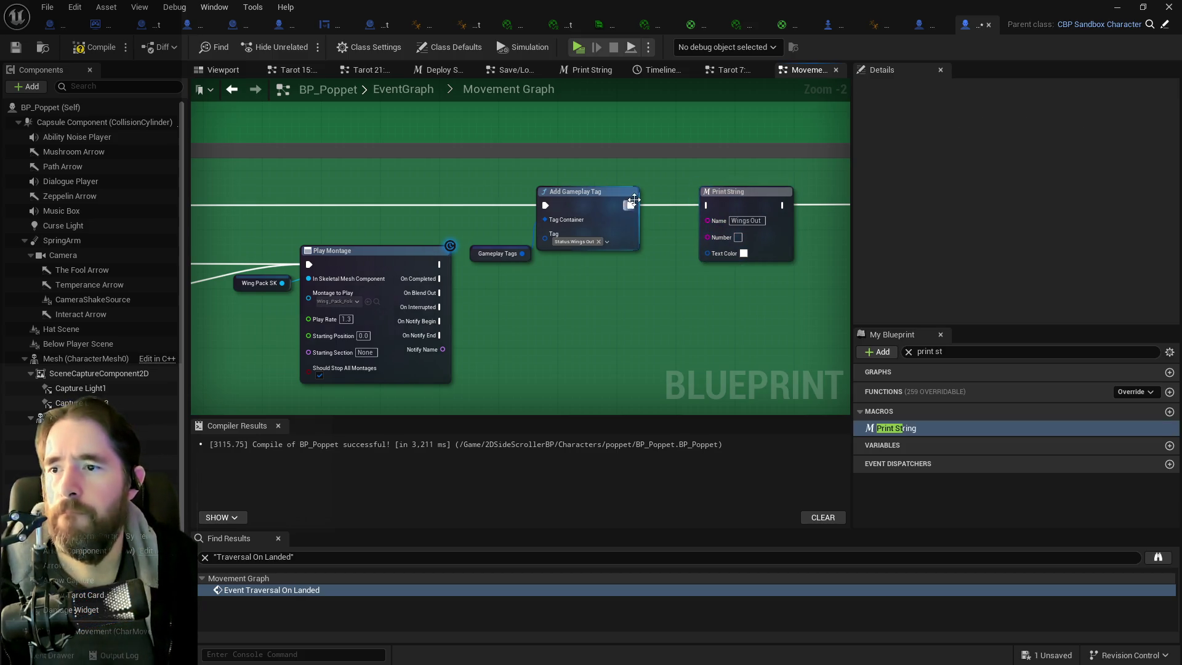
pyautogui.moveTo(782, 205)
pyautogui.mouseDown()
pyautogui.moveTo(691, 223)
pyautogui.moveTo(741, 216)
pyautogui.mouseUp()
pyautogui.scroll(-5, 718, 256)
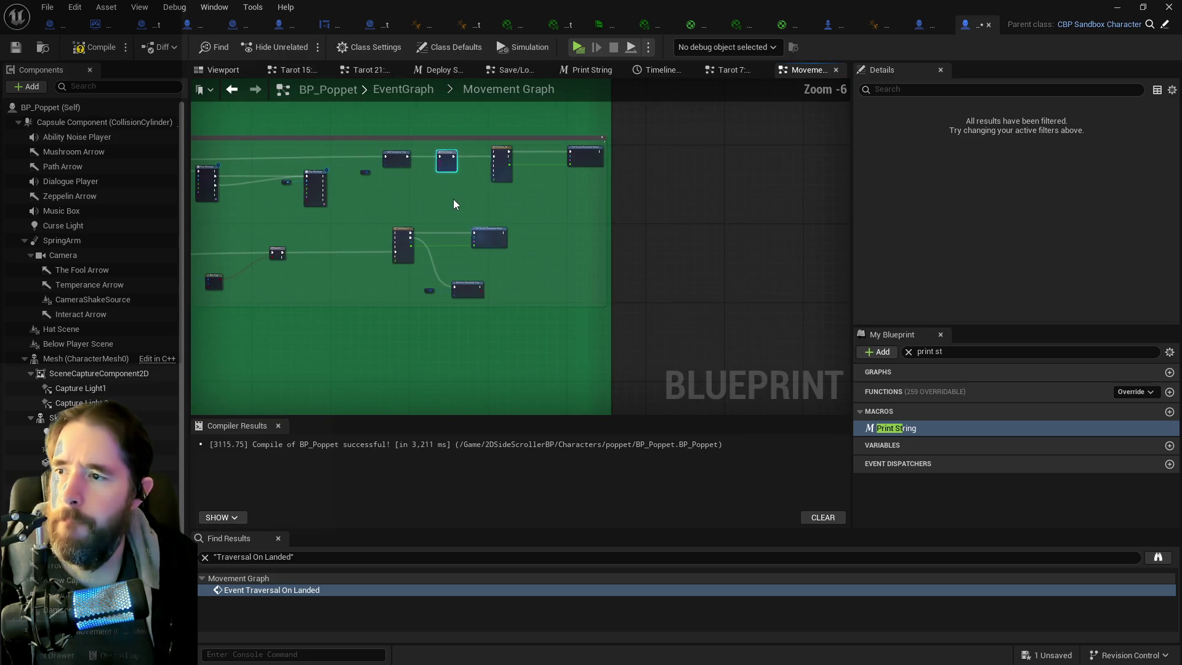
pyautogui.scroll(2, 434, 201)
pyautogui.moveTo(434, 201); pyautogui.dragTo(495, 179)
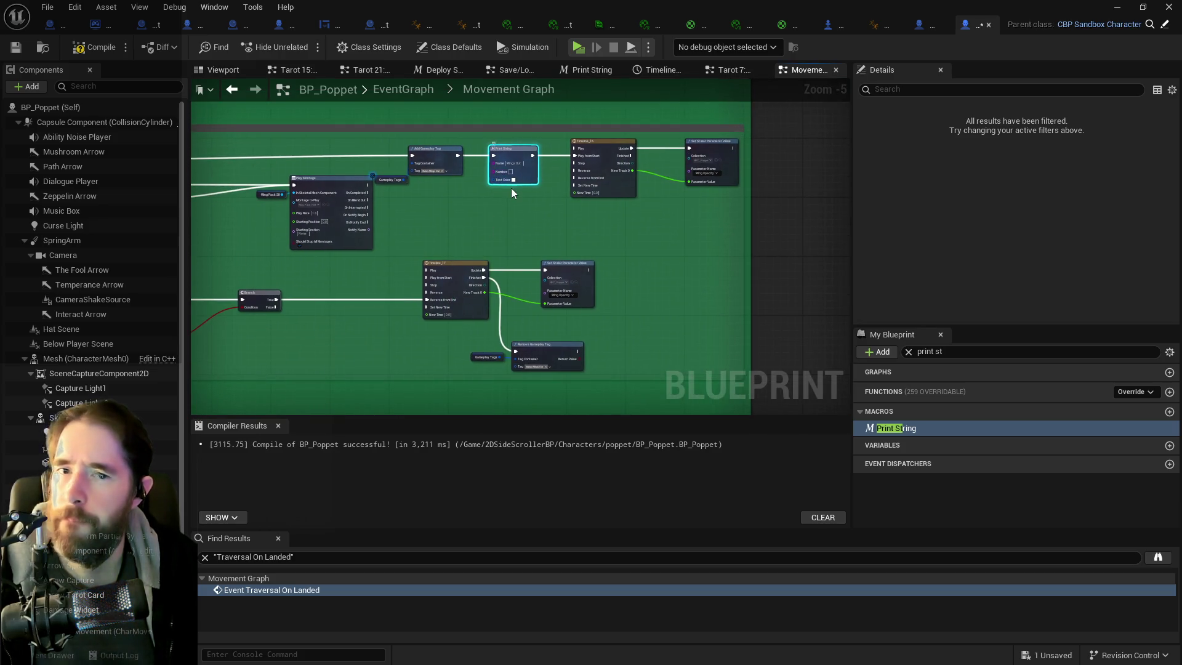
pyautogui.click(511, 187)
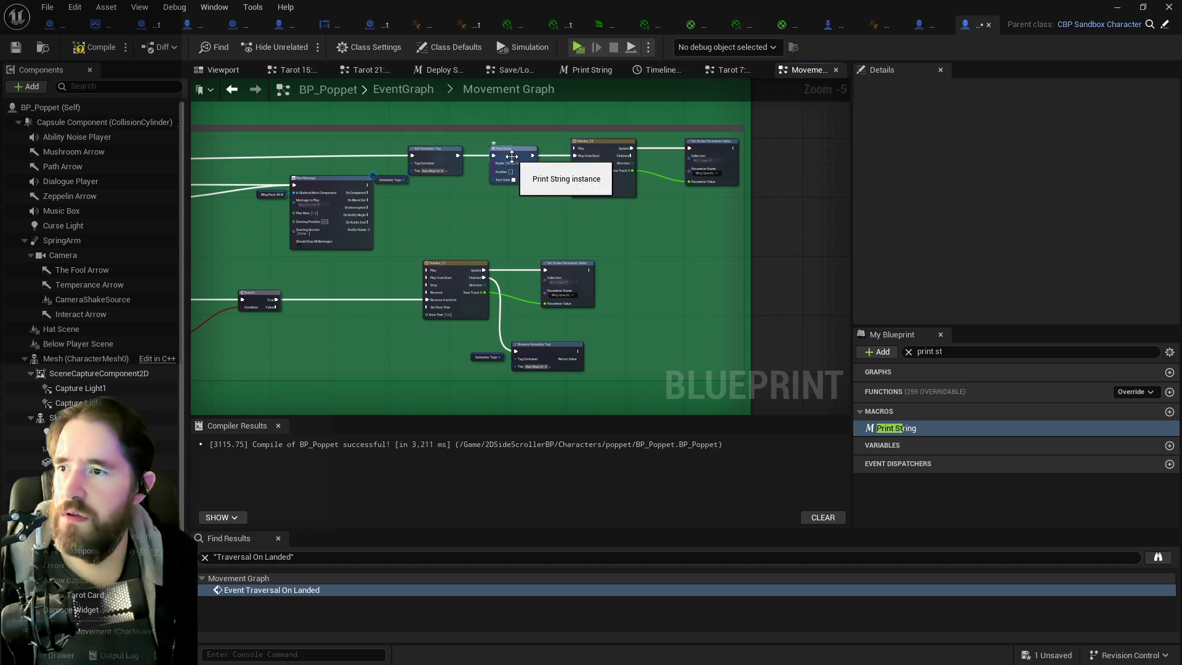
pyautogui.click(512, 157)
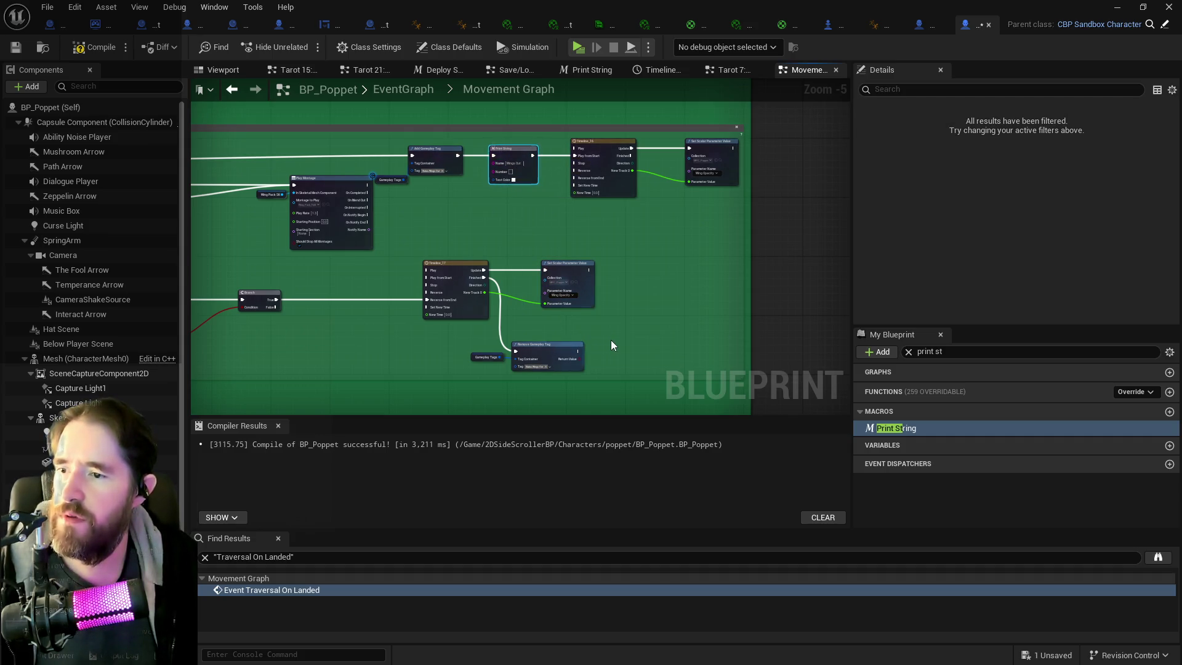
pyautogui.hotkey('ctrl', 'v')
# - Rename the copy 'Remove Wings Out', wire it after Remove Gameplay Tag, then compile and save
pyautogui.scroll(3, 612, 349)
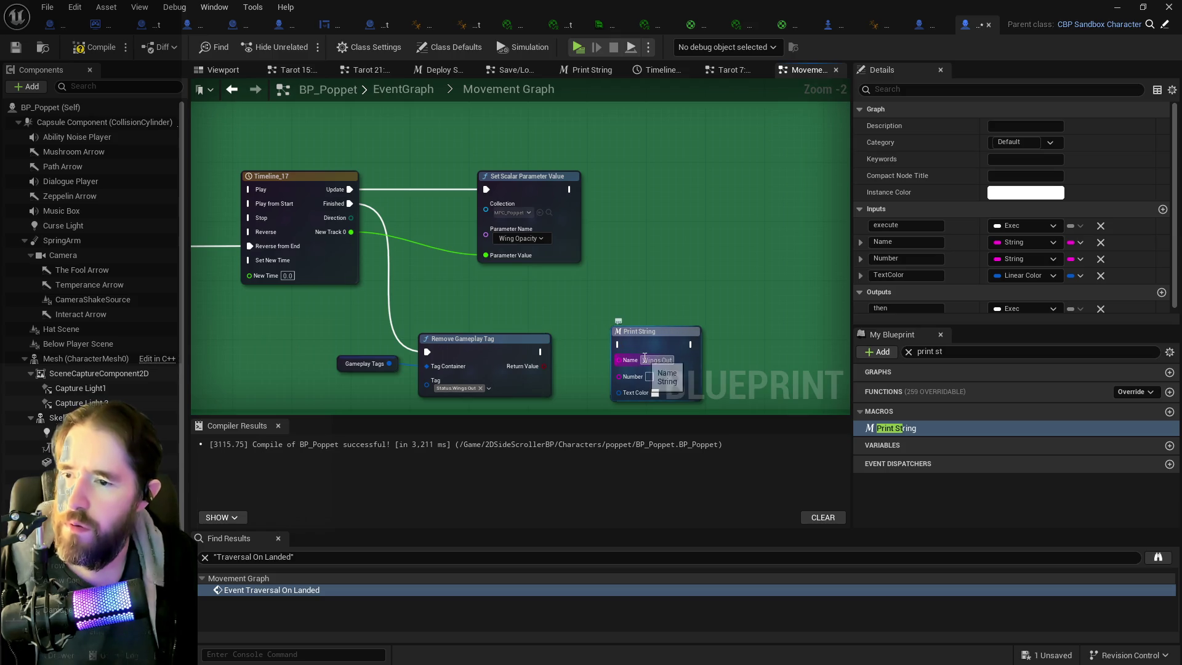
pyautogui.click(645, 357)
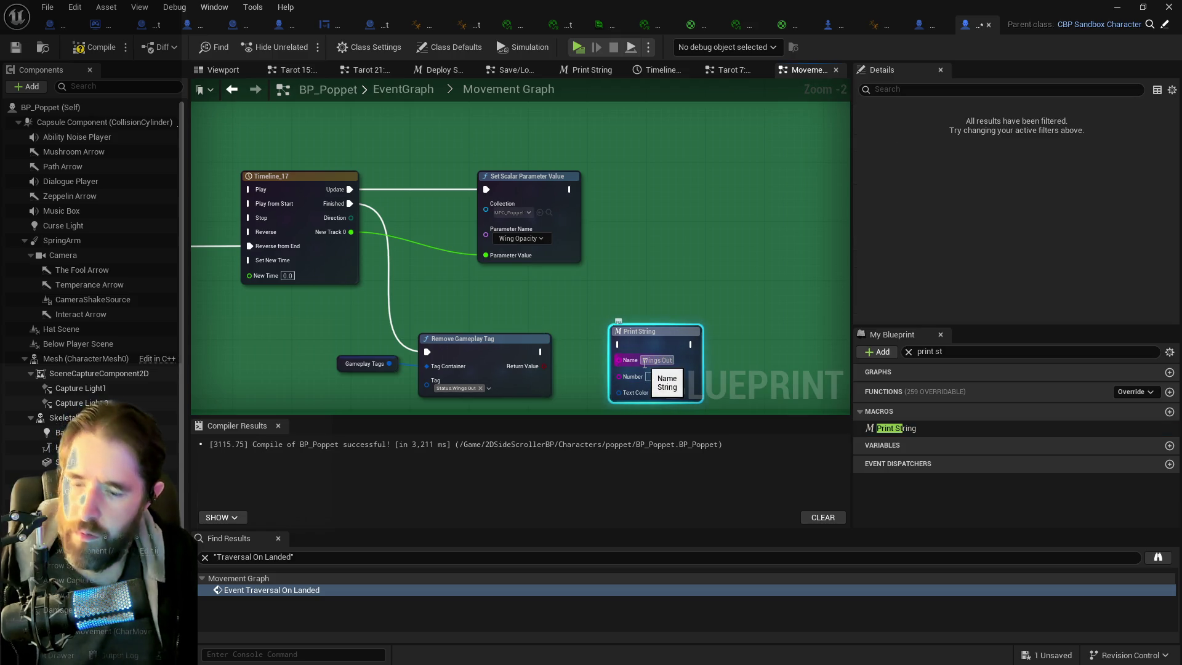
pyautogui.write('Remove')
pyautogui.moveTo(540, 351); pyautogui.dragTo(619, 344)
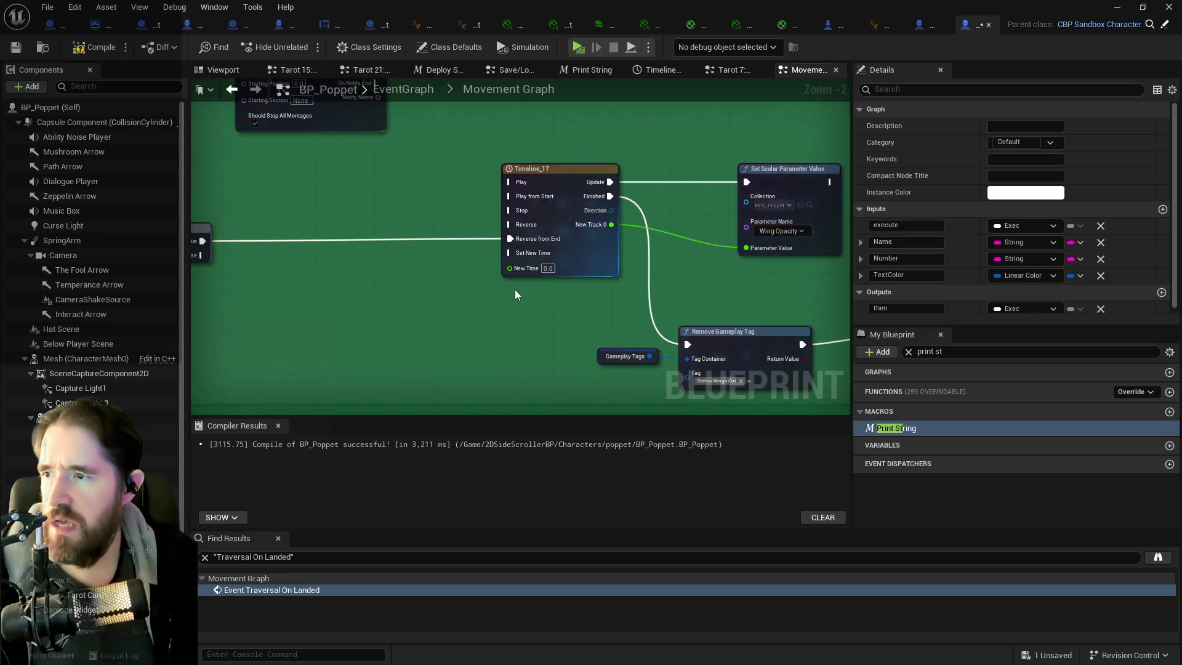
pyautogui.scroll(-5, 493, 293)
pyautogui.scroll(3, 426, 246)
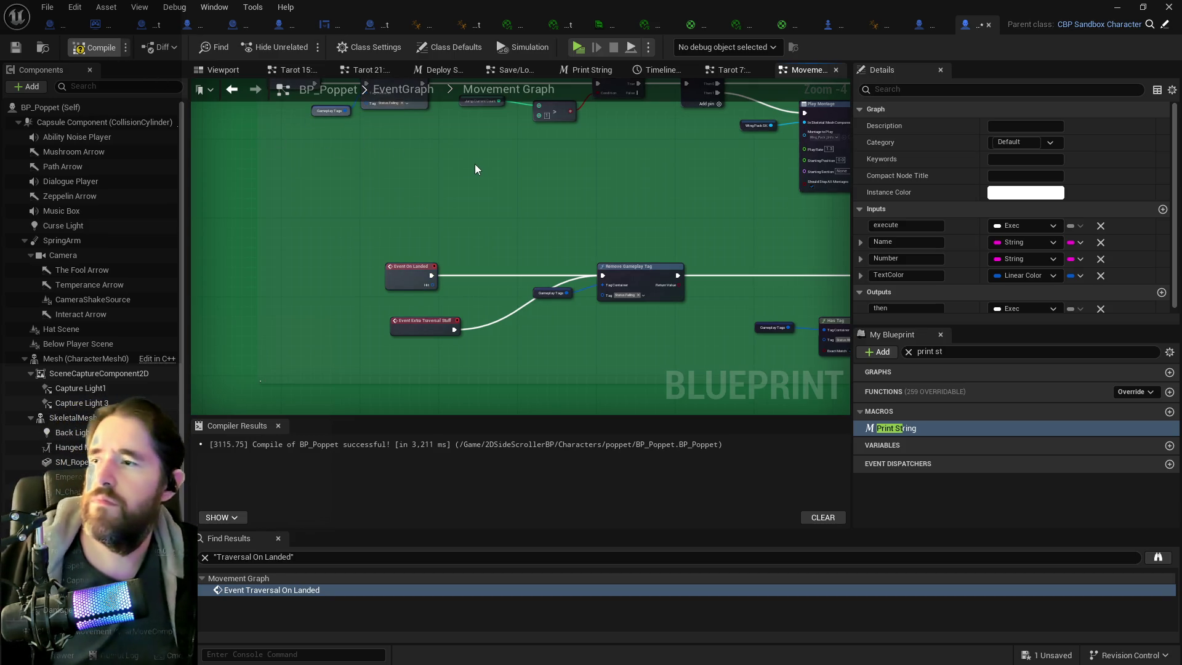
pyautogui.press('F7')
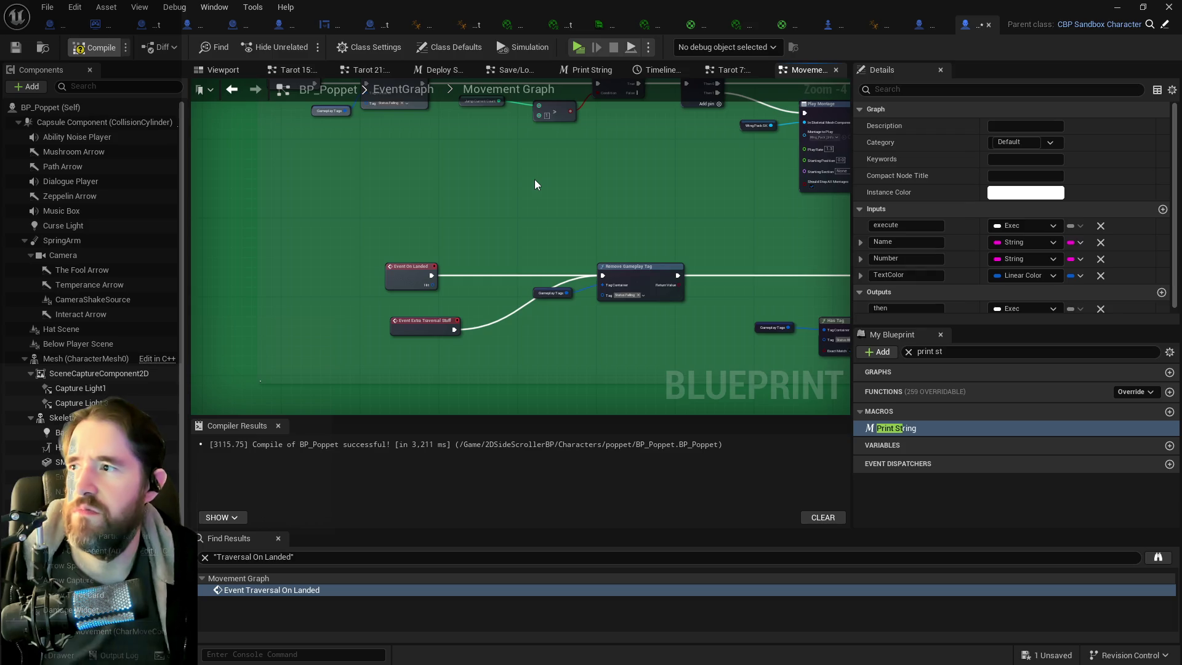
pyautogui.hotkey('ctrl', 's')
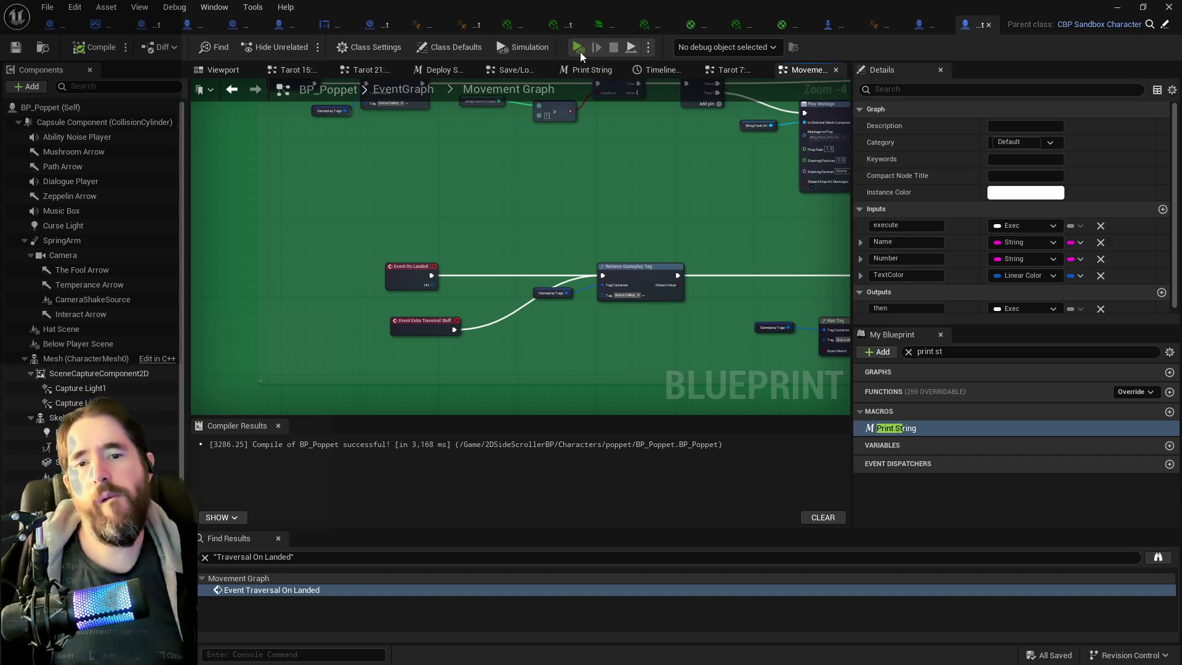
# - Start the game preview and run forward, jumping repeatedly to spread the wings
pyautogui.click(580, 52)
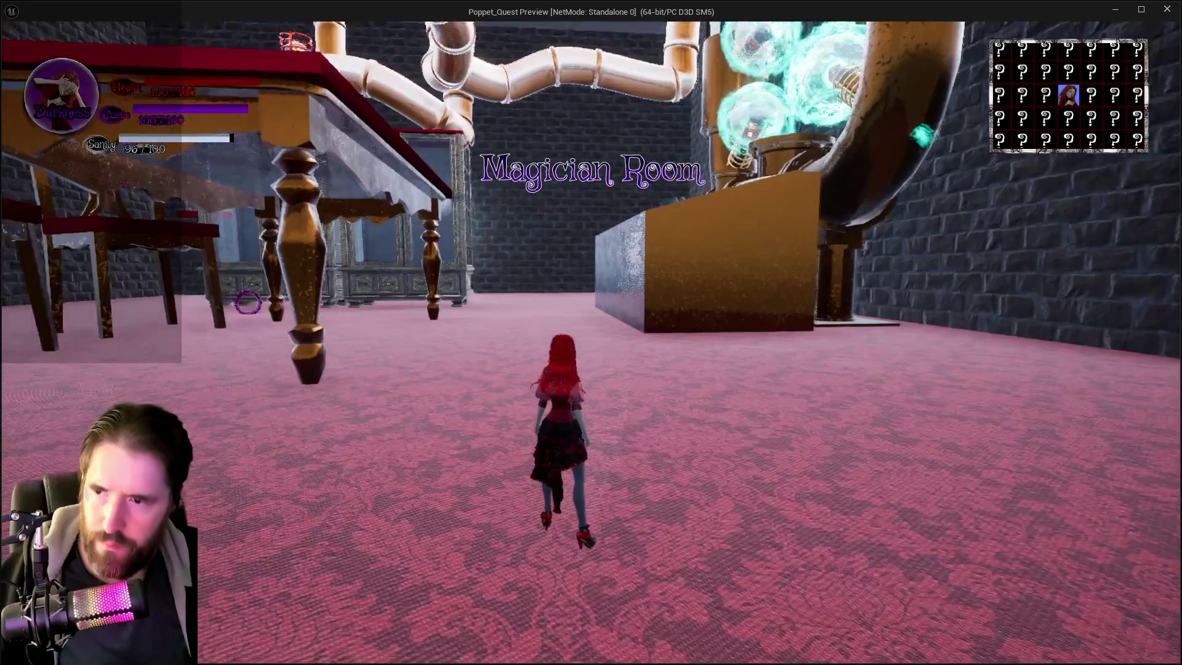
pyautogui.press('w')
pyautogui.press('space')
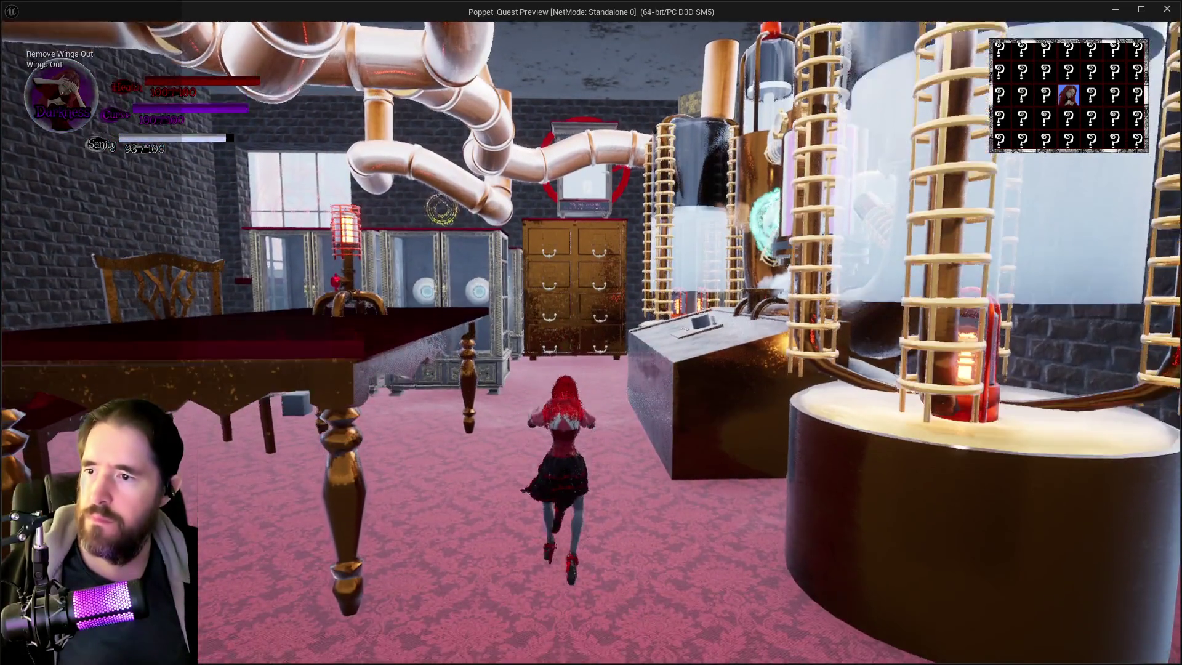
pyautogui.press('space')
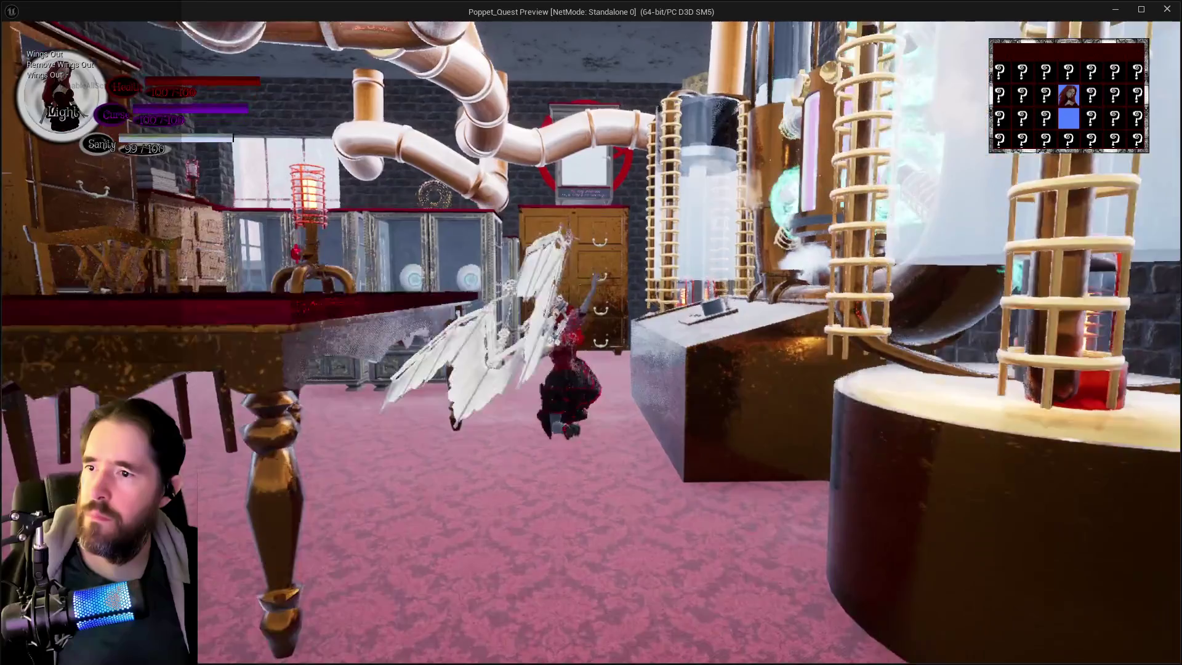
pyautogui.press('w')
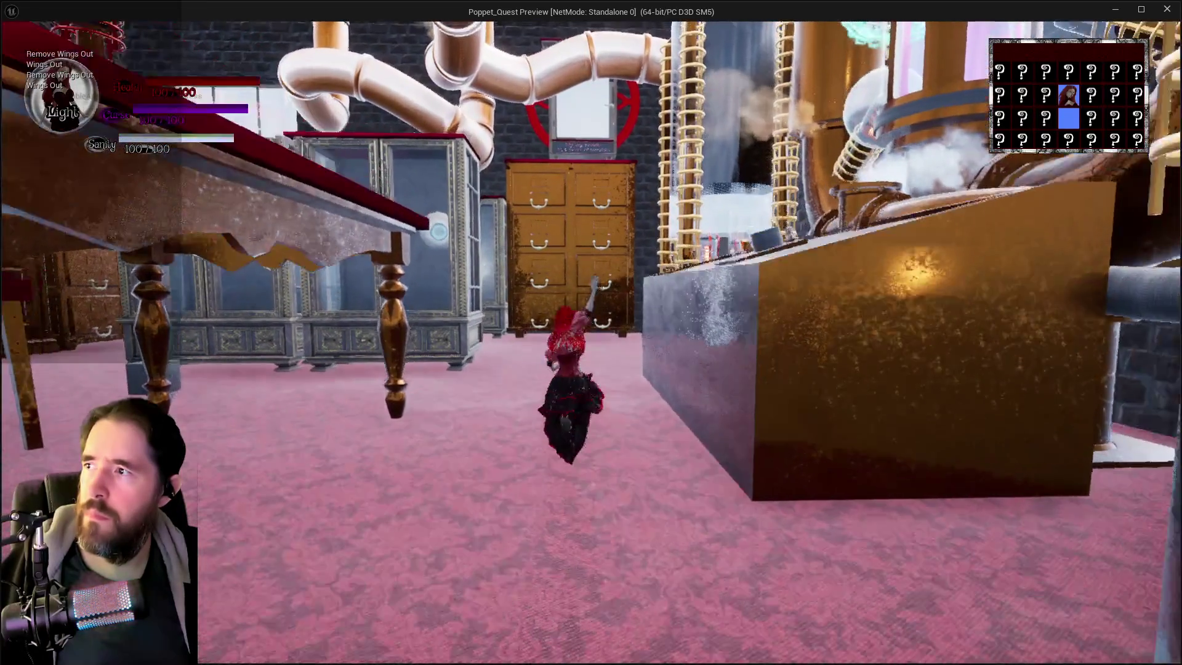
pyautogui.press('space')
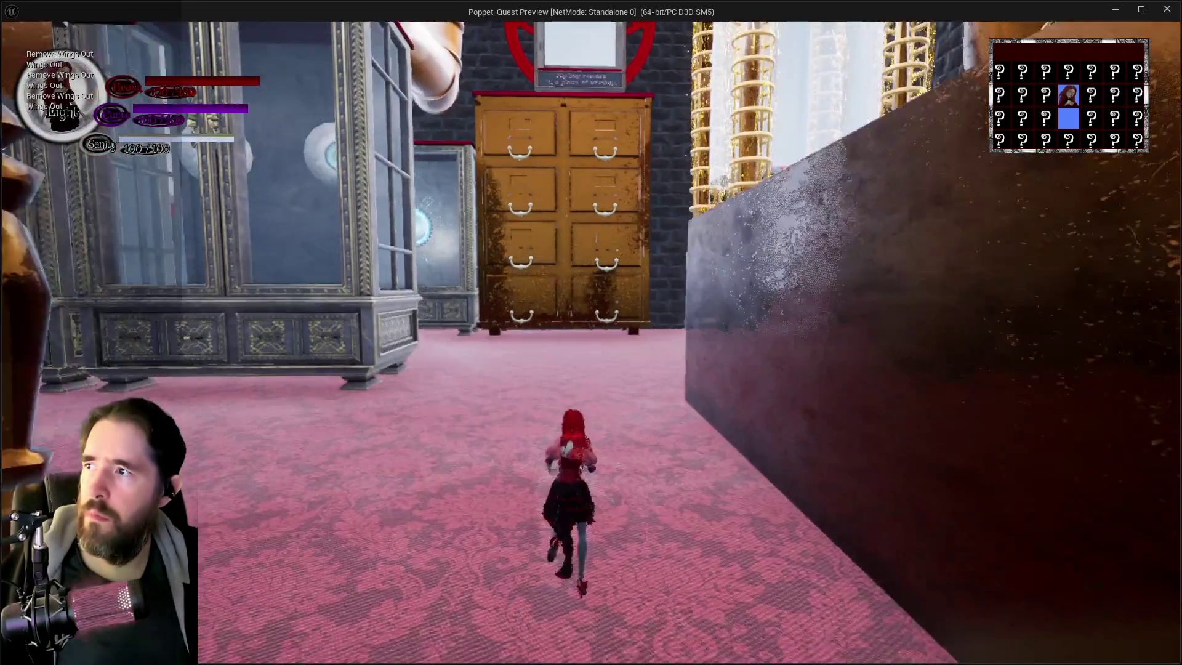
pyautogui.press('space')
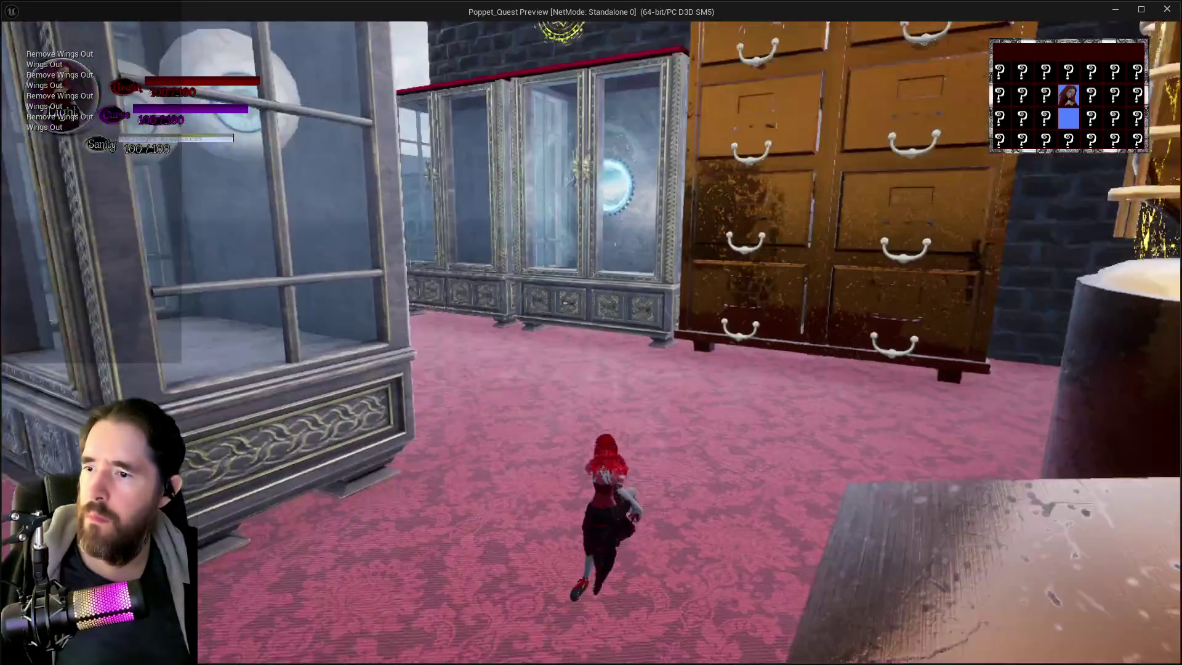
pyautogui.press('space')
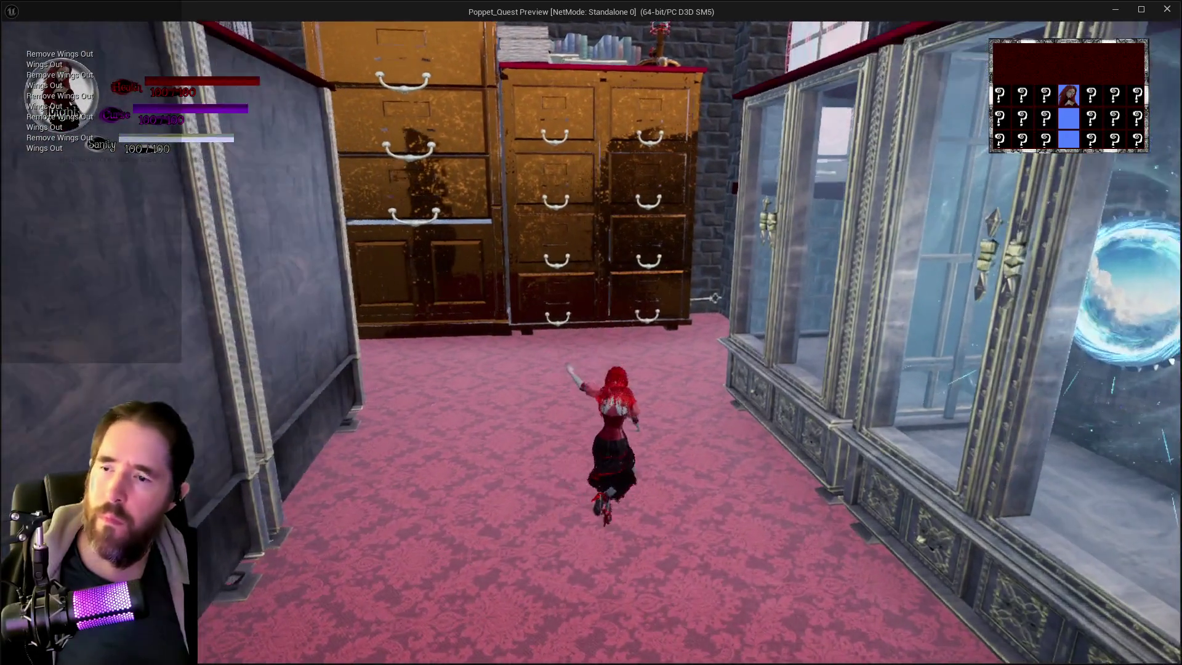
pyautogui.press('w')
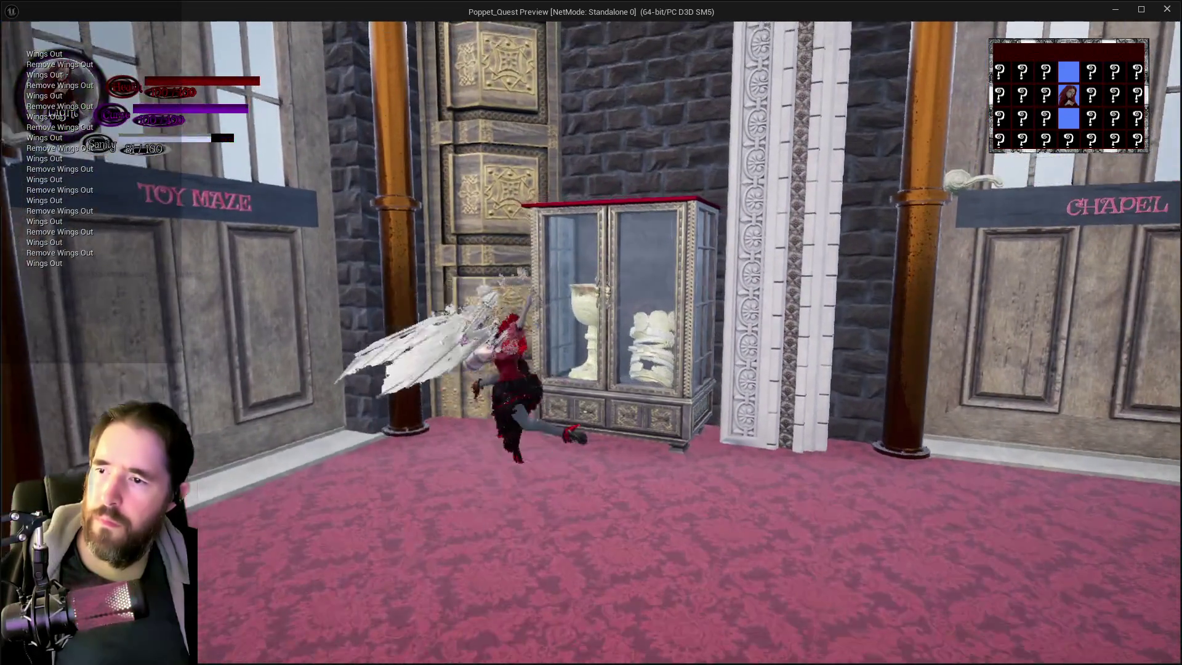
# - Run past the cabinet, table and drawers, jumping to deploy and remove the wings
pyautogui.press('w')
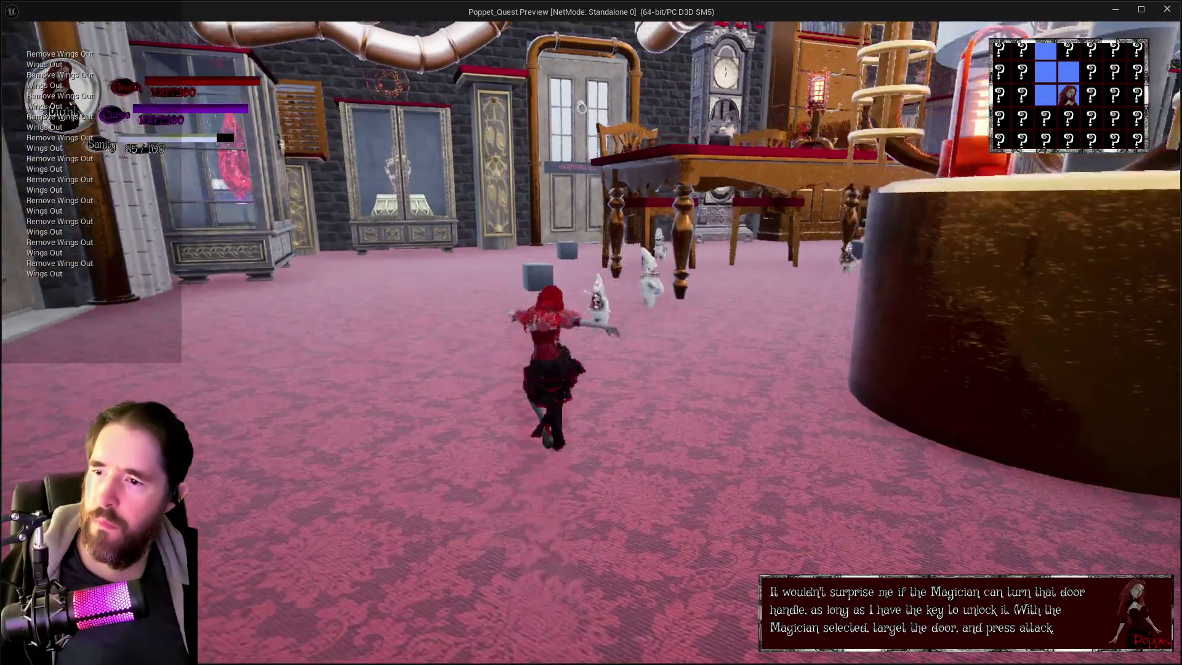
pyautogui.press('w')
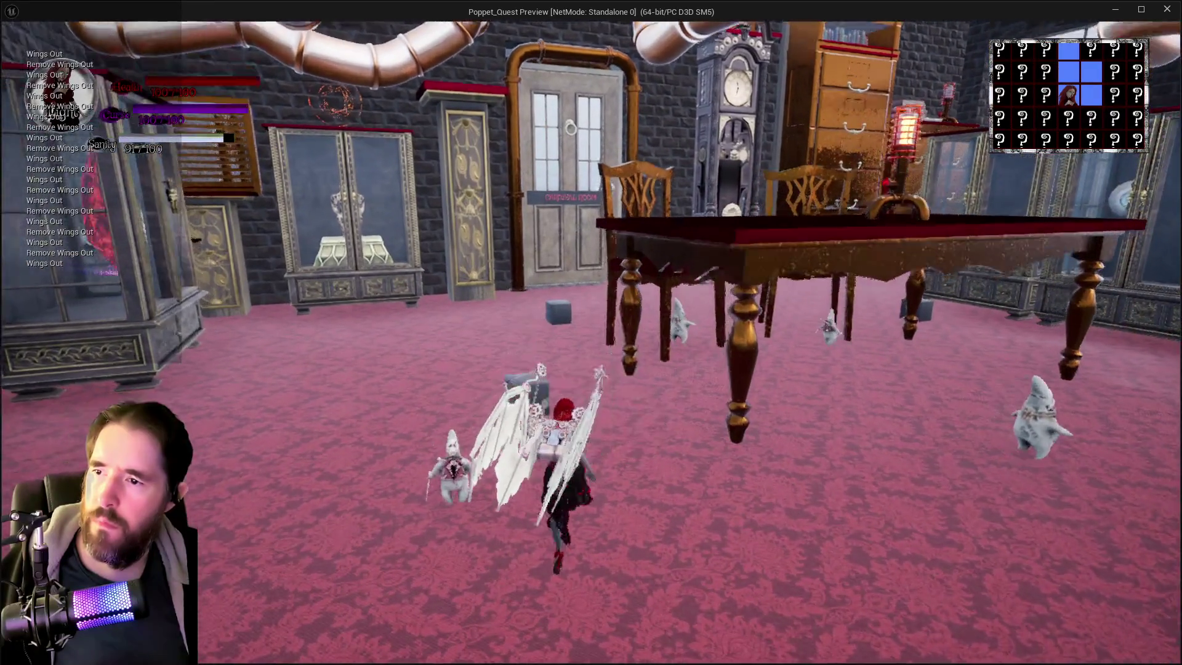
pyautogui.press('w')
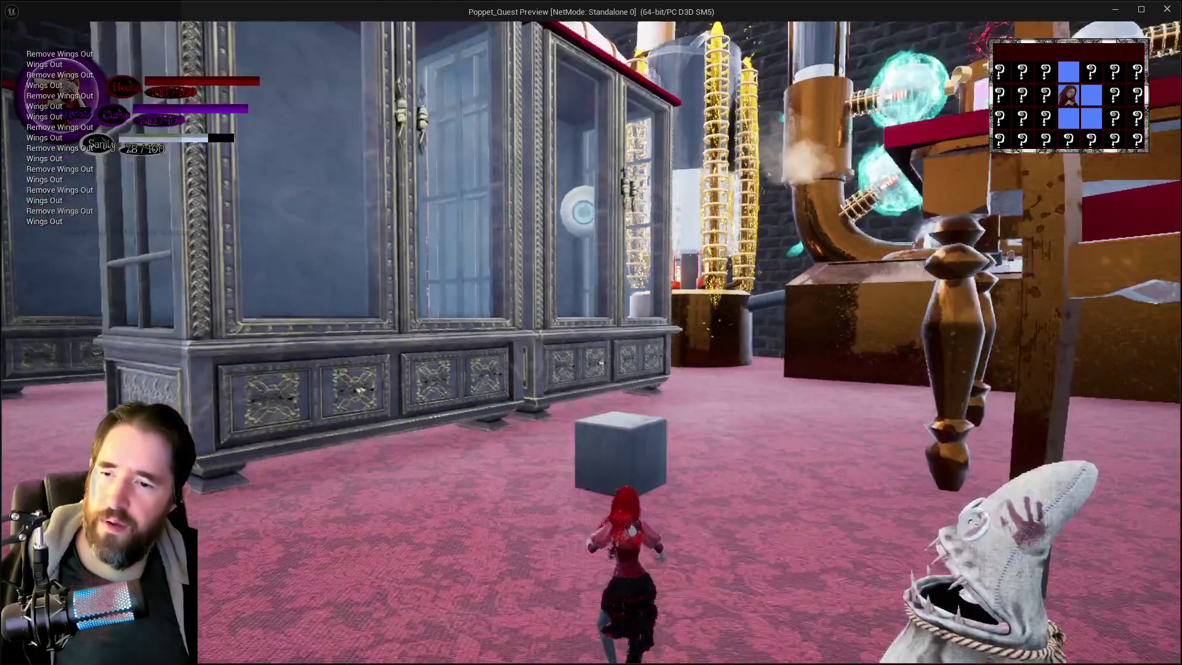
pyautogui.press('w')
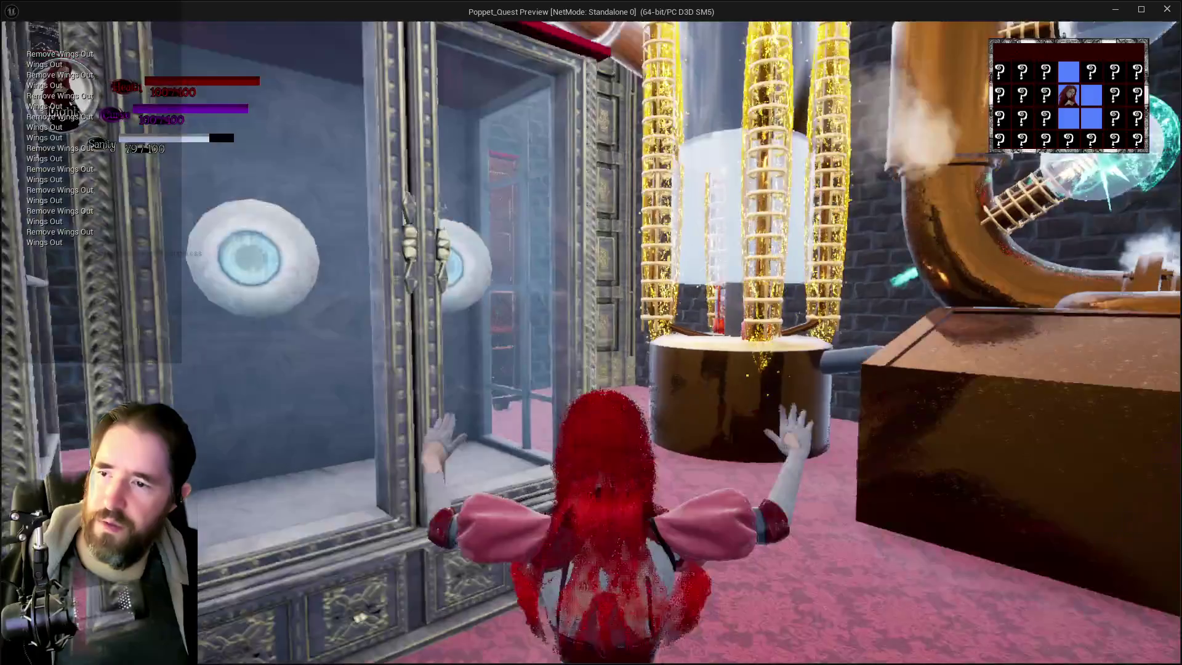
pyautogui.press('w')
pyautogui.press('space')
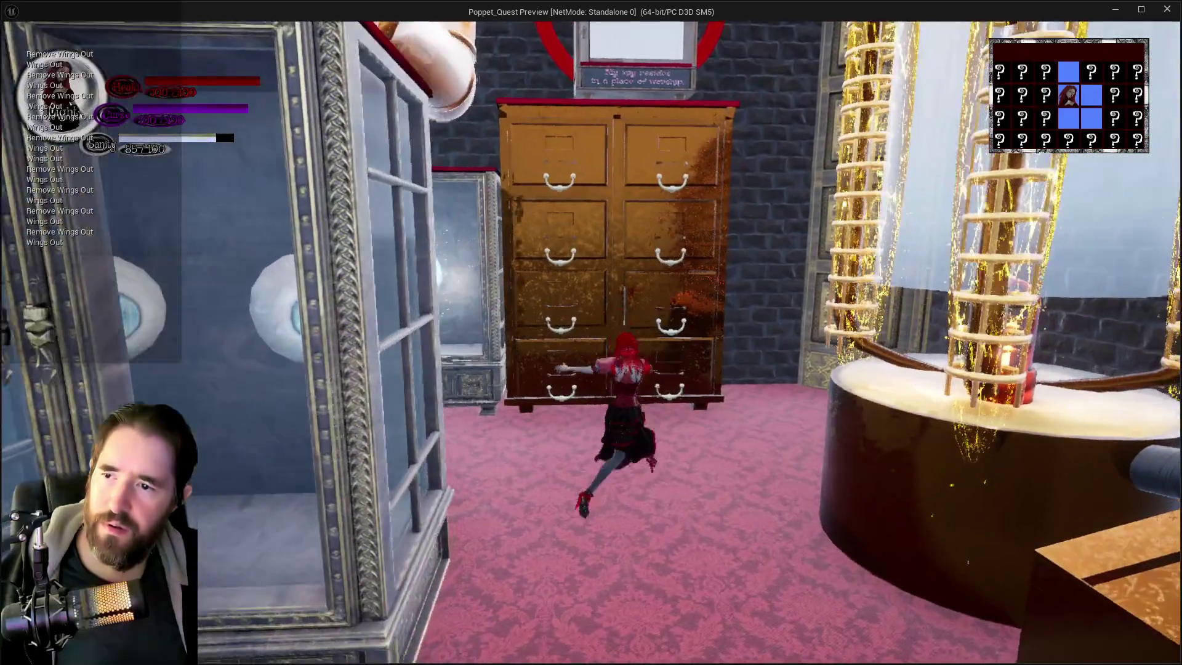
pyautogui.press('w')
pyautogui.press('space')
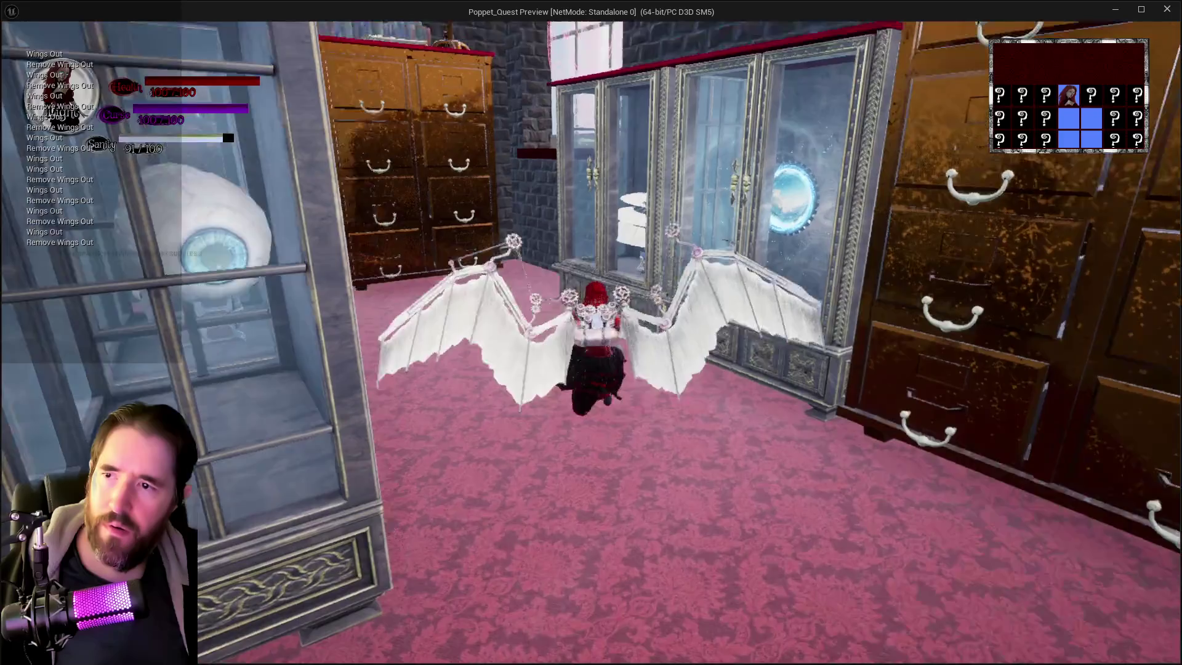
pyautogui.press('w')
pyautogui.press('space')
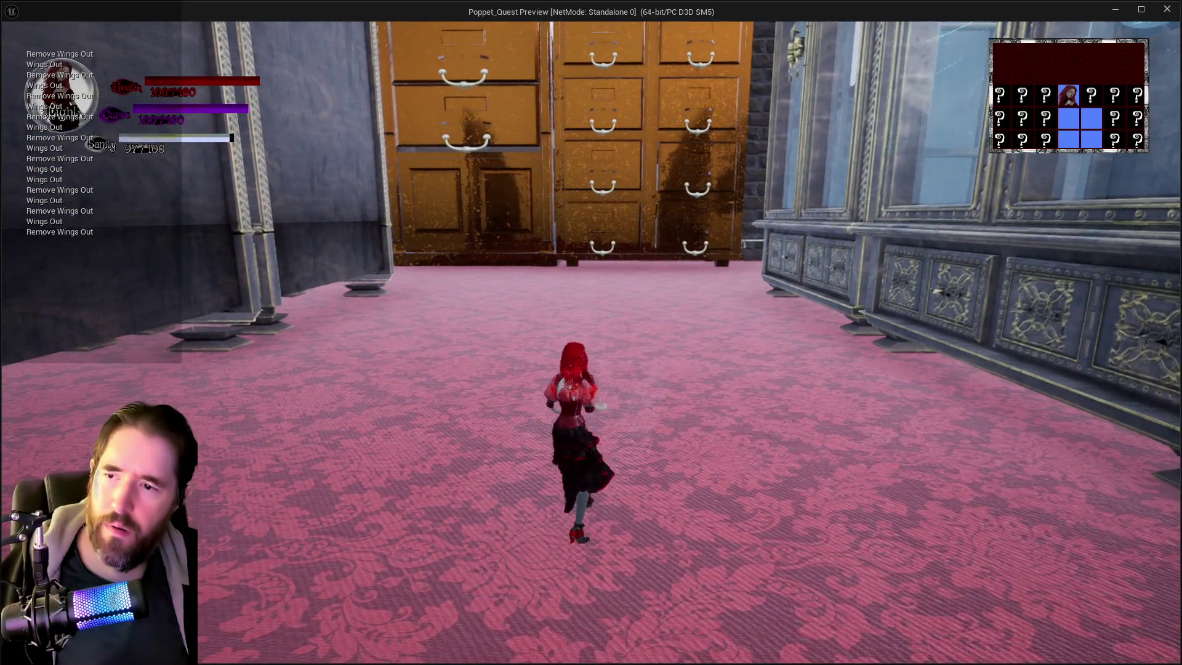
pyautogui.press('w')
pyautogui.press('space')
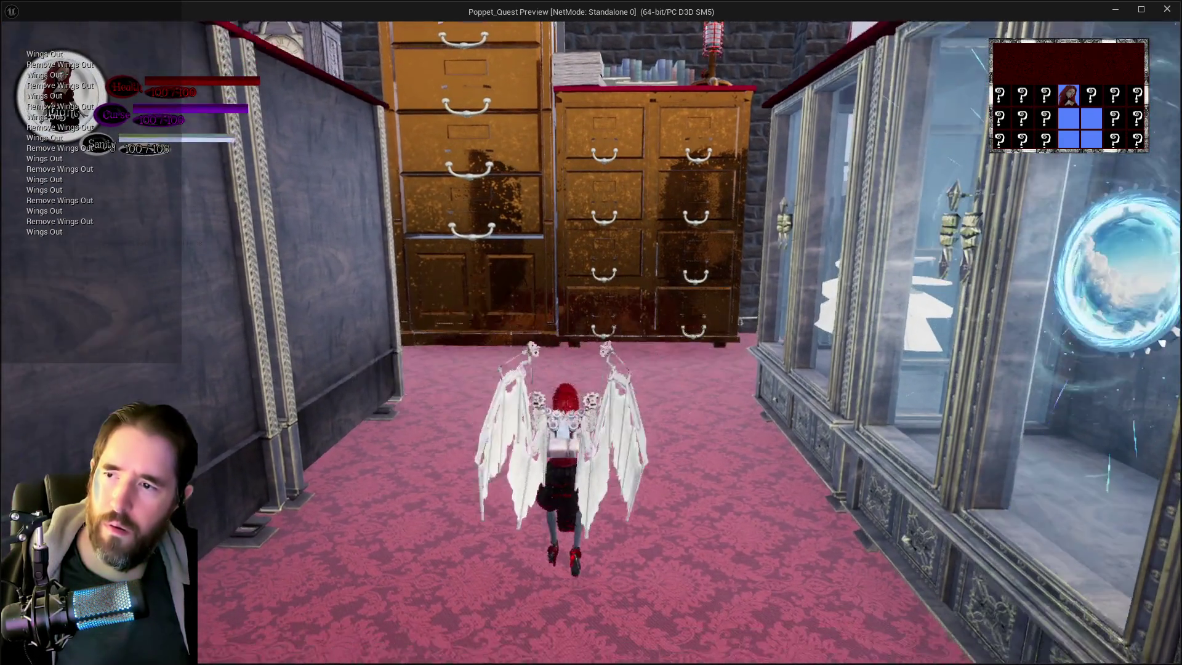
pyautogui.press('w')
pyautogui.press('space')
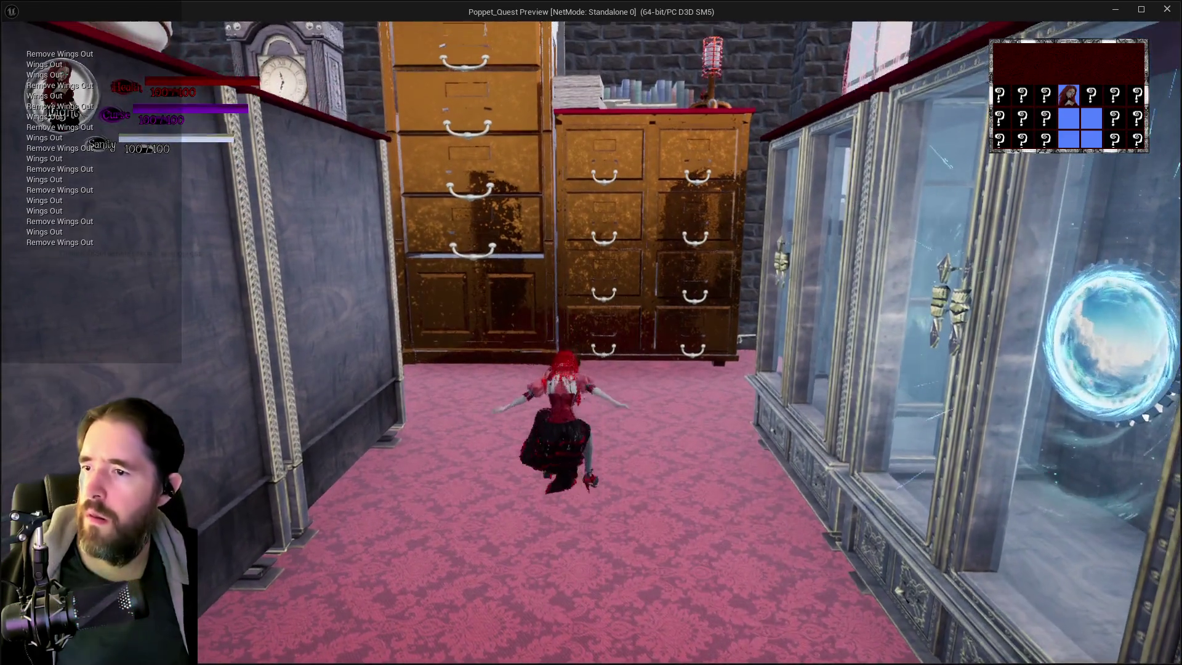
pyautogui.press('w')
pyautogui.press('space')
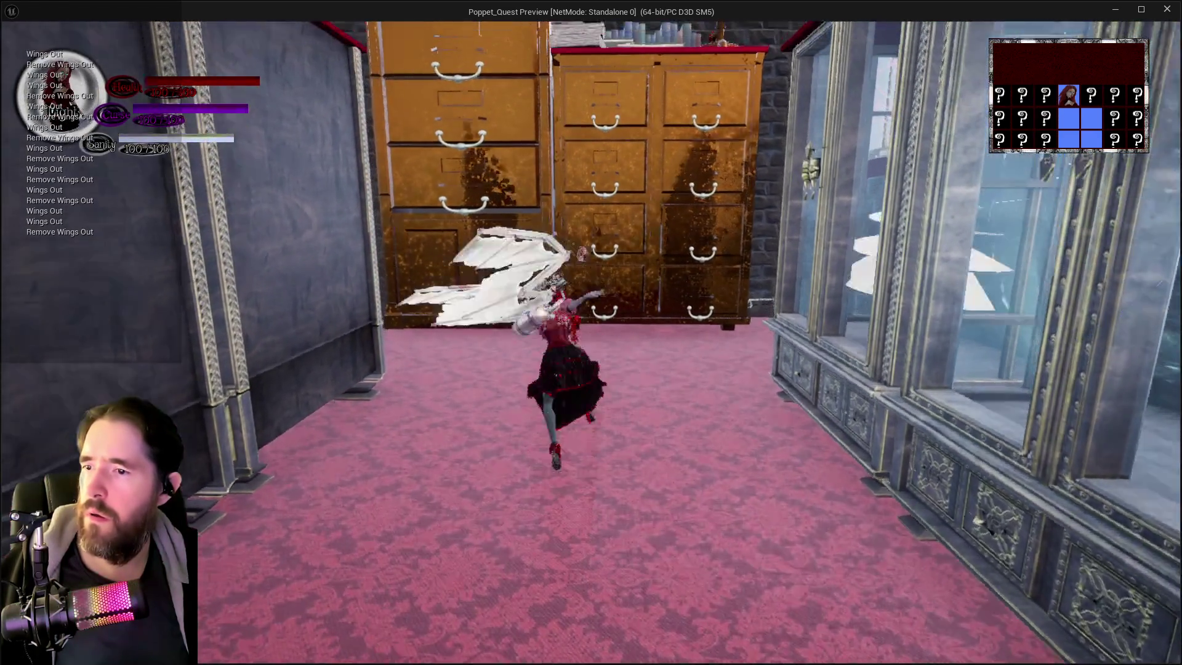
pyautogui.press('s')
# - Stop the simulation and pan the Movement Graph to the left
pyautogui.hotkey('alt', 'Tab')
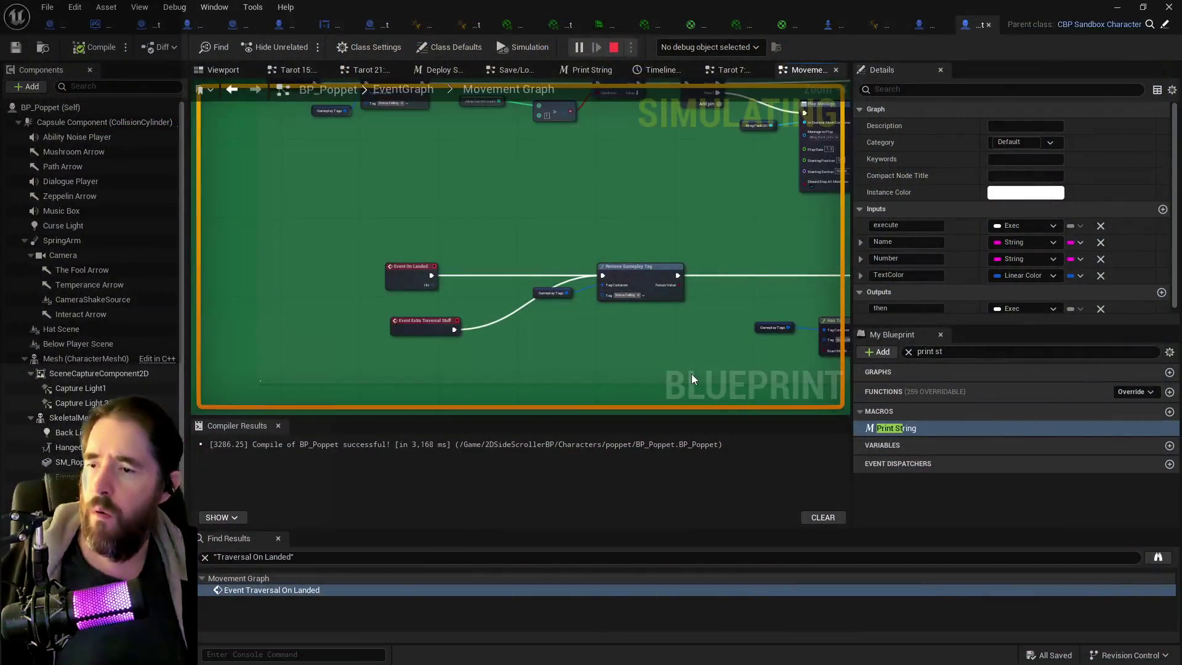
pyautogui.rightClick(619, 297)
pyautogui.press('Escape')
pyautogui.press('Escape')
pyautogui.moveTo(534, 227)
pyautogui.mouseDown()
pyautogui.moveTo(389, 224)
pyautogui.moveTo(311, 264)
pyautogui.moveTo(483, 265)
pyautogui.moveTo(444, 302)
pyautogui.mouseUp()
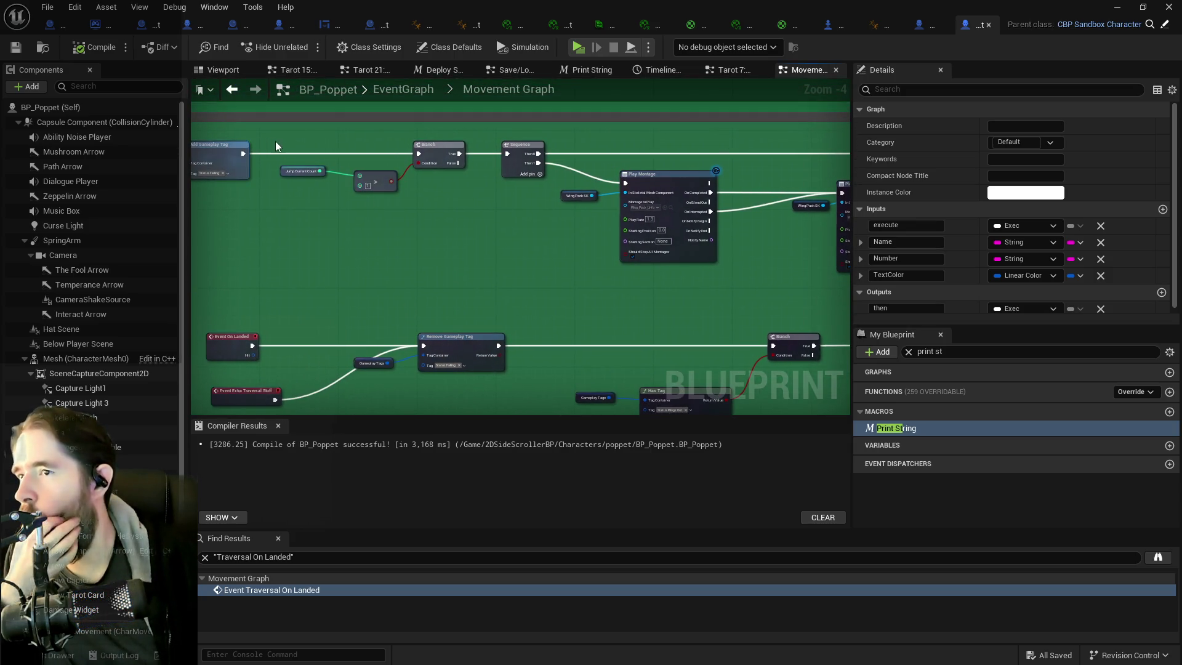
# - Move the Jump Current Count, compare and Branch nodes onto the Remove Gameplay Tag exec wire, then save
pyautogui.moveTo(303, 143)
pyautogui.mouseDown()
pyautogui.moveTo(413, 183)
pyautogui.moveTo(437, 208)
pyautogui.mouseUp()
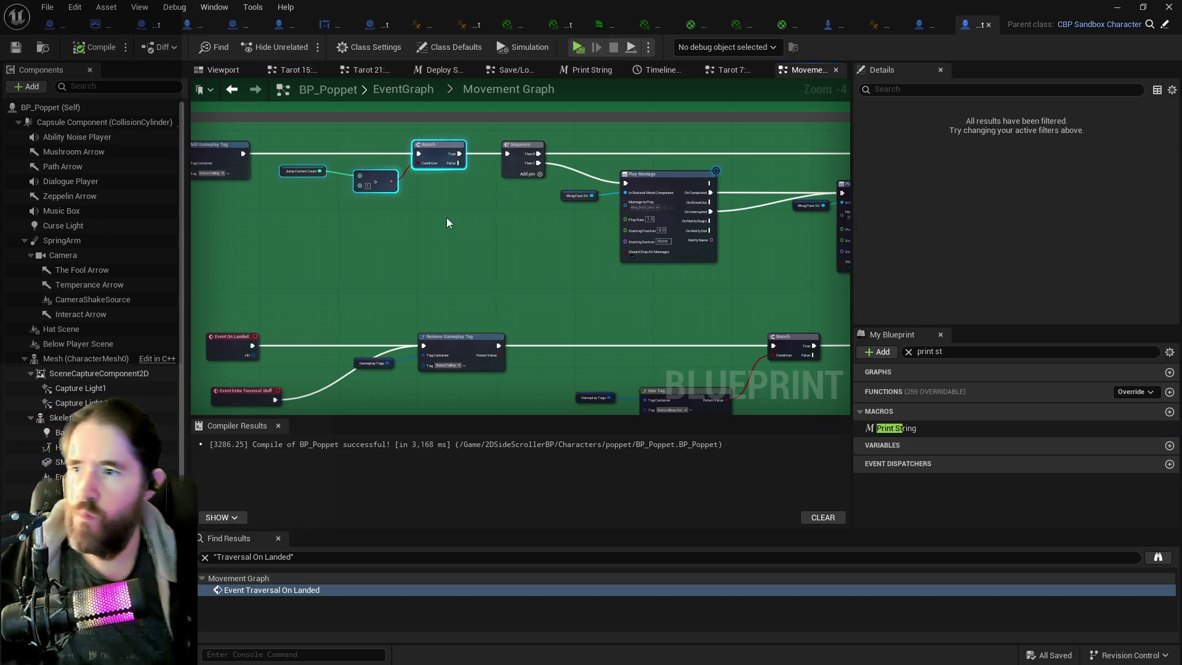
pyautogui.moveTo(626, 326)
pyautogui.mouseDown()
pyautogui.moveTo(504, 237)
pyautogui.moveTo(584, 285)
pyautogui.moveTo(625, 293)
pyautogui.moveTo(530, 256)
pyautogui.moveTo(569, 247)
pyautogui.mouseUp()
pyautogui.hotkey('ctrl', 'v')
pyautogui.moveTo(453, 208)
pyautogui.mouseDown()
pyautogui.moveTo(526, 214)
pyautogui.moveTo(516, 212)
pyautogui.mouseUp()
pyautogui.moveTo(334, 214); pyautogui.dragTo(607, 215)
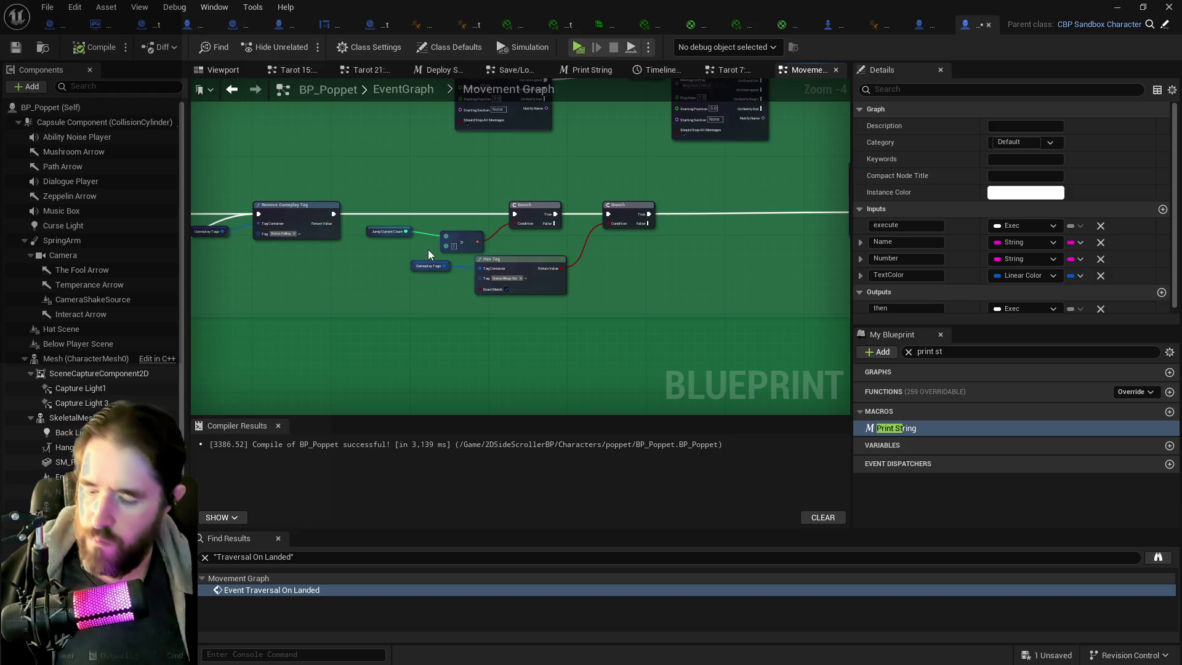
pyautogui.hotkey('ctrl', 's')
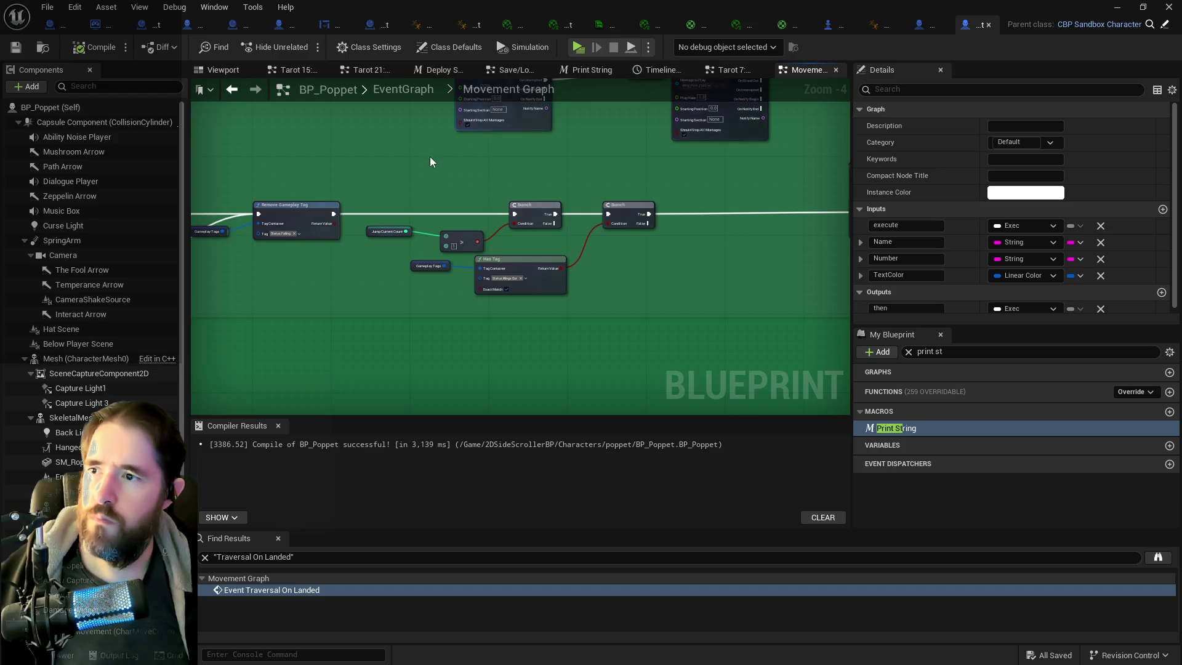
# - Break Event Extra Traversal Stuff's existing exec link and pan back toward the Branch nodes
pyautogui.scroll(-1, 430, 157)
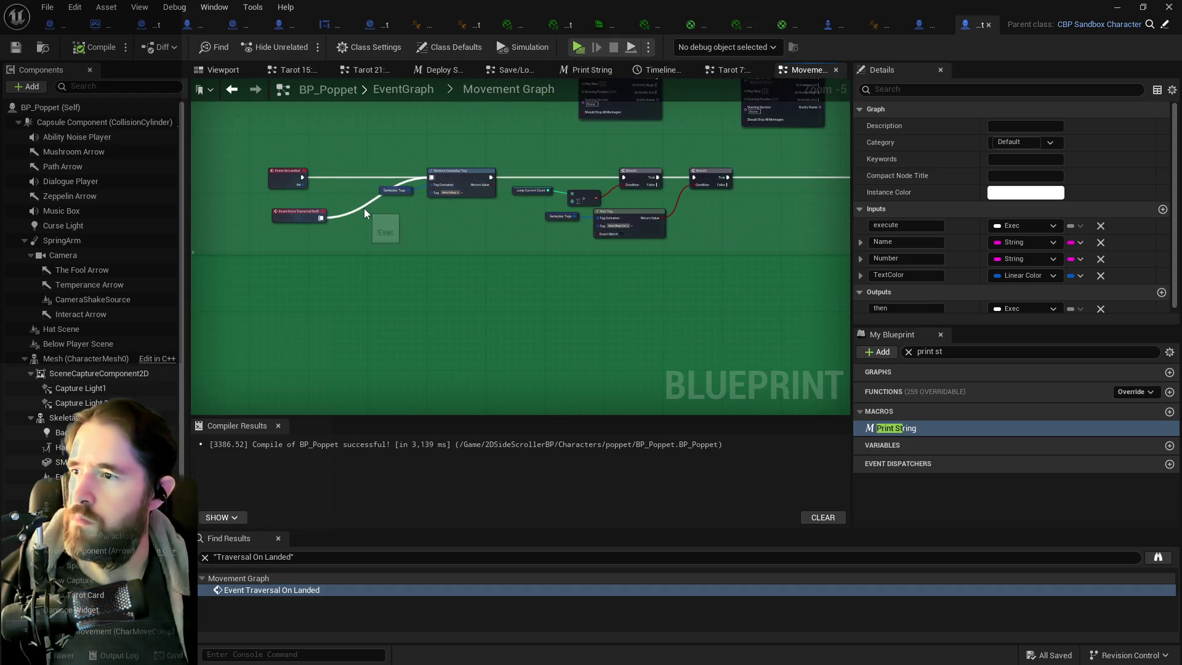
pyautogui.moveTo(298, 212); pyautogui.dragTo(355, 241)
pyautogui.hotkey('ctrl', 'x')
pyautogui.hotkey('ctrl', 'v')
pyautogui.moveTo(696, 266)
pyautogui.mouseDown()
pyautogui.moveTo(417, 277)
pyautogui.moveTo(344, 297)
pyautogui.moveTo(341, 189)
pyautogui.mouseUp()
pyautogui.scroll(1, 268, 283)
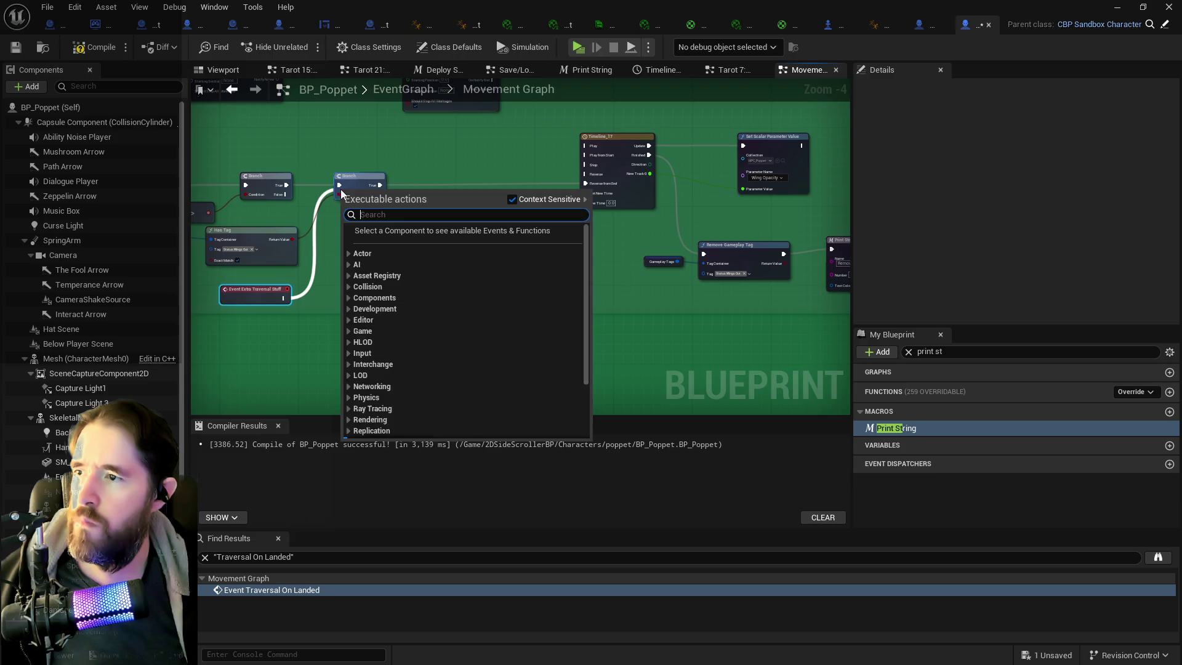
# - Wire Event Extra Traversal Stuff into the Branch, compile with F7, save, and launch the preview
pyautogui.press('Escape')
pyautogui.moveTo(284, 298); pyautogui.dragTo(340, 185)
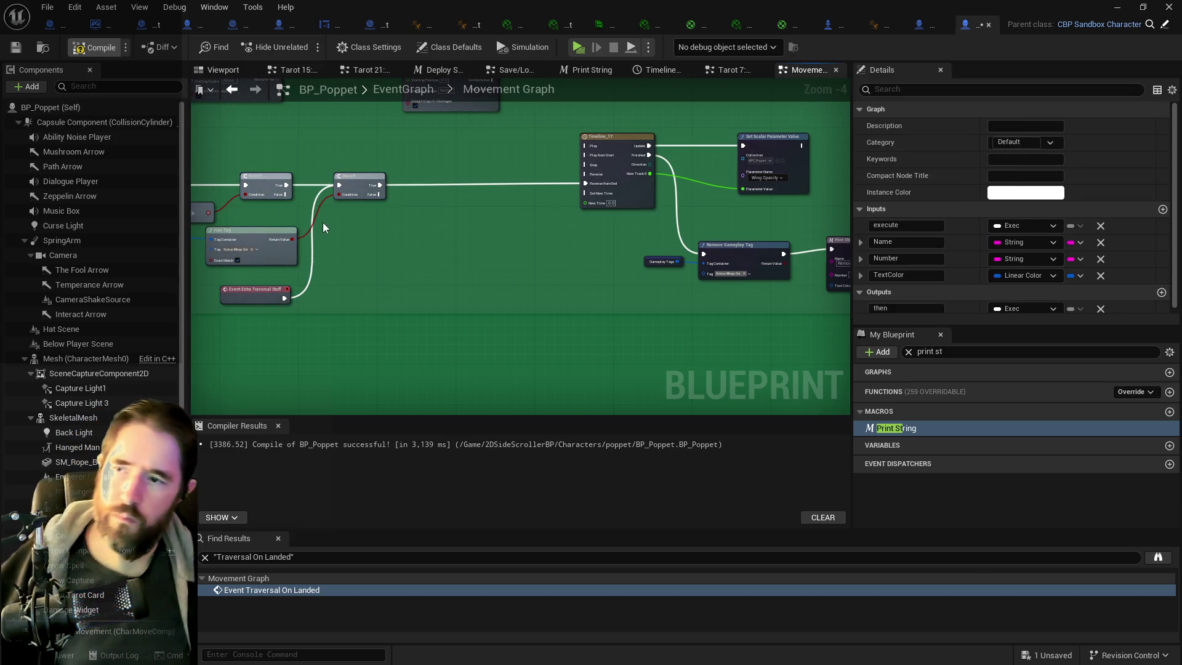
pyautogui.press('F7')
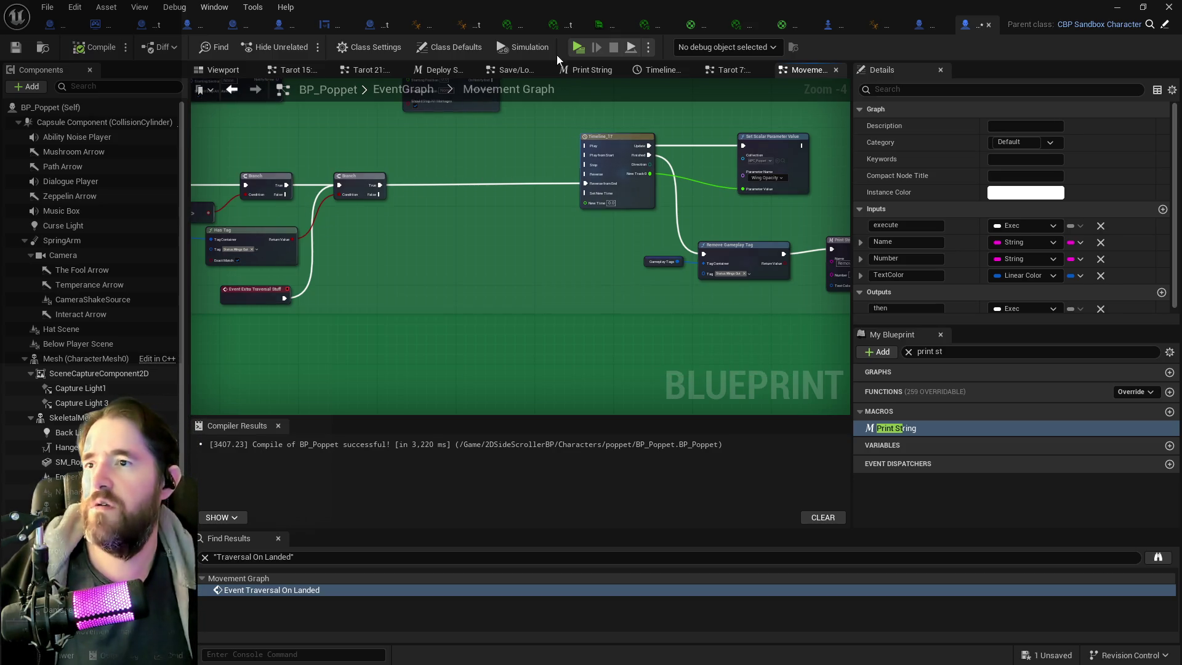
pyautogui.hotkey('ctrl', 's')
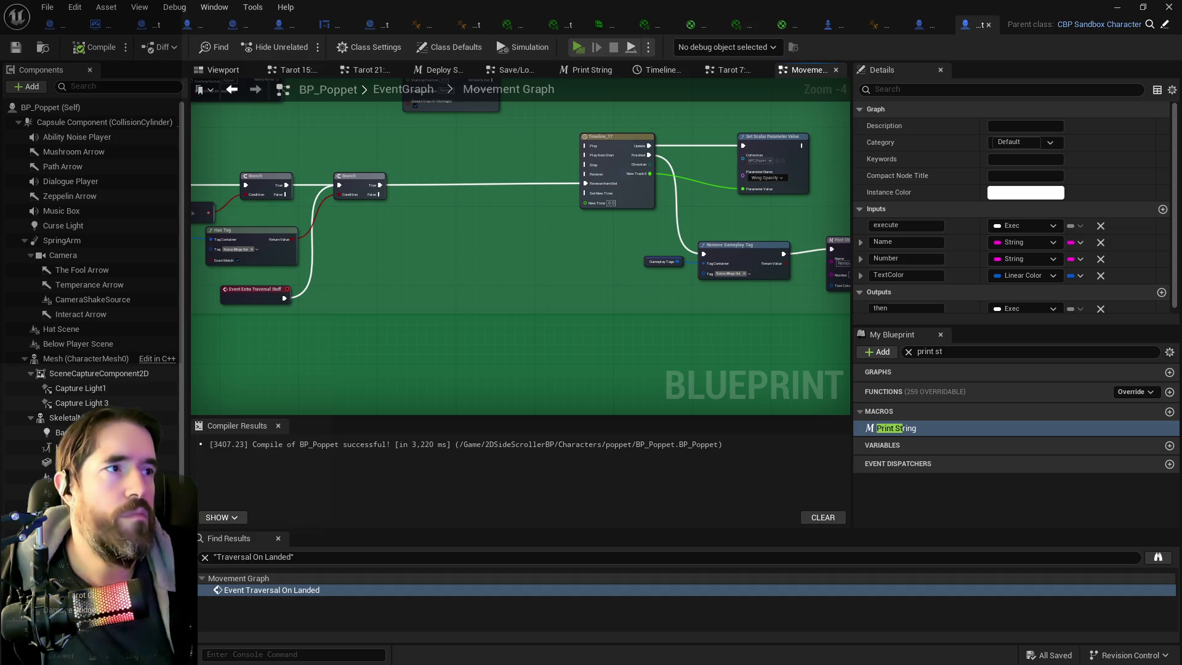
pyautogui.press('w')
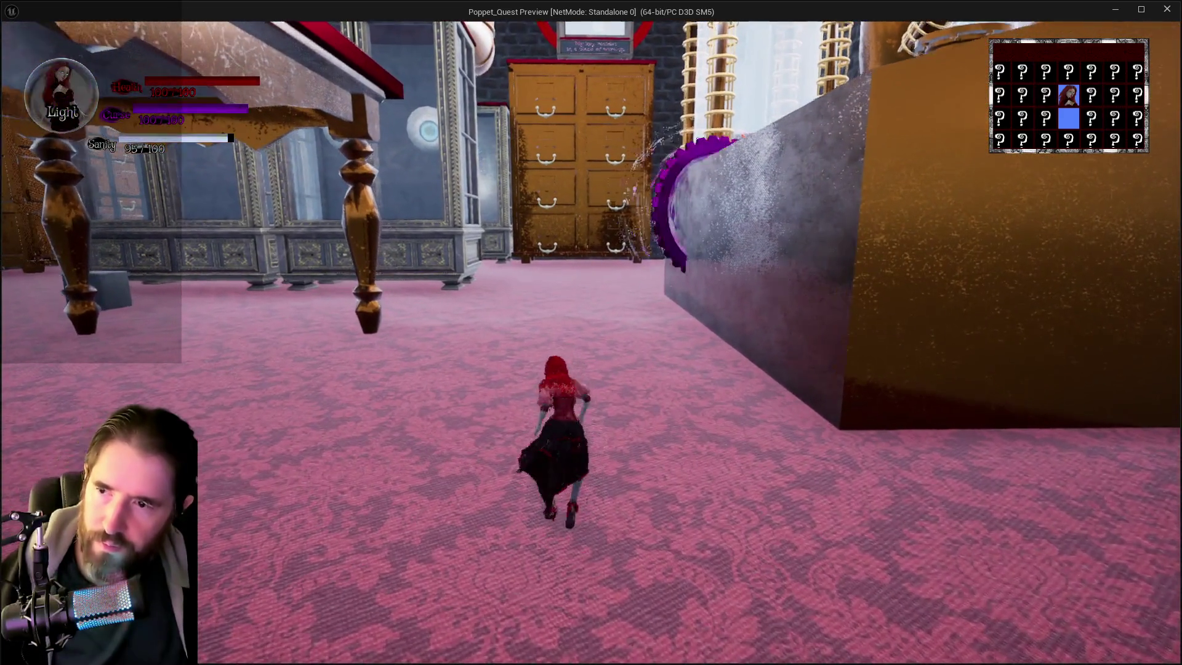
# - Jump repeatedly down the hall to deploy the wings and check the log, then close the preview
pyautogui.press('space')
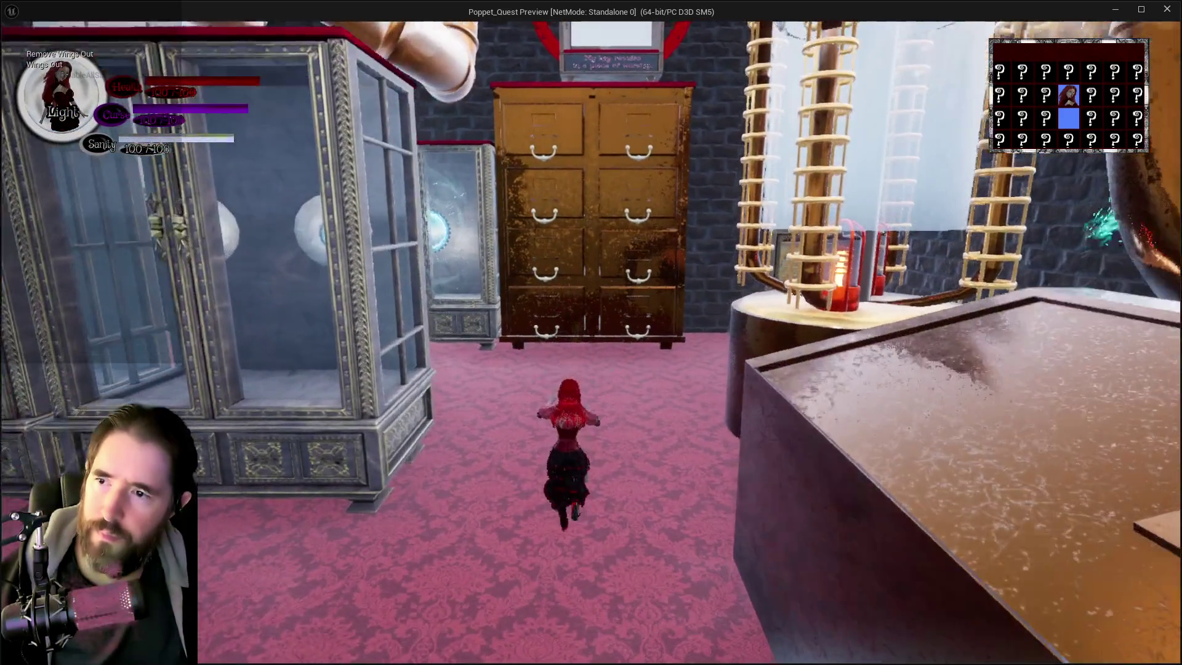
pyautogui.press('space')
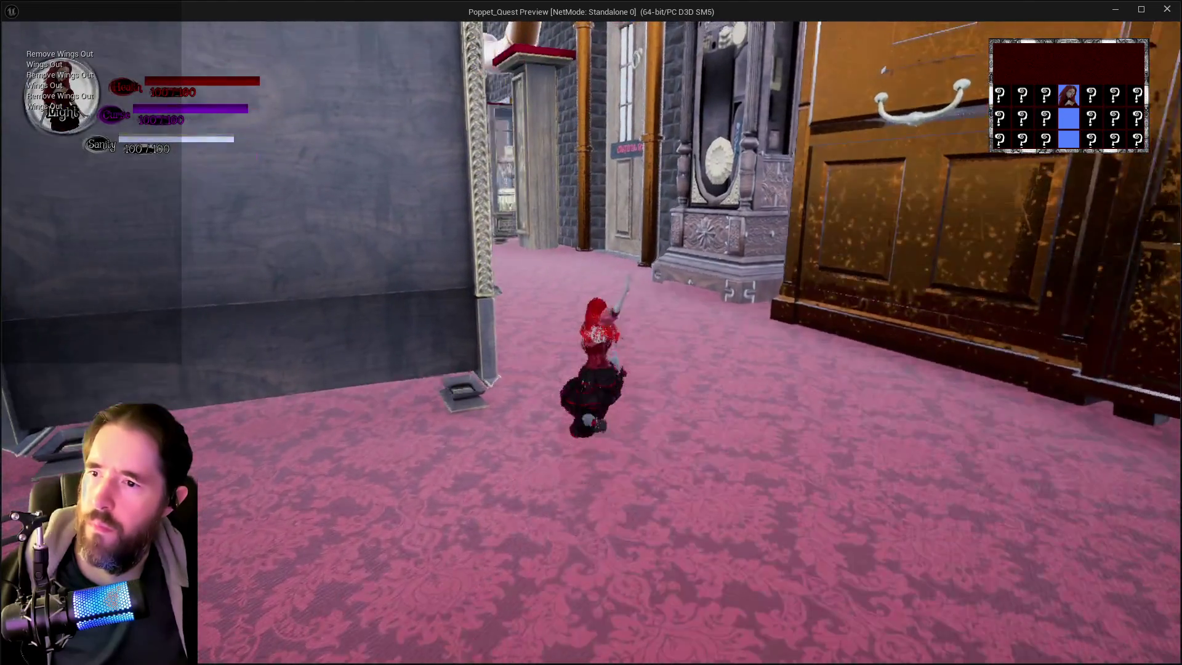
pyautogui.press('space')
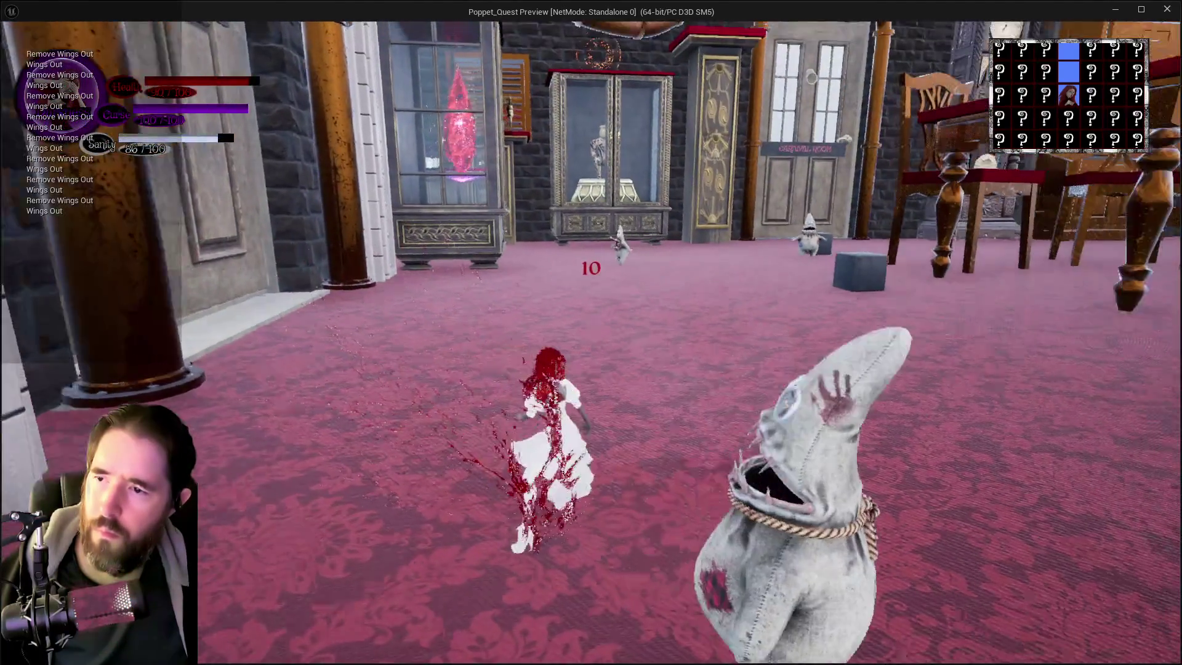
pyautogui.press('space')
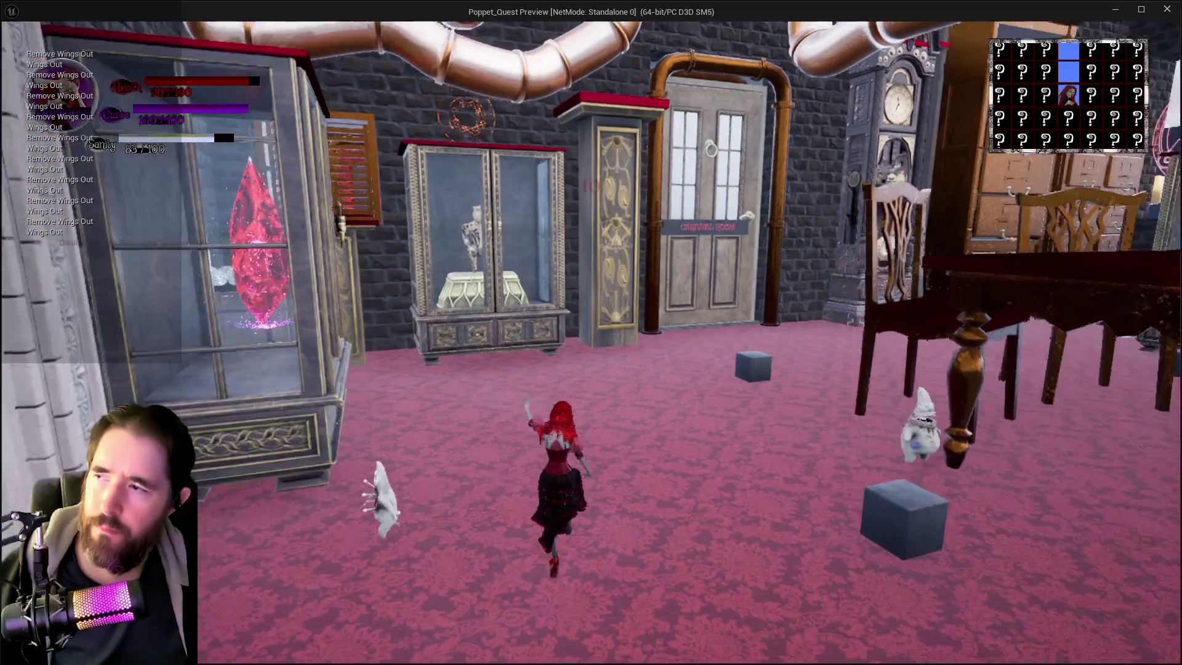
pyautogui.press('space')
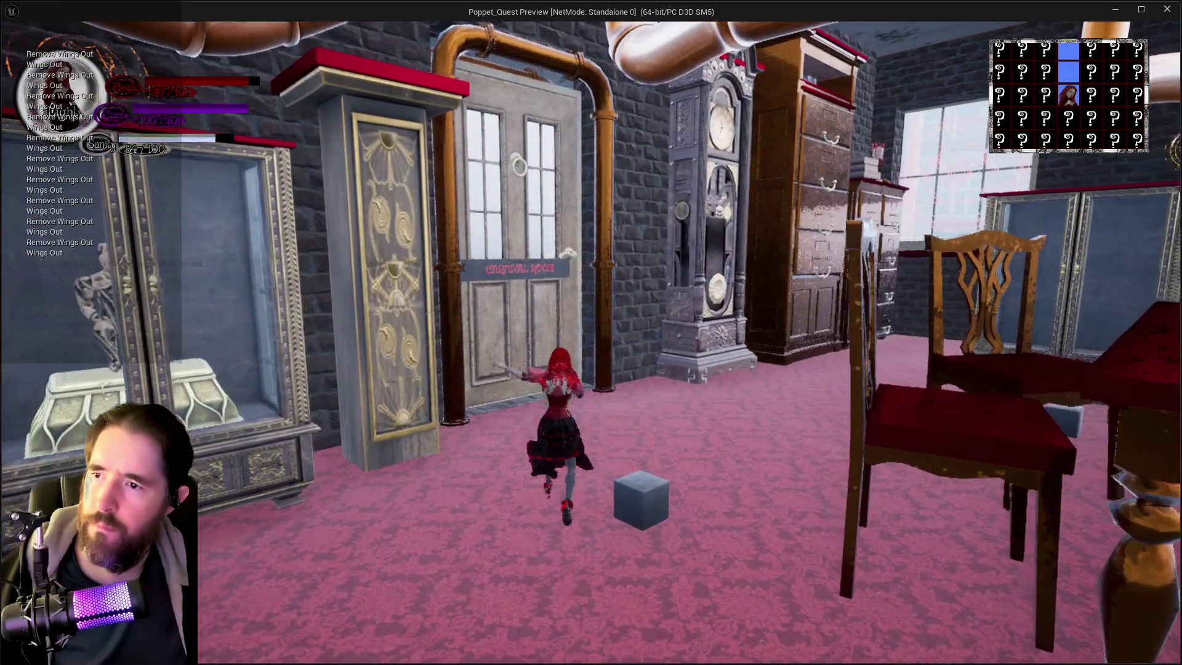
pyautogui.press('space')
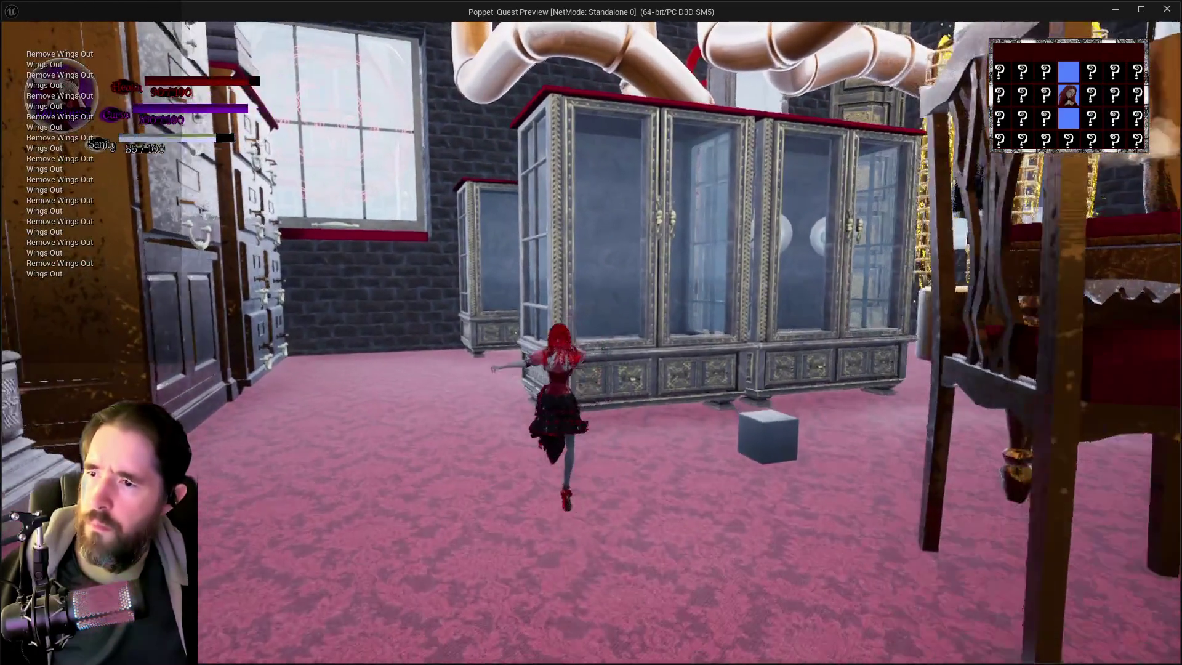
pyautogui.press('space')
pyautogui.press('w')
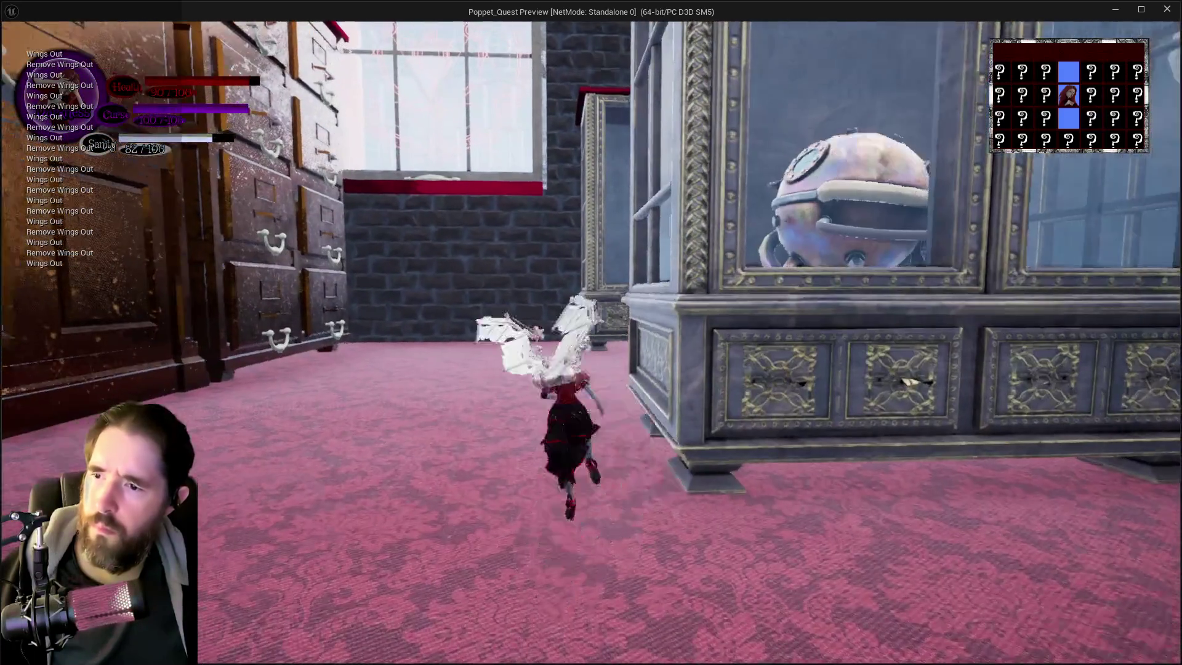
pyautogui.press('space')
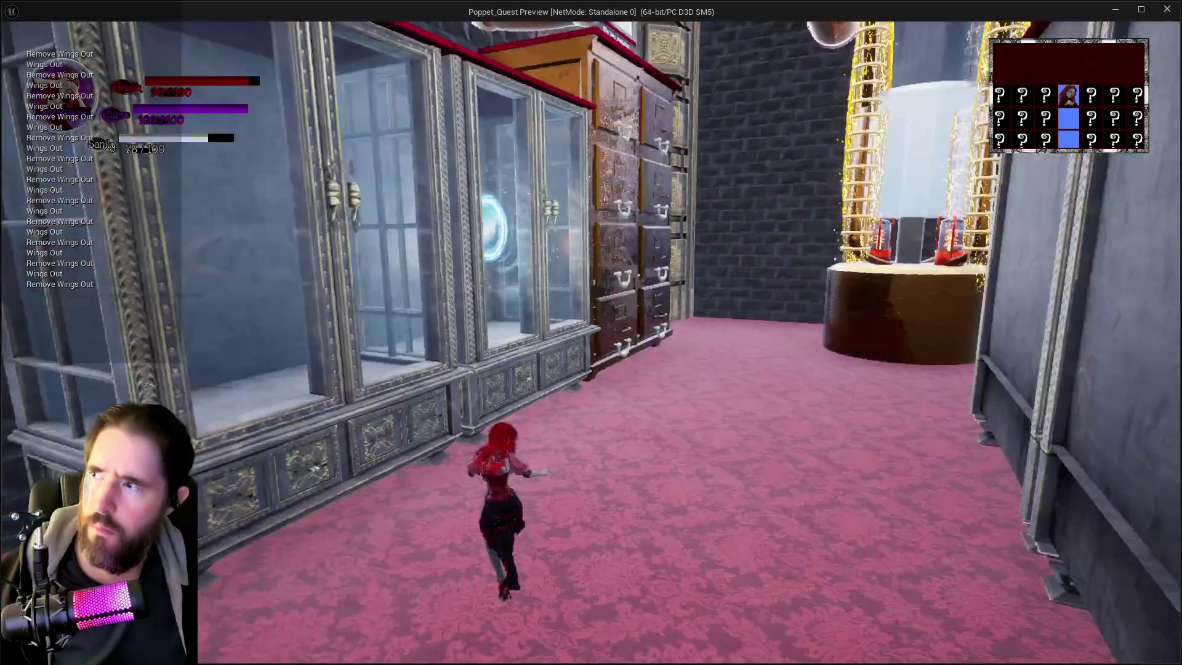
pyautogui.press('Escape')
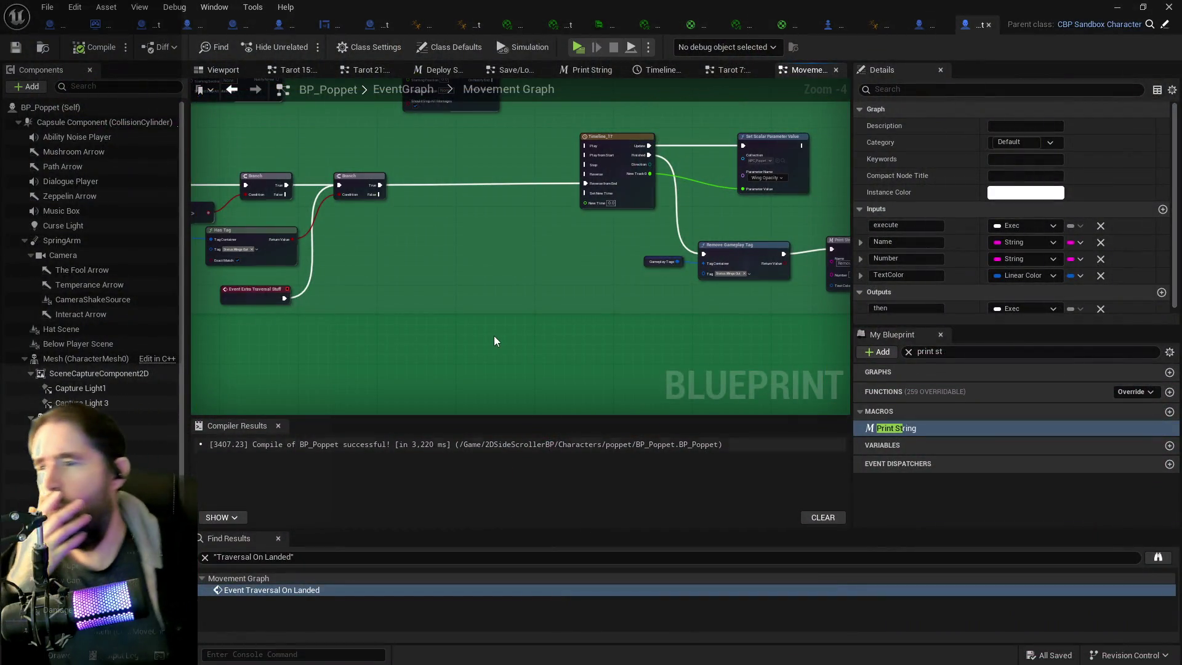
# - Pan through the Movement Graph to locate the Event On Landed chain, Timeline_17 and Remove Gameplay Tag
pyautogui.scroll(-1, 497, 343)
pyautogui.moveTo(496, 386)
pyautogui.mouseDown()
pyautogui.moveTo(419, 242)
pyautogui.moveTo(486, 176)
pyautogui.mouseUp()
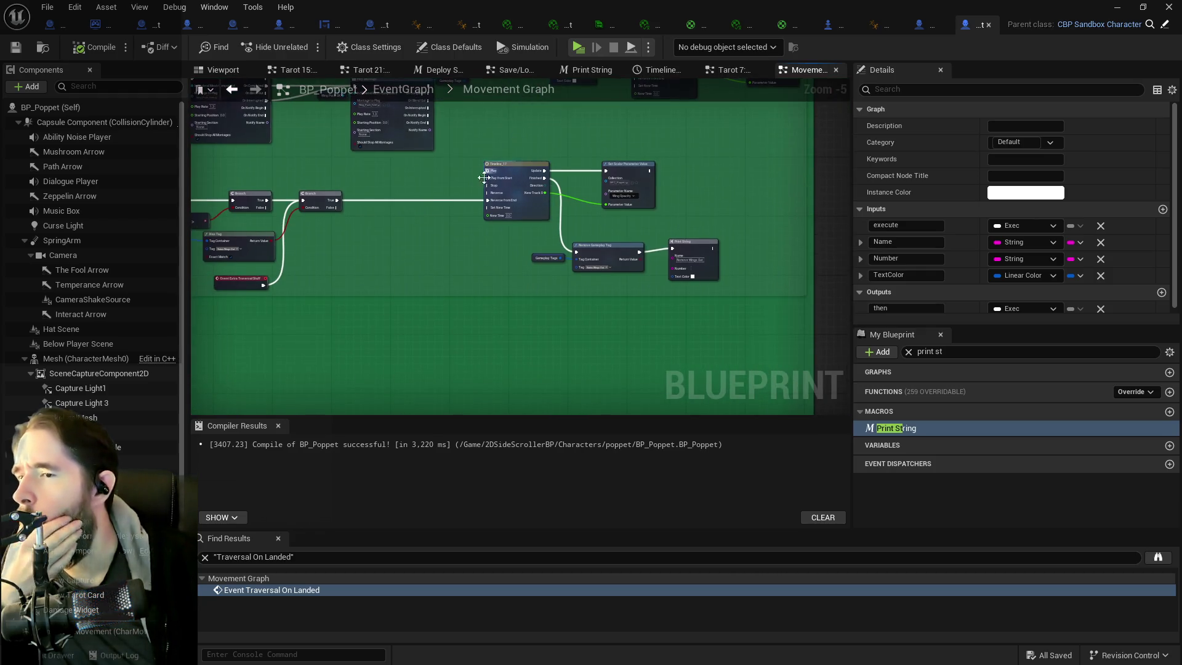
pyautogui.moveTo(427, 200); pyautogui.dragTo(851, 204)
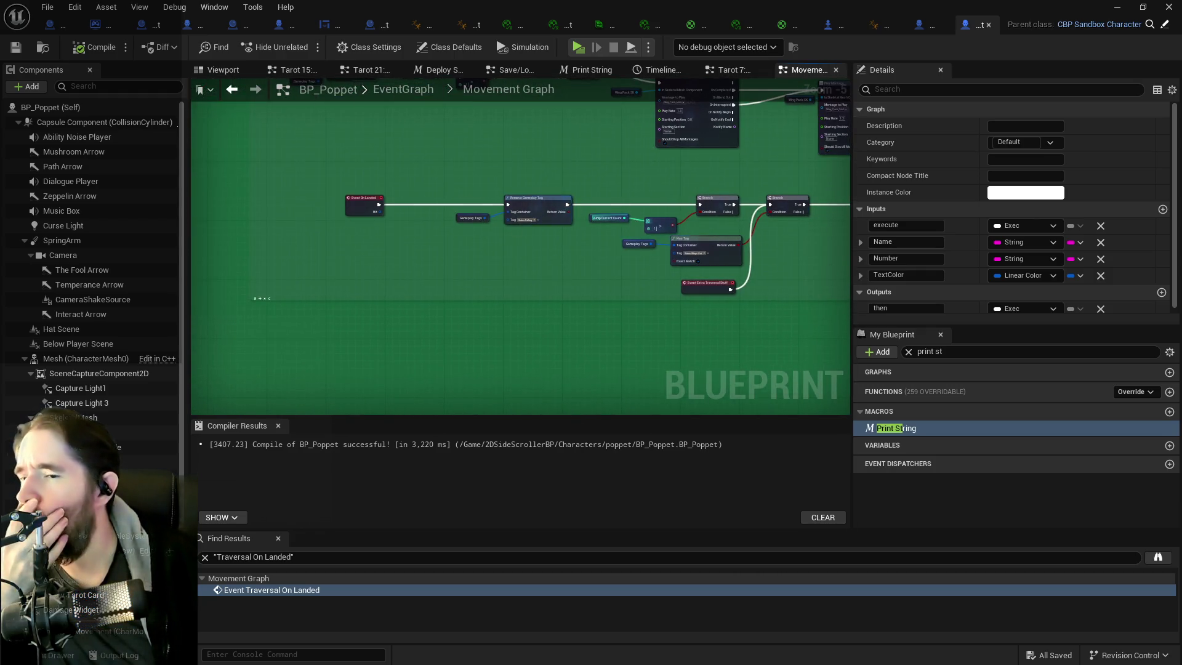
pyautogui.scroll(2, 569, 200)
pyautogui.moveTo(582, 323)
pyautogui.mouseDown()
pyautogui.moveTo(675, 347)
pyautogui.moveTo(334, 341)
pyautogui.mouseUp()
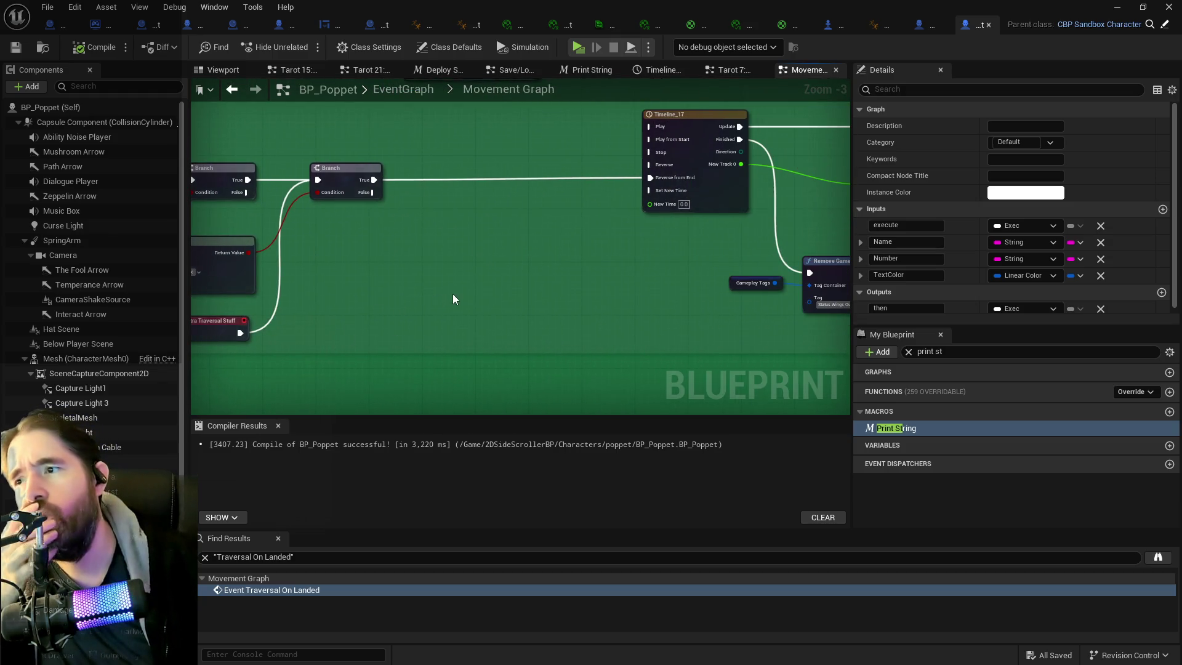
pyautogui.moveTo(453, 299); pyautogui.dragTo(674, 289)
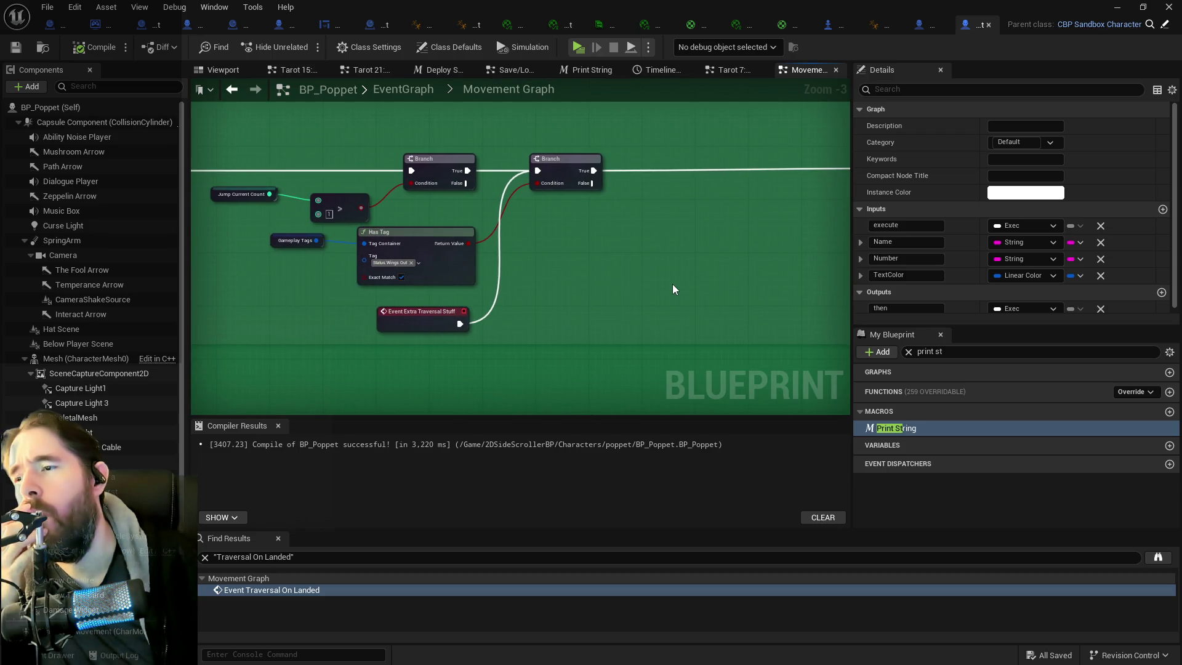
pyautogui.moveTo(672, 283)
pyautogui.mouseDown()
pyautogui.moveTo(414, 322)
pyautogui.moveTo(254, 293)
pyautogui.mouseUp()
pyautogui.scroll(-1, 411, 320)
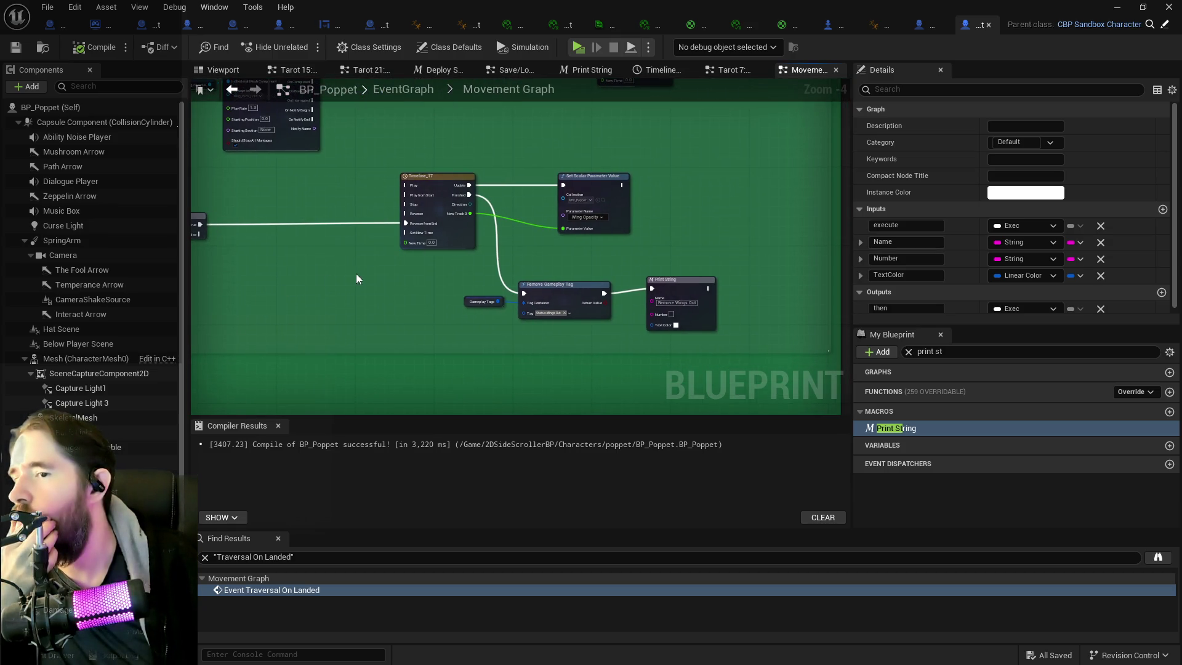
# - Move both Play Montage nodes further along and wire the Sequence straight into Add Gameplay Tag
pyautogui.moveTo(356, 273)
pyautogui.mouseDown()
pyautogui.moveTo(586, 371)
pyautogui.moveTo(622, 371)
pyautogui.mouseUp()
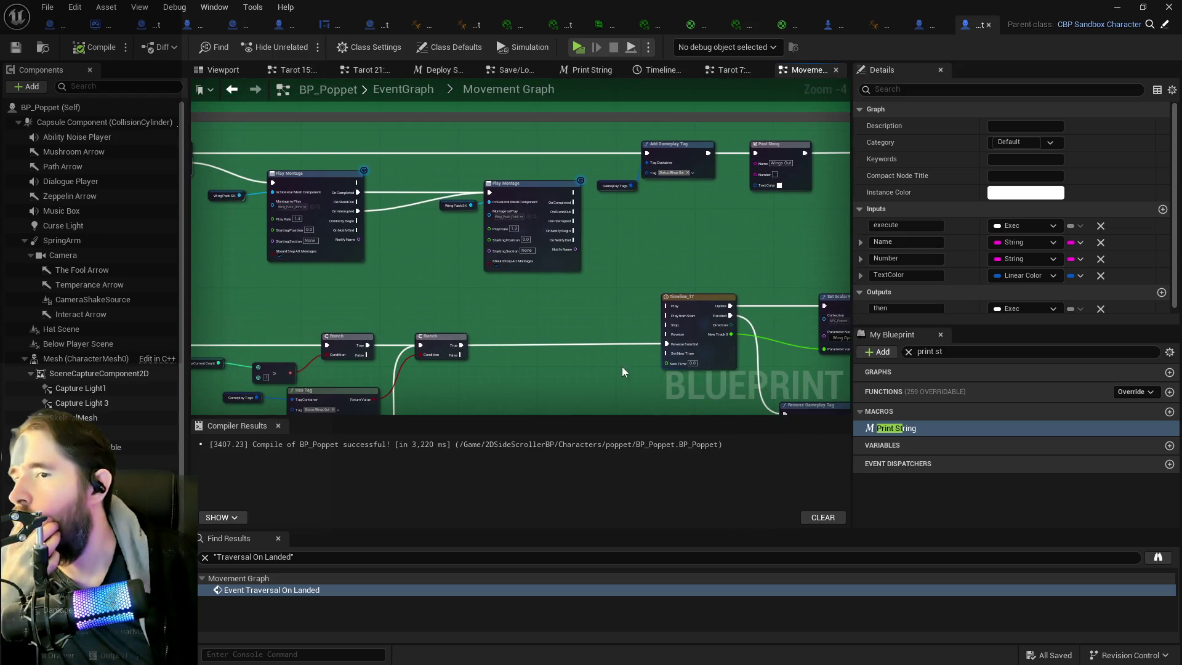
pyautogui.moveTo(633, 285); pyautogui.dragTo(841, 294)
pyautogui.moveTo(629, 280)
pyautogui.mouseDown()
pyautogui.moveTo(422, 261)
pyautogui.moveTo(406, 227)
pyautogui.moveTo(401, 242)
pyautogui.moveTo(376, 240)
pyautogui.mouseUp()
pyautogui.scroll(-1, 502, 262)
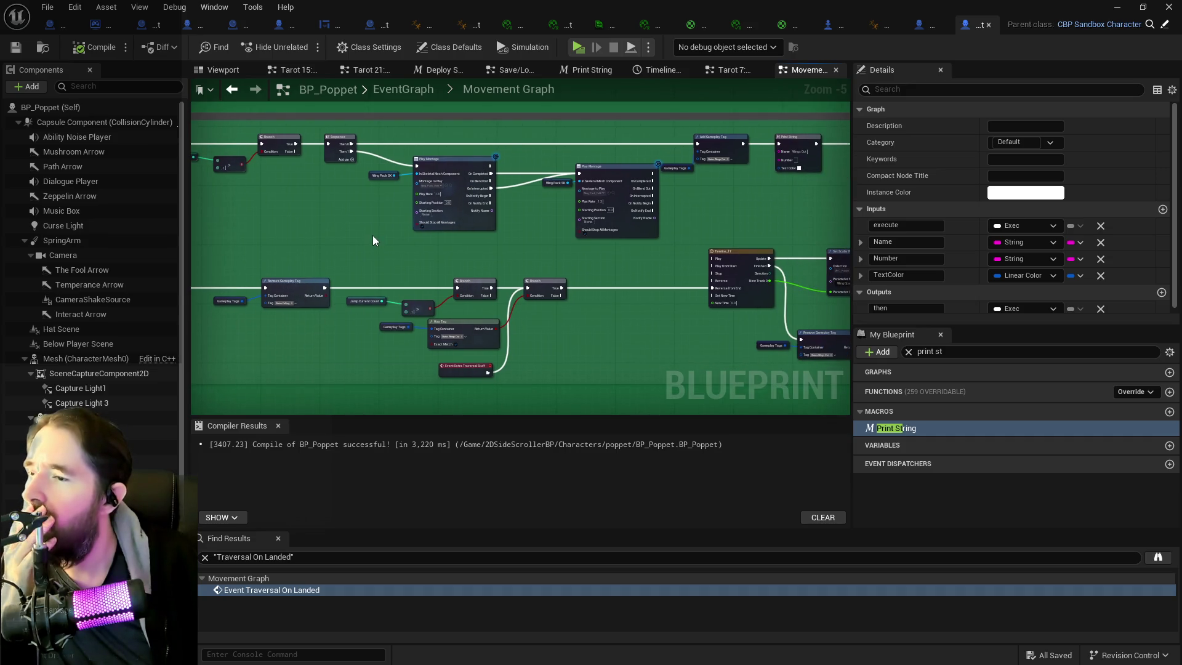
pyautogui.moveTo(386, 161)
pyautogui.mouseDown()
pyautogui.moveTo(610, 210)
pyautogui.moveTo(595, 164)
pyautogui.moveTo(455, 231)
pyautogui.moveTo(393, 214)
pyautogui.mouseUp()
pyautogui.moveTo(333, 137)
pyautogui.mouseDown()
pyautogui.moveTo(431, 155)
pyautogui.moveTo(685, 119)
pyautogui.moveTo(738, 134)
pyautogui.mouseUp()
pyautogui.moveTo(442, 130)
pyautogui.mouseDown()
pyautogui.moveTo(362, 138)
pyautogui.moveTo(397, 186)
pyautogui.moveTo(856, 194)
pyautogui.moveTo(886, 209)
pyautogui.moveTo(881, 231)
pyautogui.moveTo(809, 209)
pyautogui.moveTo(823, 214)
pyautogui.moveTo(825, 192)
pyautogui.mouseUp()
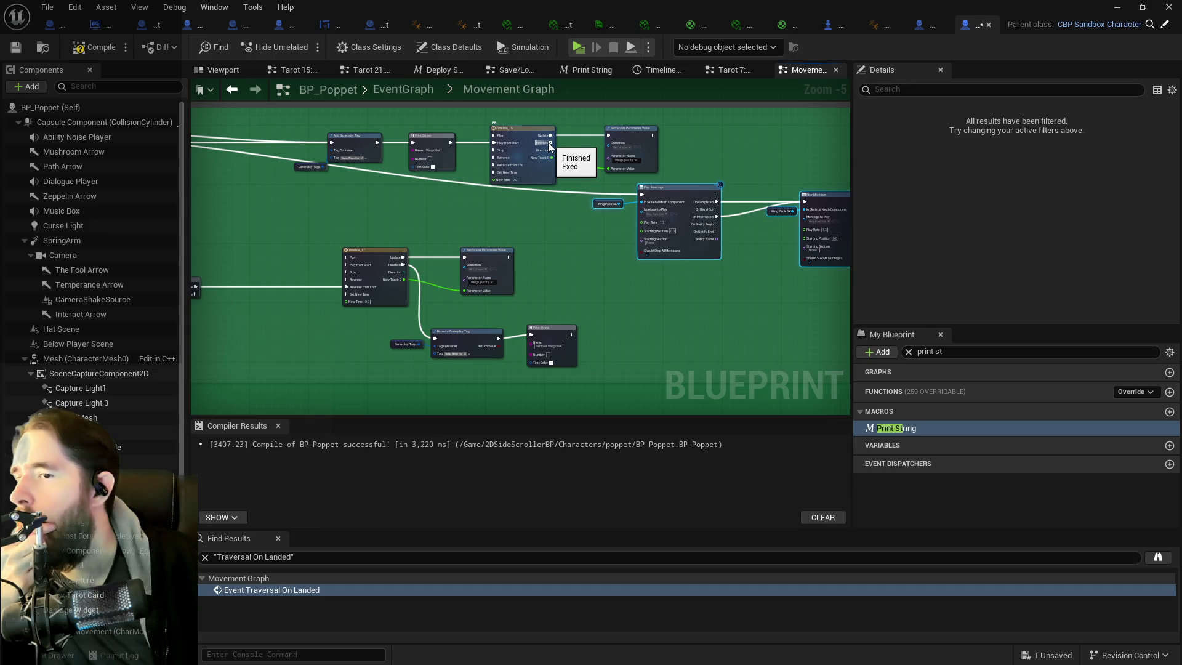
# - Move the Sequence node lower and connect the Branch's True output to it
pyautogui.moveTo(551, 142)
pyautogui.mouseDown()
pyautogui.moveTo(582, 157)
pyautogui.moveTo(552, 146)
pyautogui.mouseUp()
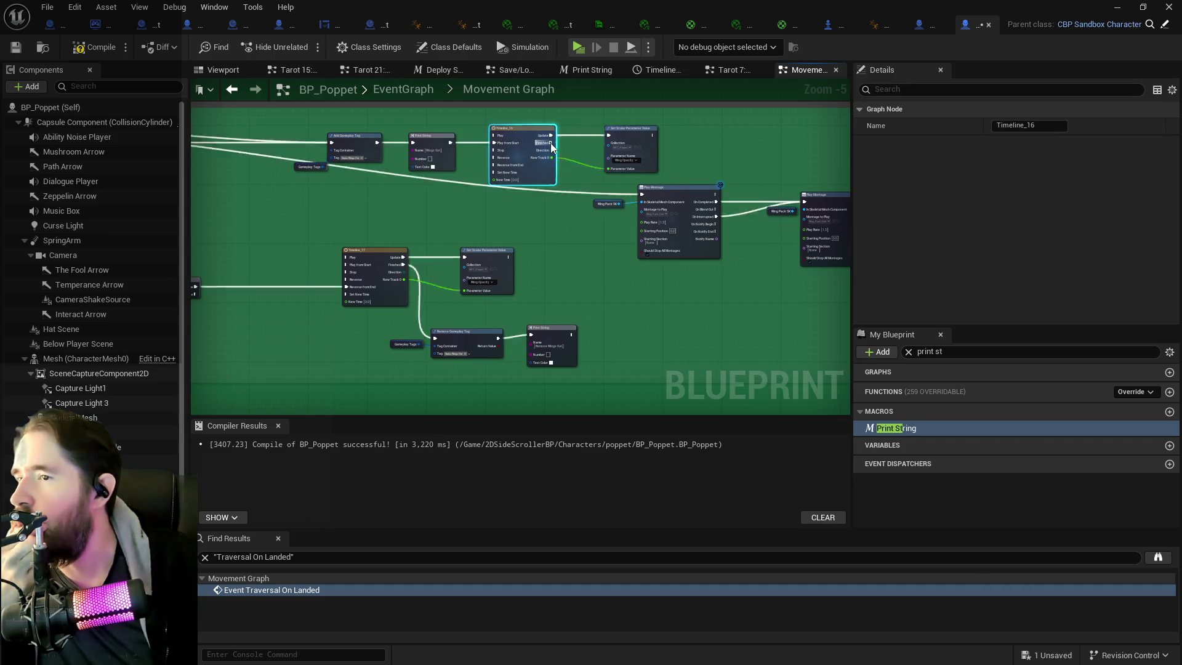
pyautogui.scroll(-2, 540, 198)
pyautogui.scroll(2, 424, 179)
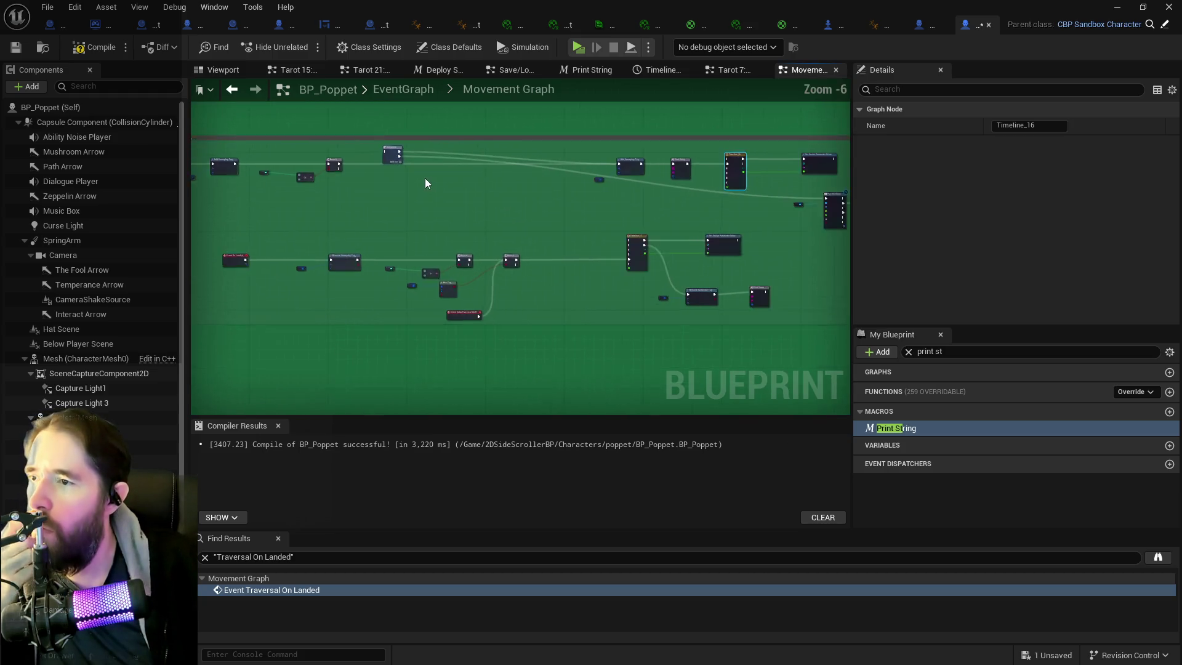
pyautogui.click(393, 157)
pyautogui.moveTo(393, 157)
pyautogui.mouseDown()
pyautogui.moveTo(422, 193)
pyautogui.moveTo(348, 178)
pyautogui.moveTo(388, 180)
pyautogui.mouseUp()
pyautogui.click(315, 167)
pyautogui.click(396, 167)
# - Wire Play Montage's On Completed into Timeline_17's Reverse from End
pyautogui.hscroll(10, 472, 176)
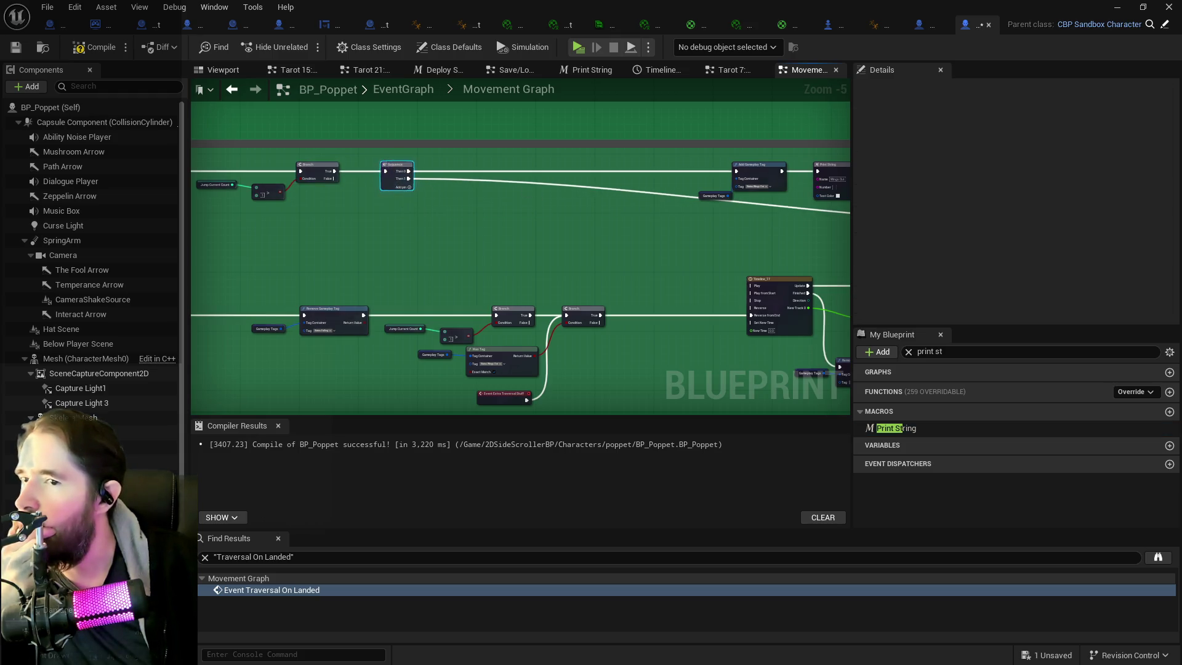
pyautogui.moveTo(601, 224)
pyautogui.mouseDown()
pyautogui.moveTo(282, 231)
pyautogui.moveTo(280, 208)
pyautogui.mouseUp()
pyautogui.hscroll(-3, 532, 232)
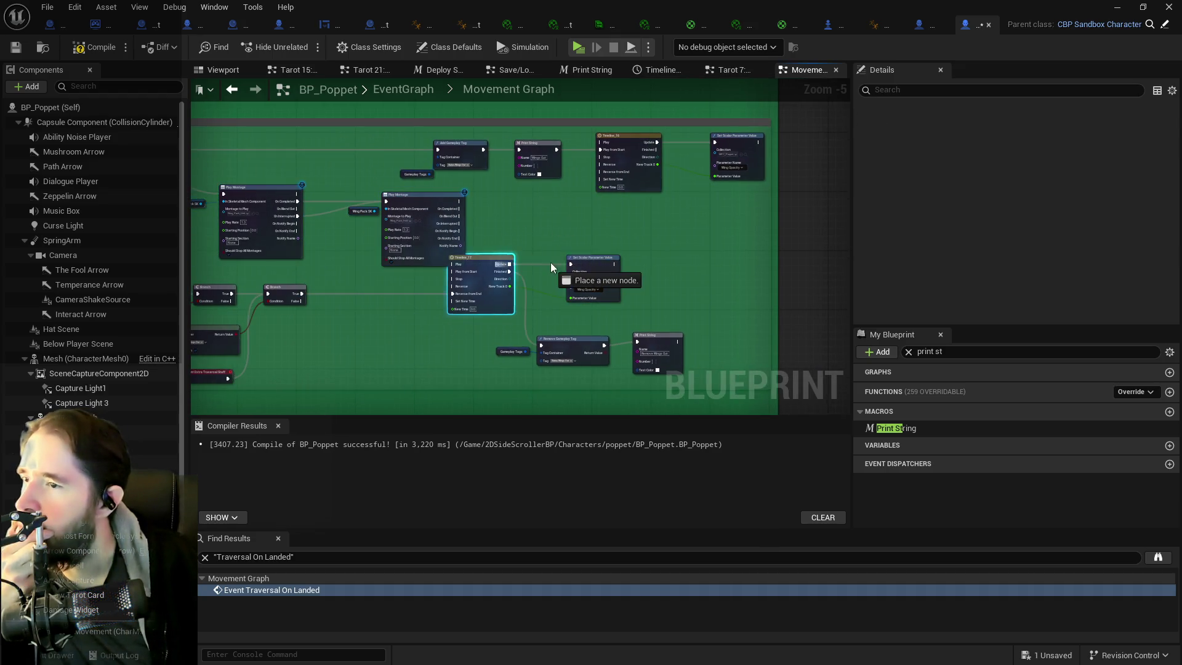
pyautogui.moveTo(485, 233)
pyautogui.mouseDown()
pyautogui.moveTo(599, 274)
pyautogui.moveTo(678, 263)
pyautogui.mouseUp()
pyautogui.scroll(1, 341, 250)
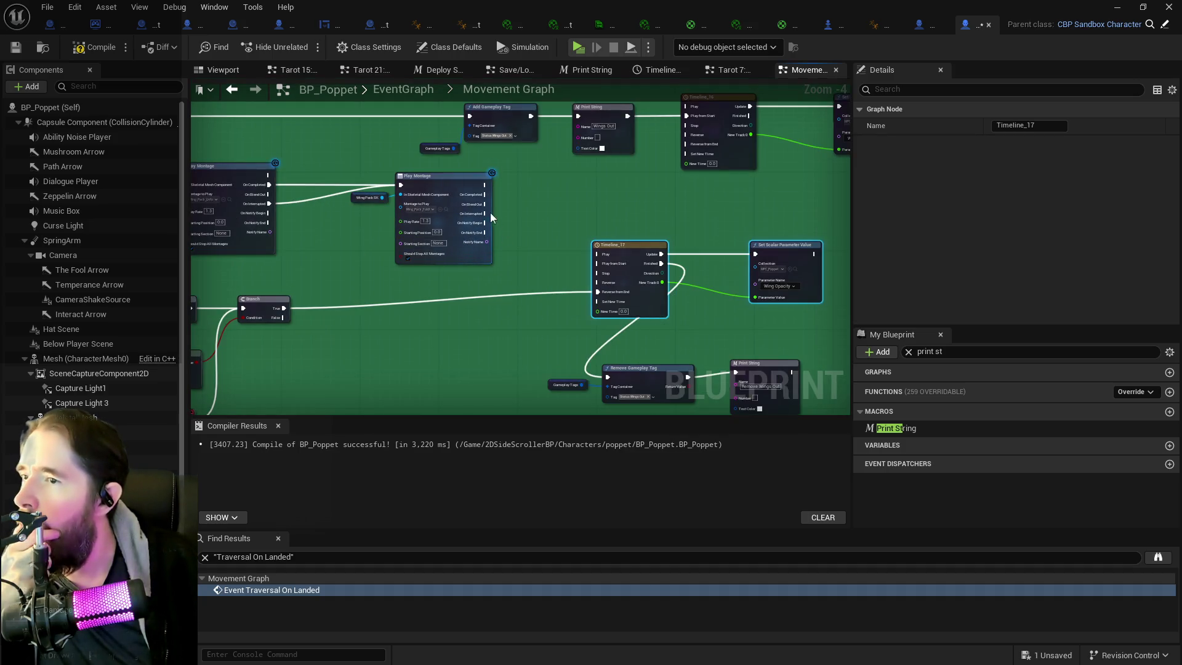
pyautogui.moveTo(485, 213)
pyautogui.mouseDown()
pyautogui.moveTo(597, 302)
pyautogui.moveTo(598, 292)
pyautogui.mouseUp()
pyautogui.moveTo(484, 194); pyautogui.dragTo(598, 292)
pyautogui.scroll(-1, 570, 295)
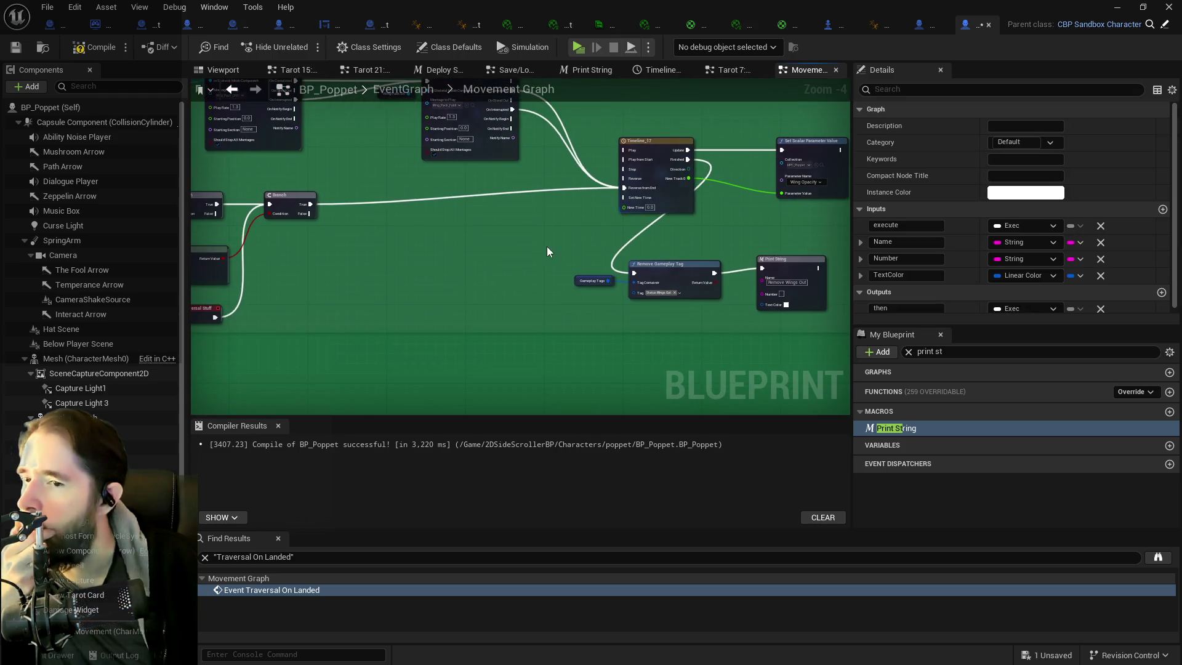
# - Move Event Extra Traversal Stuff left and connect it to Remove Gameplay Tag
pyautogui.moveTo(400, 261)
pyautogui.mouseDown()
pyautogui.moveTo(551, 256)
pyautogui.moveTo(461, 232)
pyautogui.mouseUp()
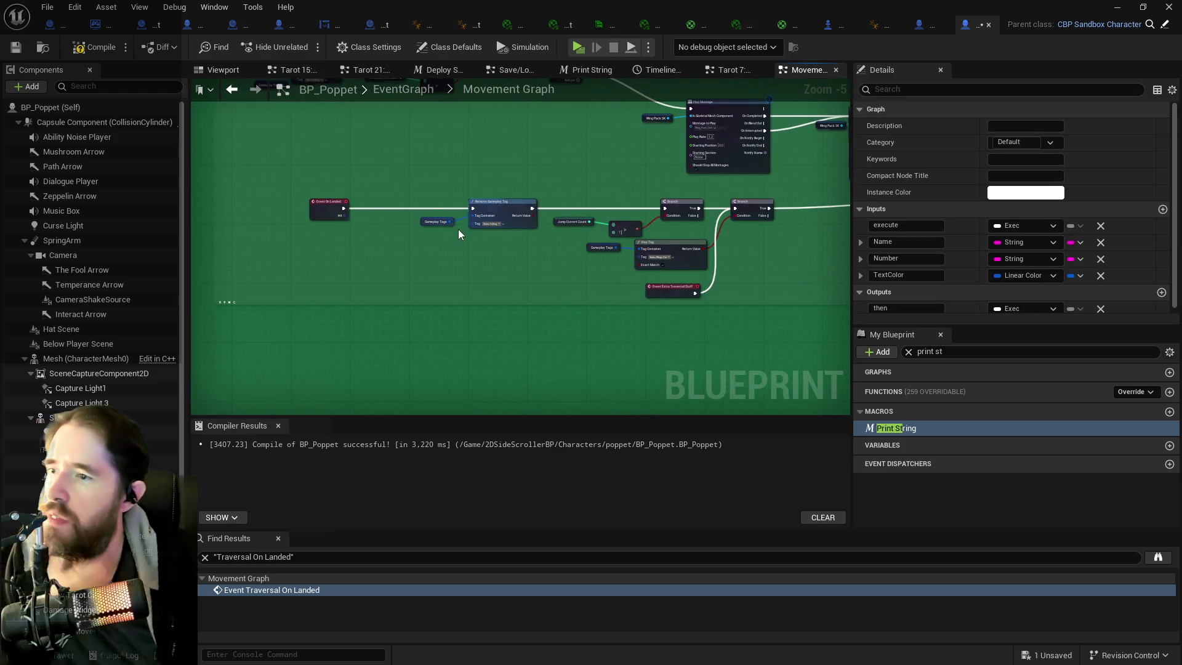
pyautogui.click(408, 208)
pyautogui.scroll(2, 408, 208)
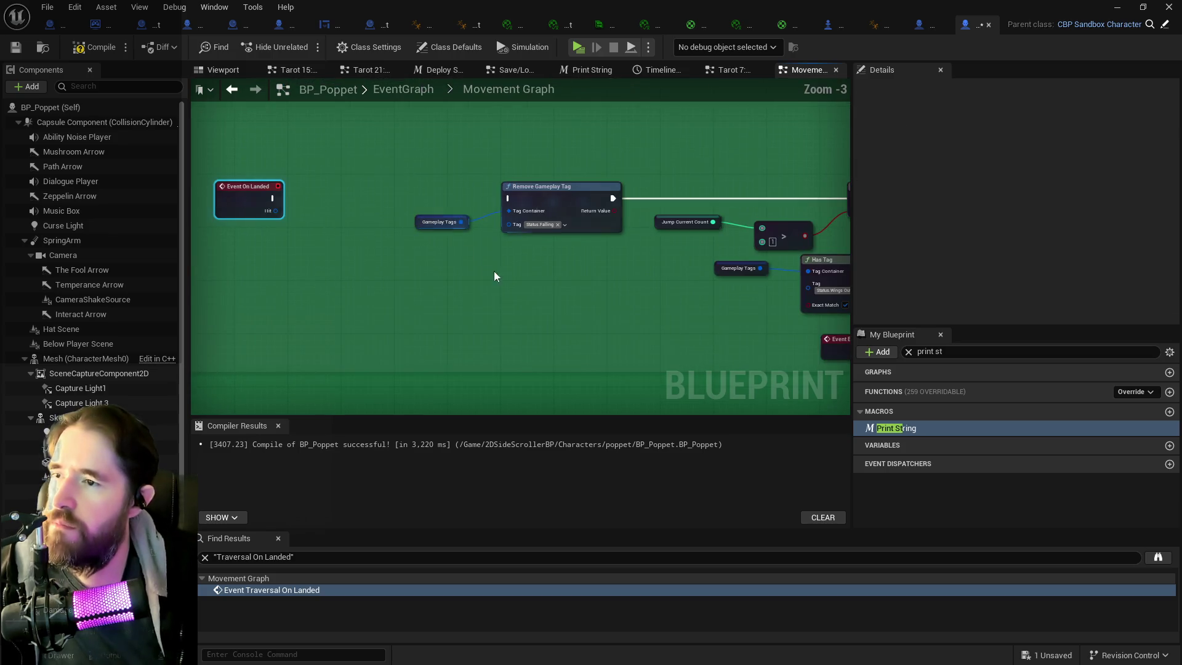
pyautogui.moveTo(477, 326)
pyautogui.mouseDown()
pyautogui.moveTo(264, 339)
pyautogui.moveTo(286, 293)
pyautogui.moveTo(232, 277)
pyautogui.moveTo(188, 285)
pyautogui.moveTo(340, 177)
pyautogui.mouseUp()
pyautogui.moveTo(538, 216); pyautogui.dragTo(270, 252)
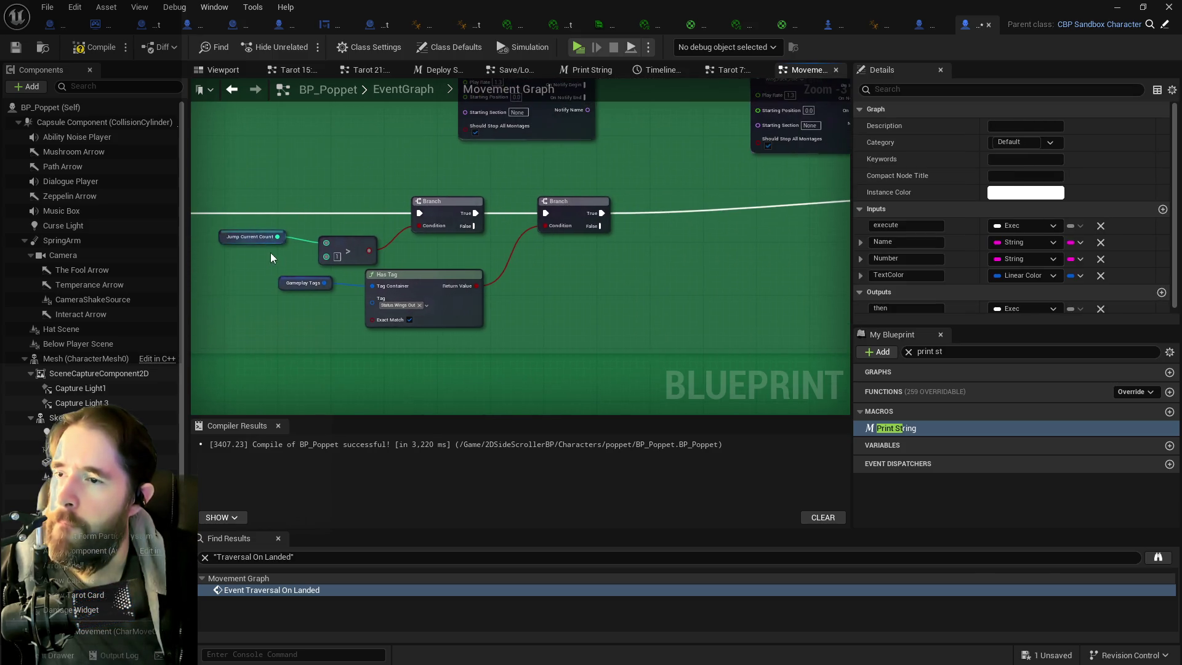
# - Connect Remove Gameplay Tag to the second Branch, tidy the nodes, then save and compile
pyautogui.moveTo(509, 253); pyautogui.dragTo(634, 240)
pyautogui.moveTo(350, 190)
pyautogui.mouseDown()
pyautogui.moveTo(422, 154)
pyautogui.moveTo(573, 139)
pyautogui.moveTo(763, 190)
pyautogui.moveTo(818, 157)
pyautogui.mouseUp()
pyautogui.moveTo(724, 139); pyautogui.dragTo(506, 190)
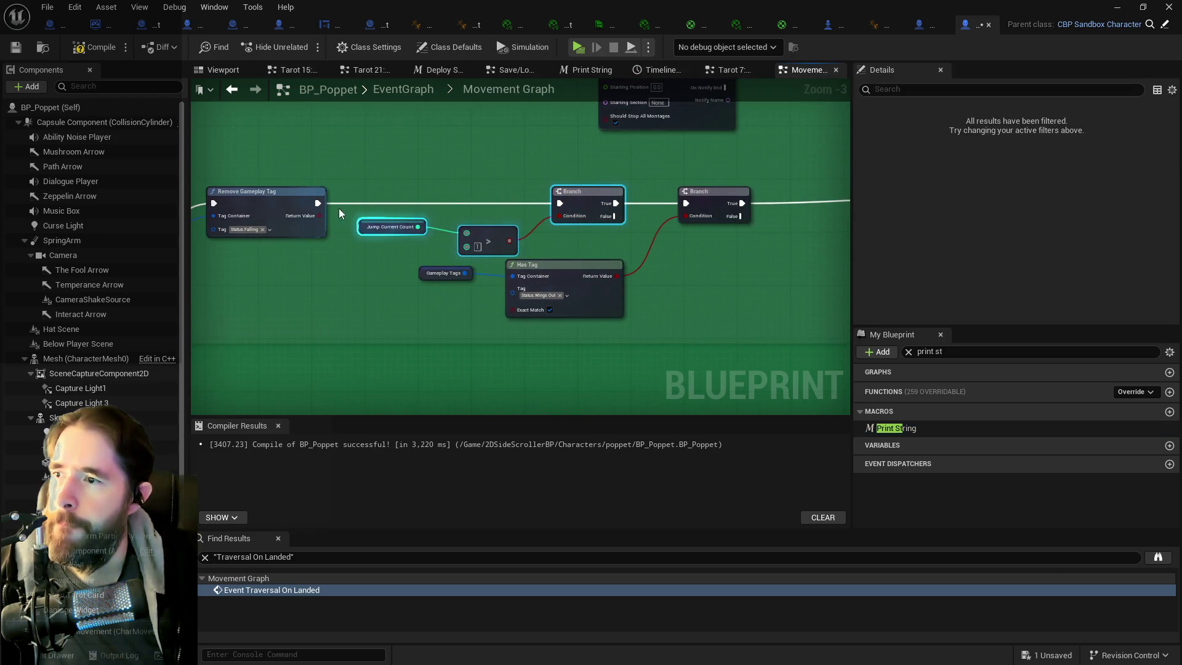
pyautogui.moveTo(318, 203); pyautogui.dragTo(686, 203)
pyautogui.moveTo(380, 180); pyautogui.dragTo(561, 233)
pyautogui.moveTo(578, 191)
pyautogui.mouseDown()
pyautogui.moveTo(540, 128)
pyautogui.moveTo(517, 122)
pyautogui.moveTo(589, 297)
pyautogui.moveTo(466, 256)
pyautogui.moveTo(744, 337)
pyautogui.mouseUp()
pyautogui.scroll(-1, 590, 297)
pyautogui.moveTo(623, 301); pyautogui.dragTo(760, 291)
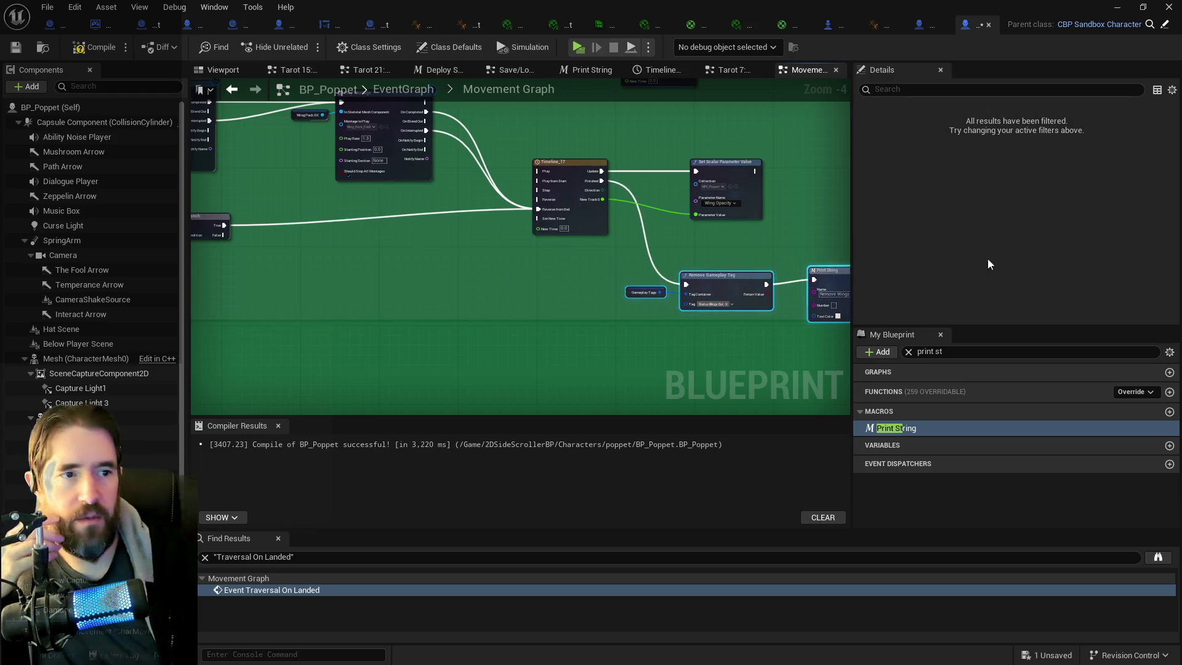
pyautogui.moveTo(498, 294); pyautogui.dragTo(538, 327)
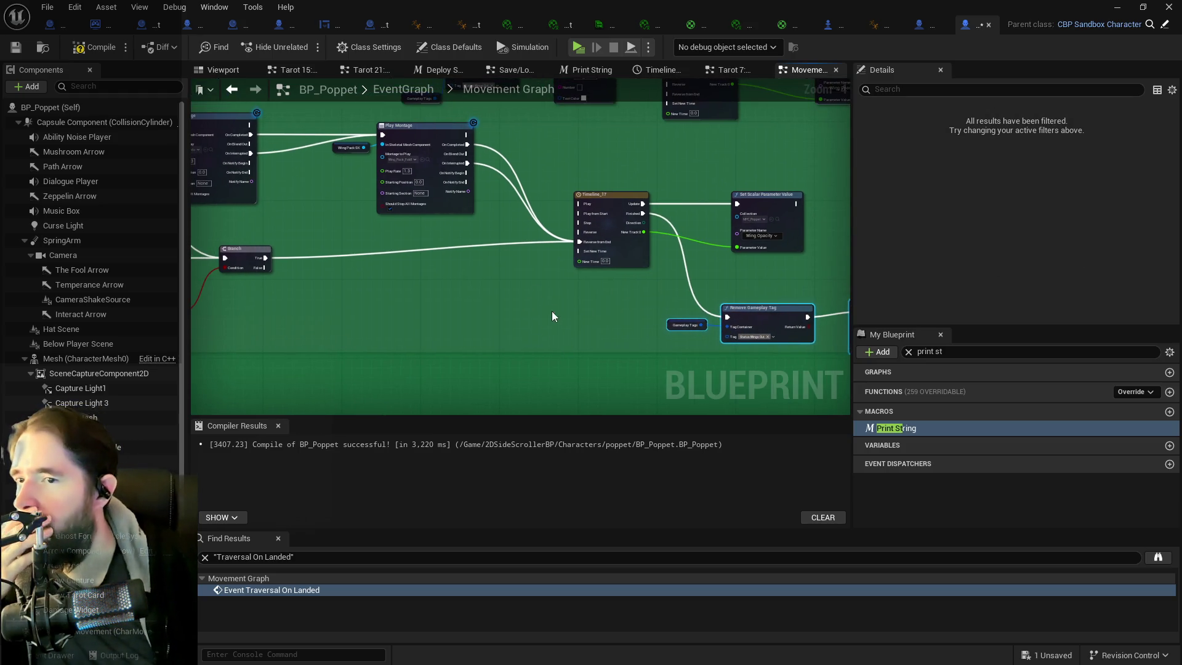
pyautogui.click(14, 54)
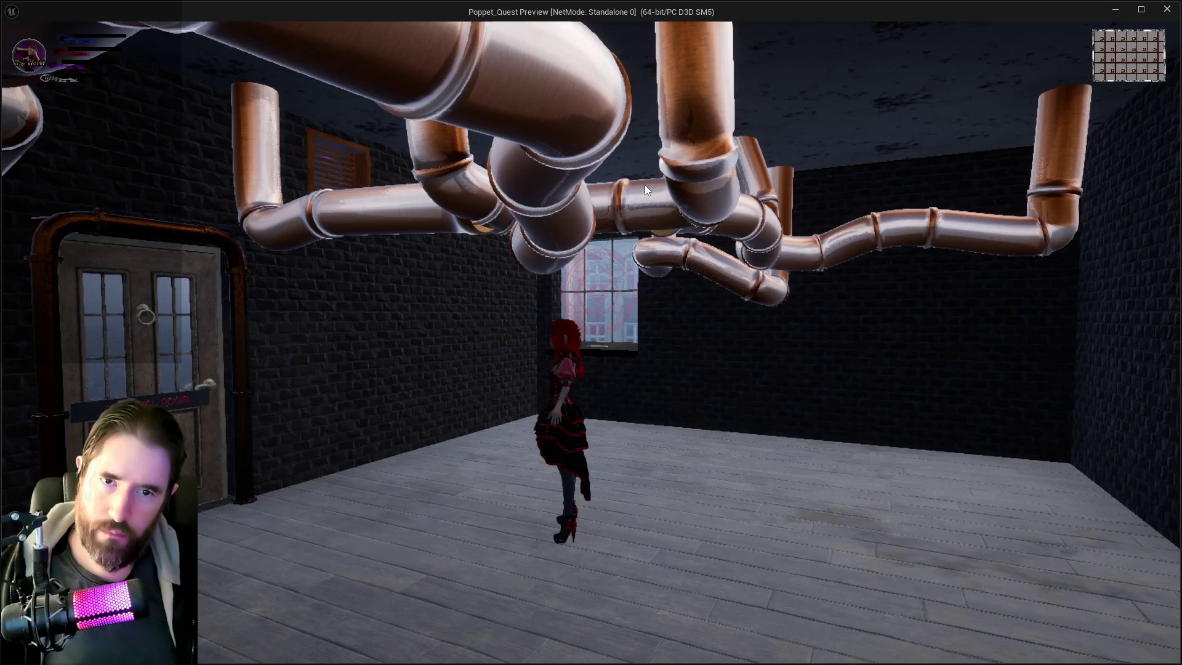
# - Run across the room into the corridor, jumping to toggle the wings, then end the preview
pyautogui.press('w')
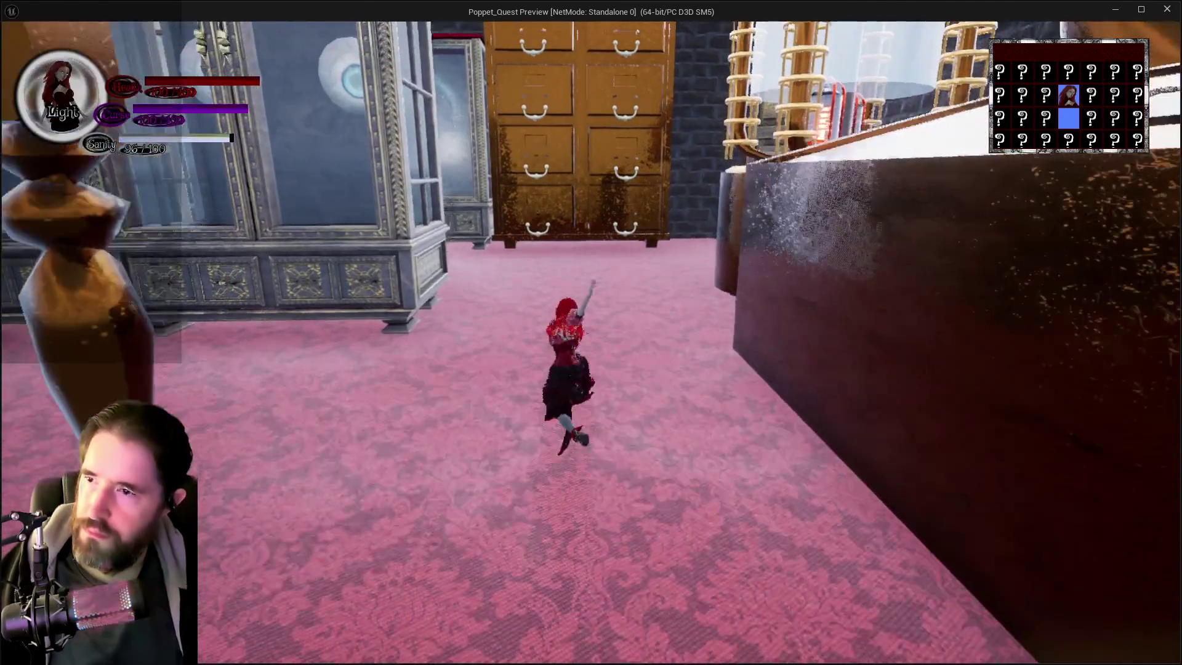
pyautogui.press('space')
pyautogui.press('space')
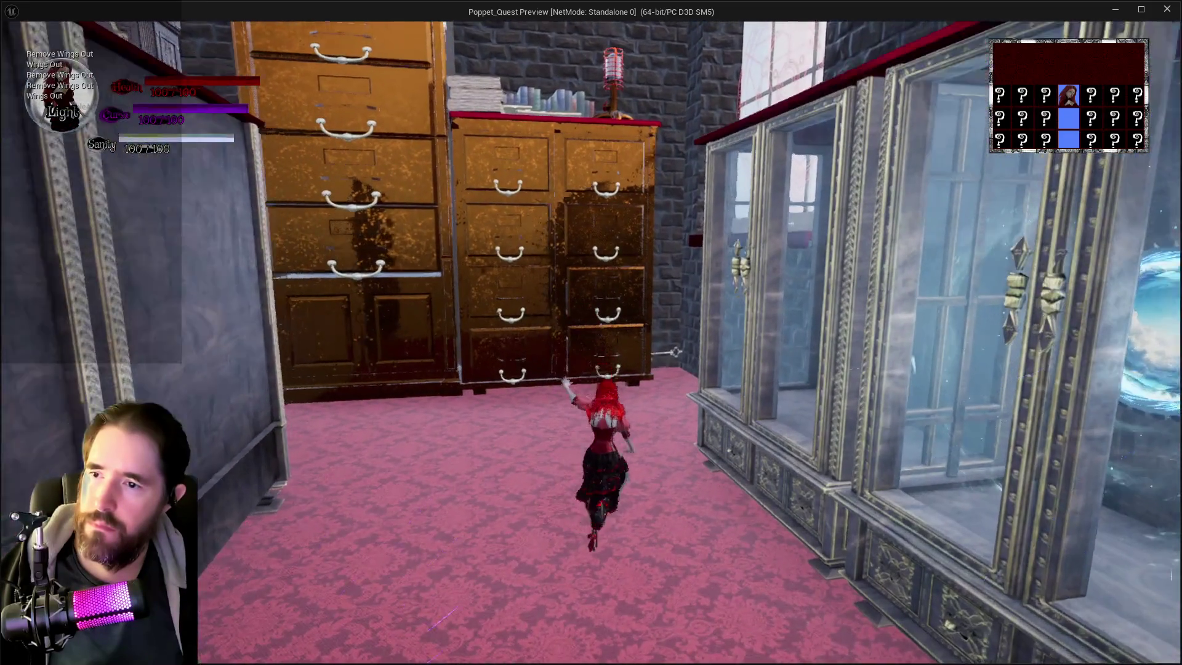
pyautogui.press('space')
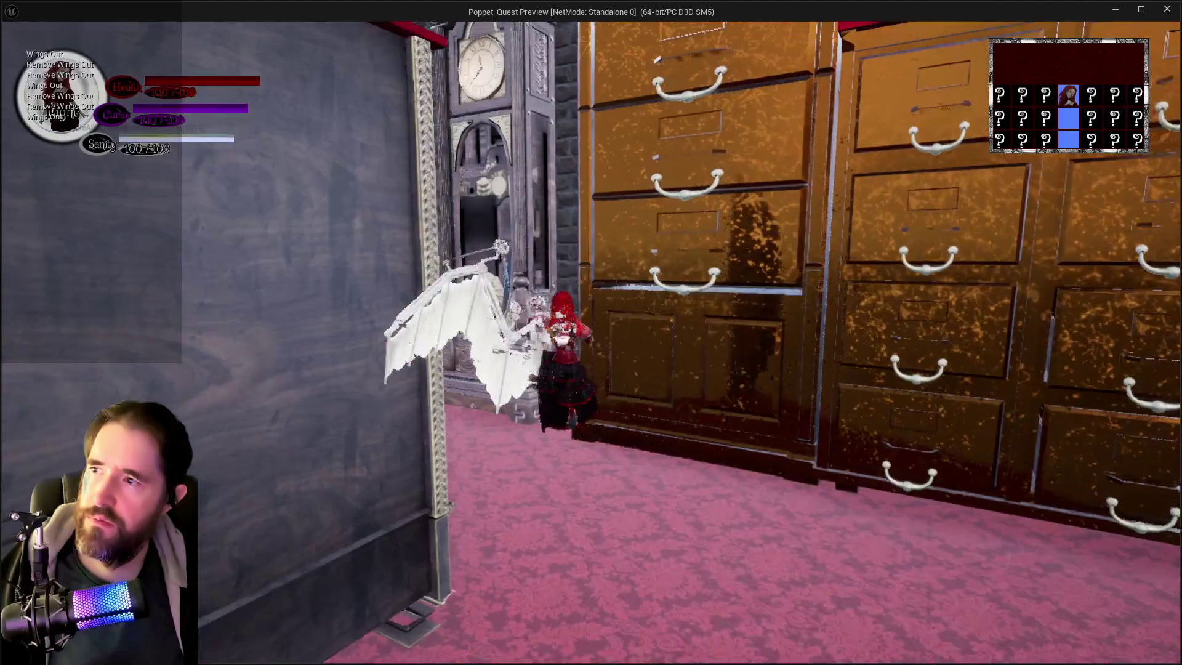
pyautogui.press('space')
pyautogui.press('space')
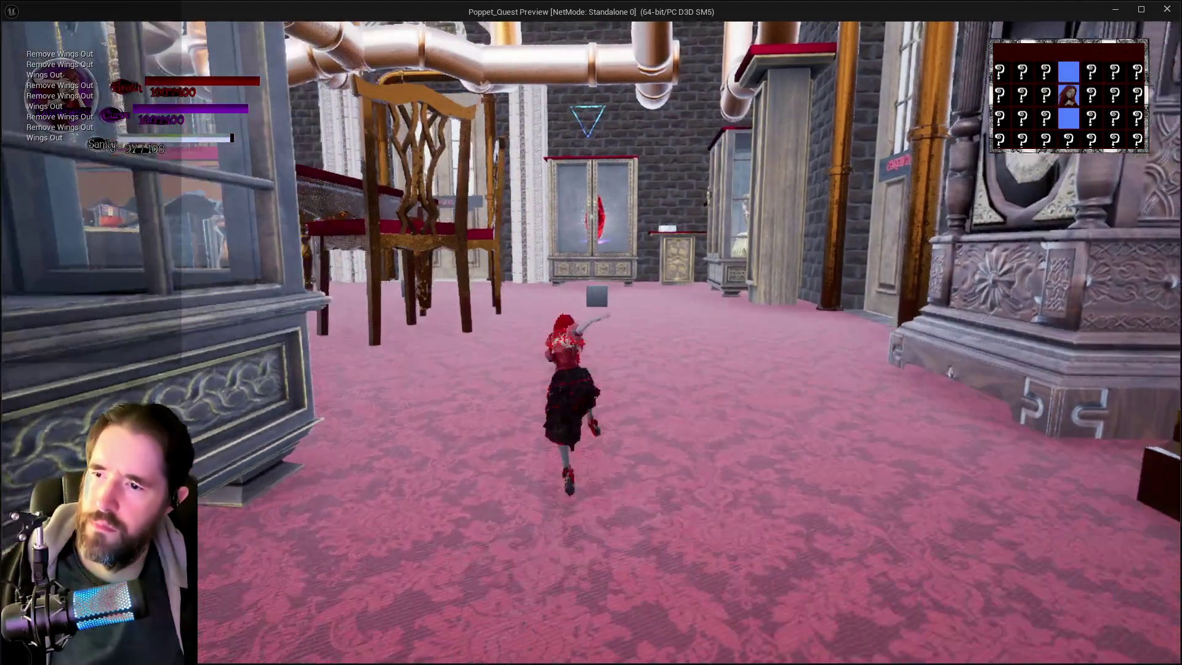
pyautogui.press('Escape')
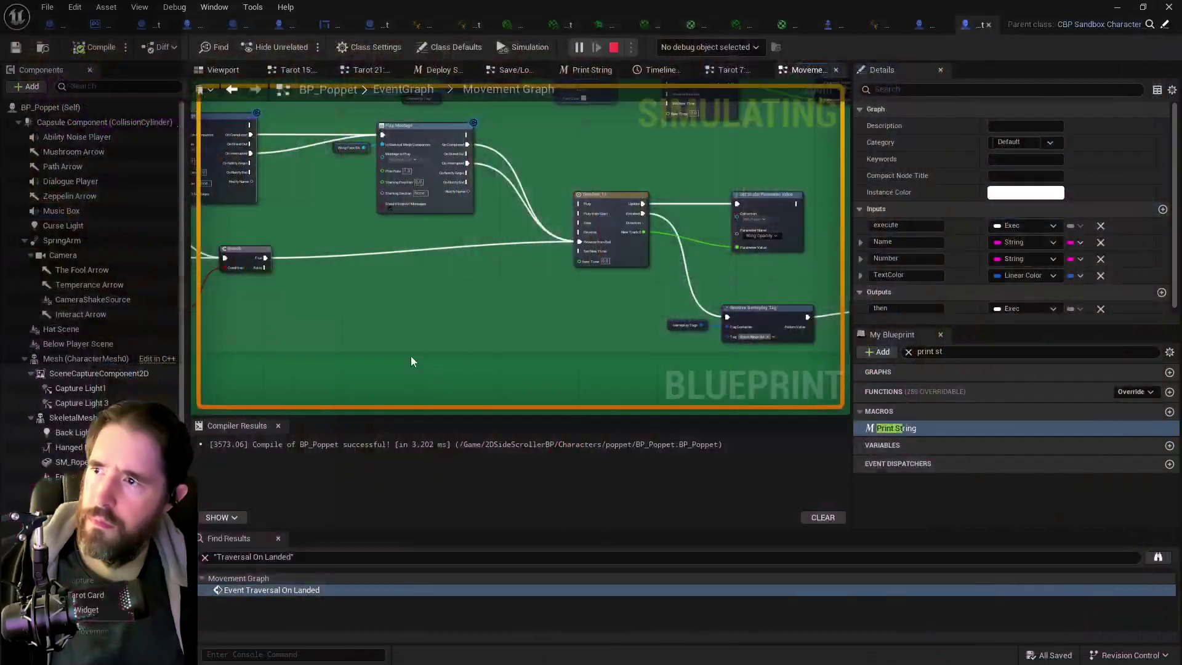